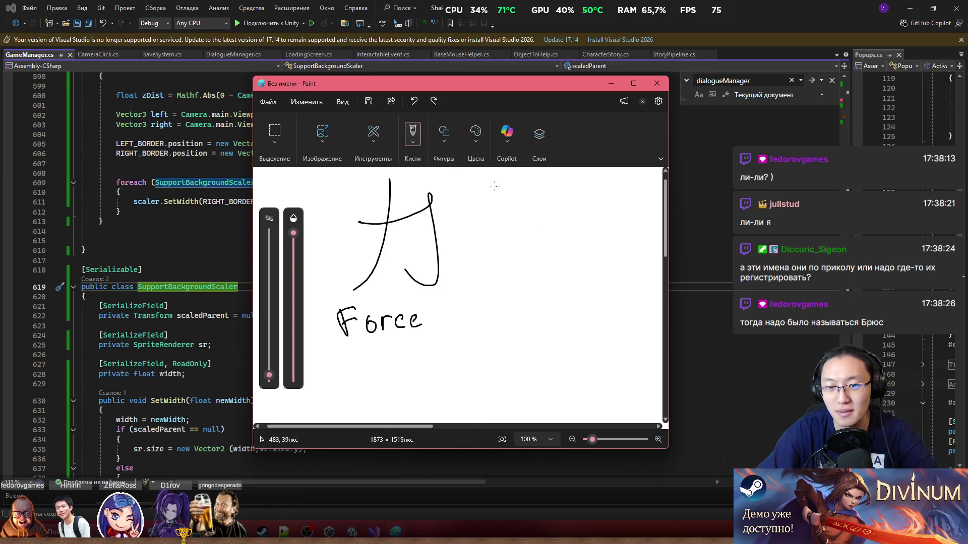
# Draw a looped stroke beneath the plus sign in Paint, then close the sketch without saving
pyautogui.moveTo(494, 205); pyautogui.dragTo(510, 221)
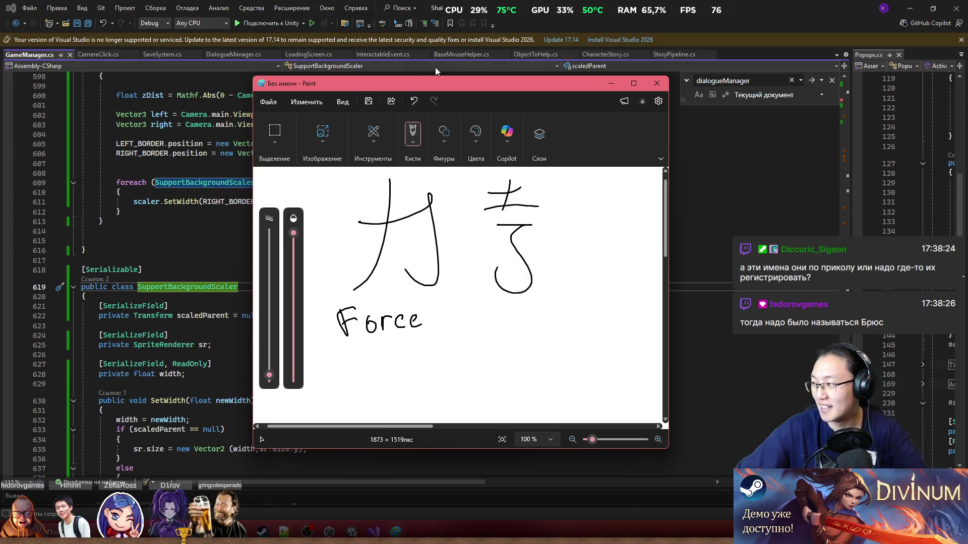
pyautogui.click(662, 88)
pyautogui.click(476, 292)
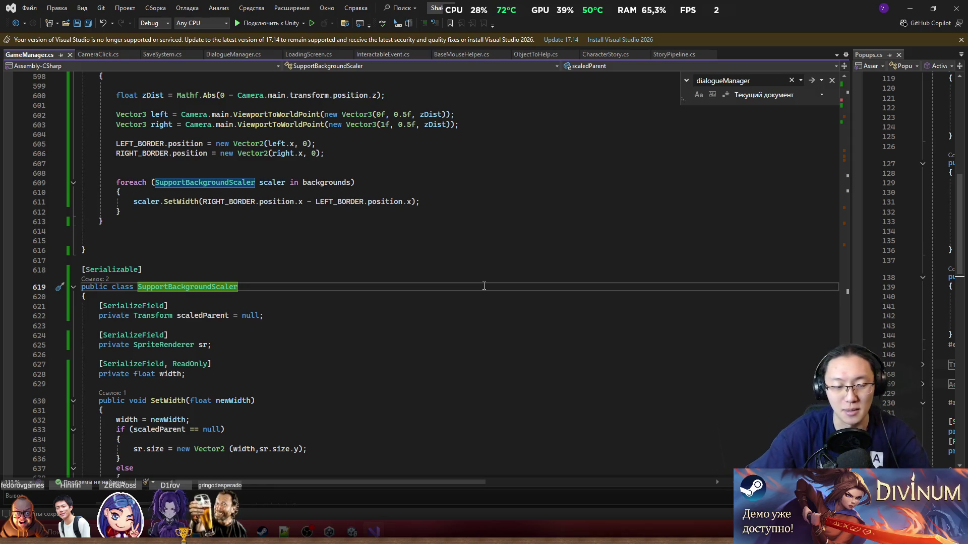
# Review the width field in the SupportBackgroundScaler class, then return to Unity
pyautogui.scroll(-5, 484, 286)
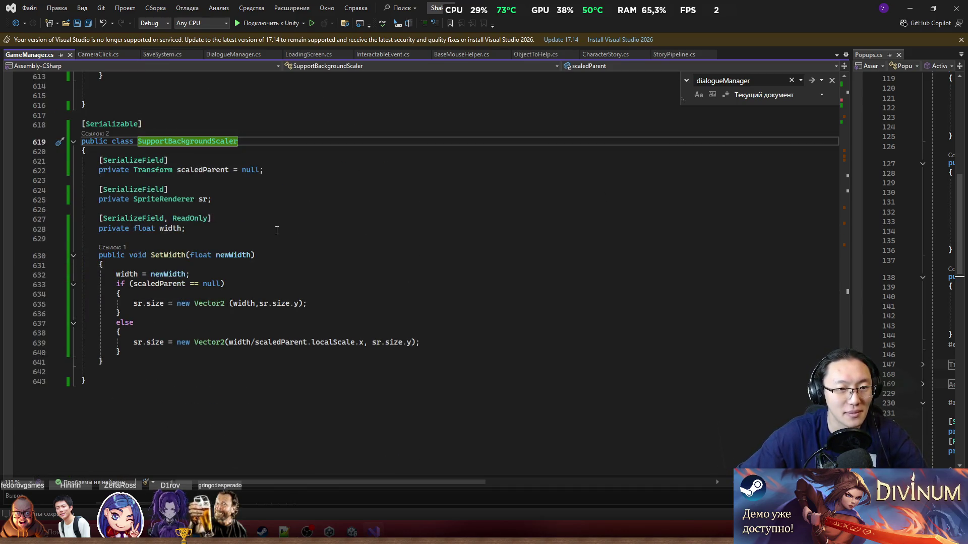
pyautogui.click(514, 229)
pyautogui.scroll(2, 516, 241)
pyautogui.hotkey('alt', 'Tab')
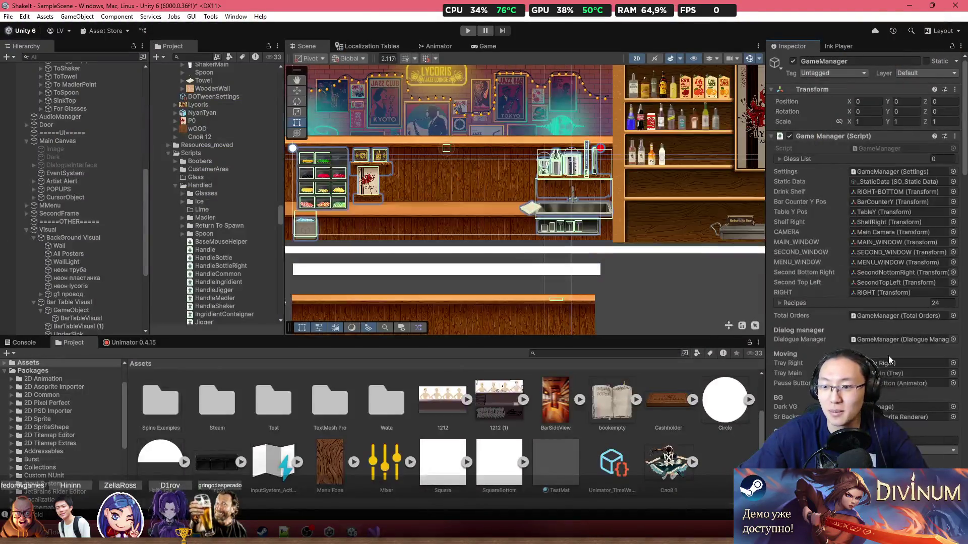
# Recalculate the background width to 42.66667 with Resize Window, then inspect the bar counter, sink and shelf
pyautogui.scroll(-5, 893, 362)
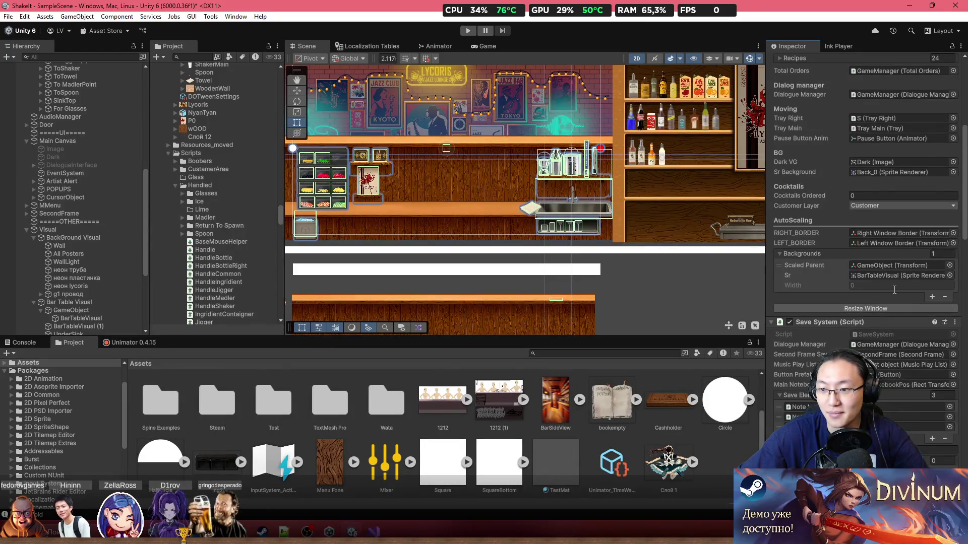
pyautogui.click(894, 307)
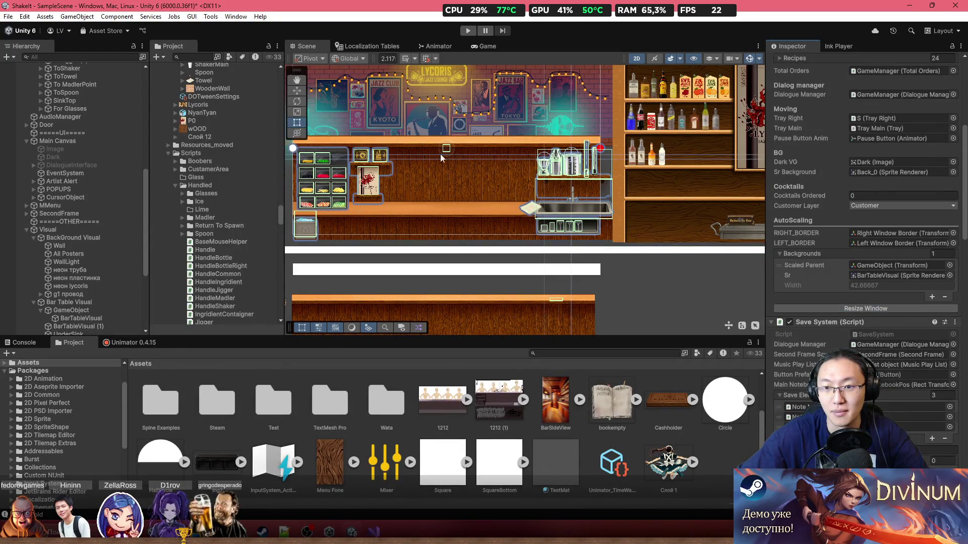
pyautogui.moveTo(440, 153); pyautogui.dragTo(576, 222)
pyautogui.scroll(5, 569, 195)
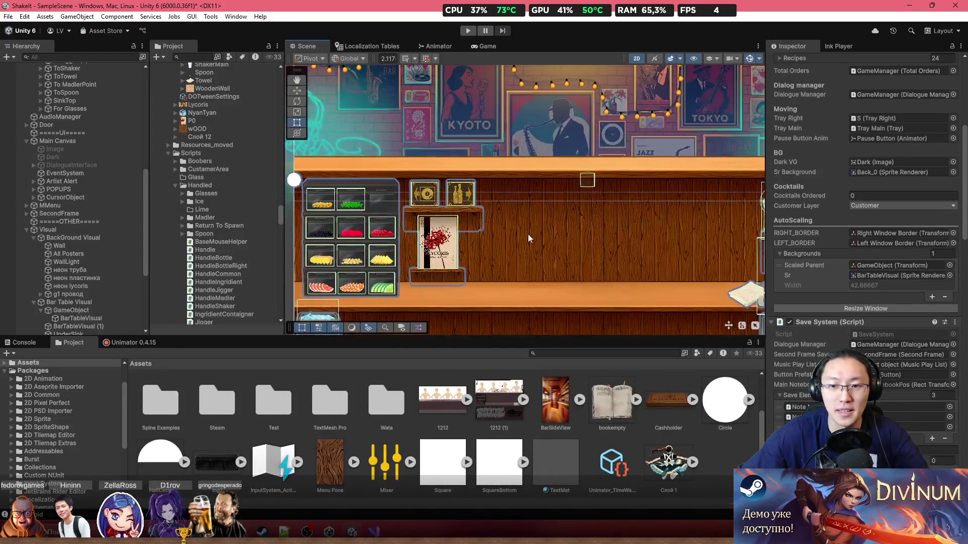
pyautogui.press('f')
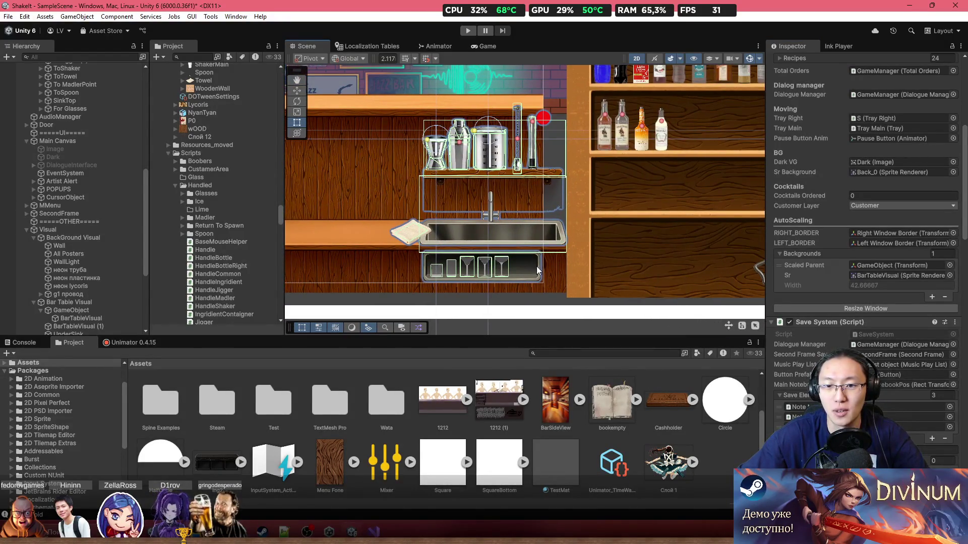
pyautogui.scroll(-2, 547, 274)
pyautogui.scroll(4, 646, 210)
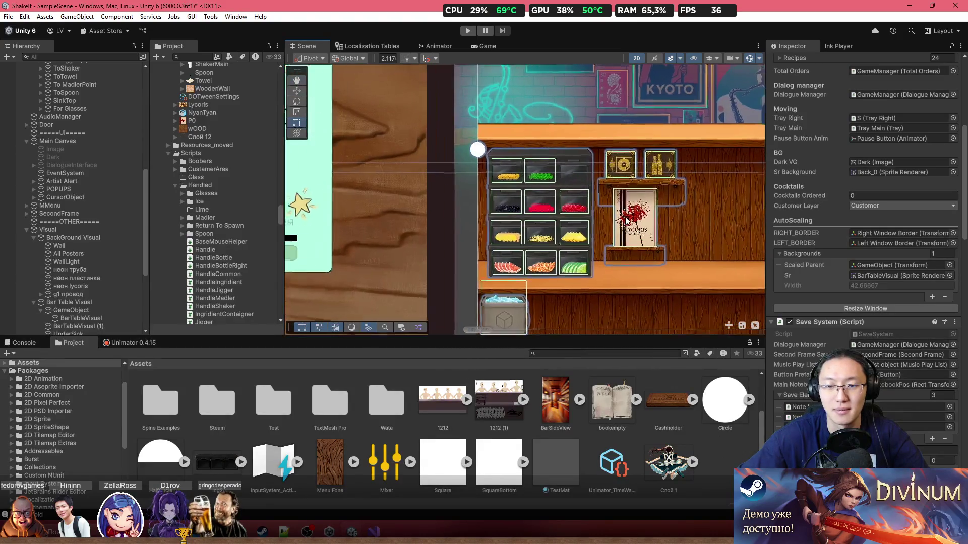
pyautogui.press('f')
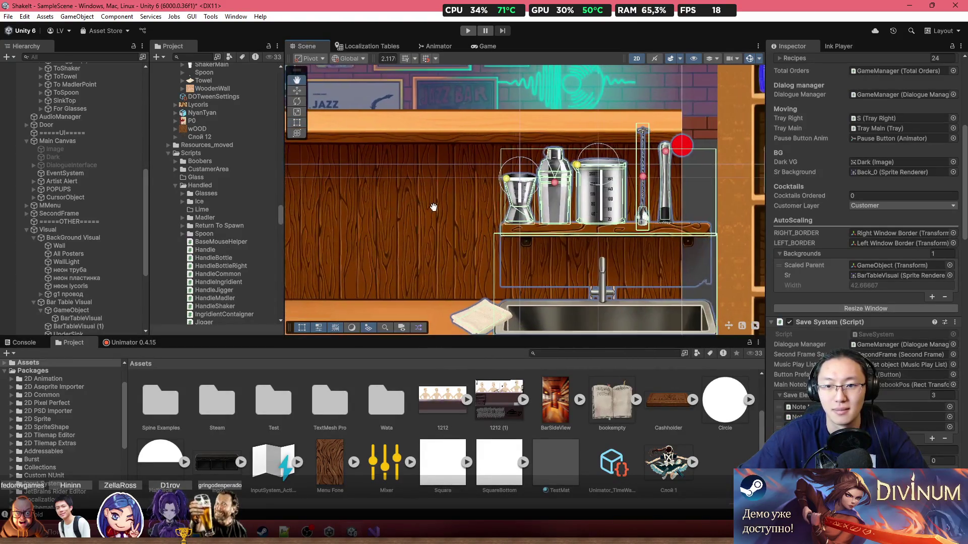
pyautogui.scroll(6, 685, 200)
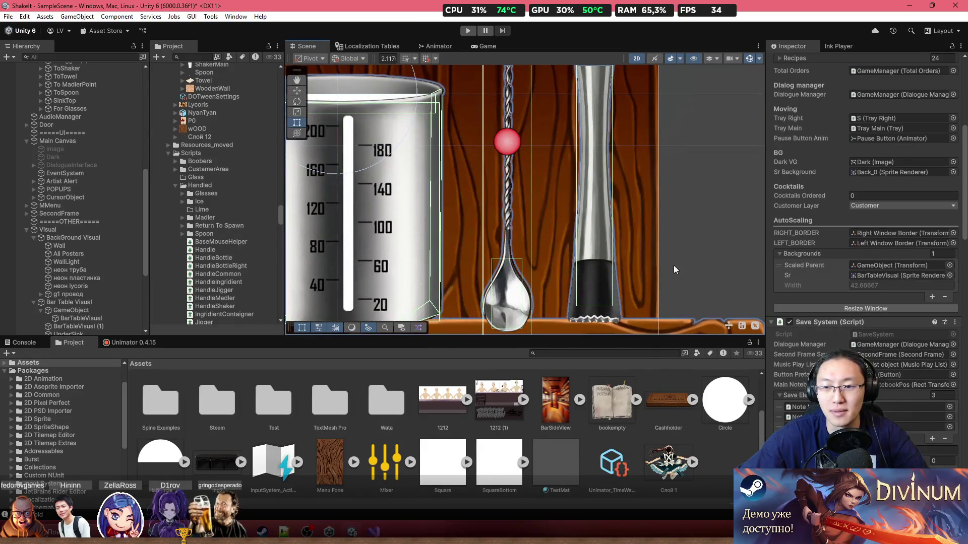
pyautogui.scroll(-5, 665, 258)
# Preview the game view, then frame the Wall object and locate its sprite asset in the Project
pyautogui.click(477, 45)
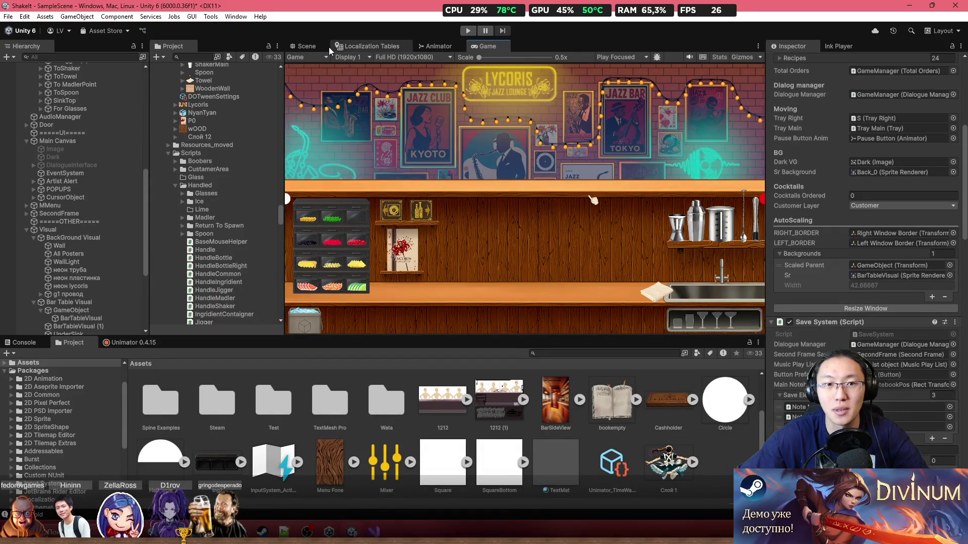
pyautogui.click(308, 46)
pyautogui.scroll(-5, 618, 159)
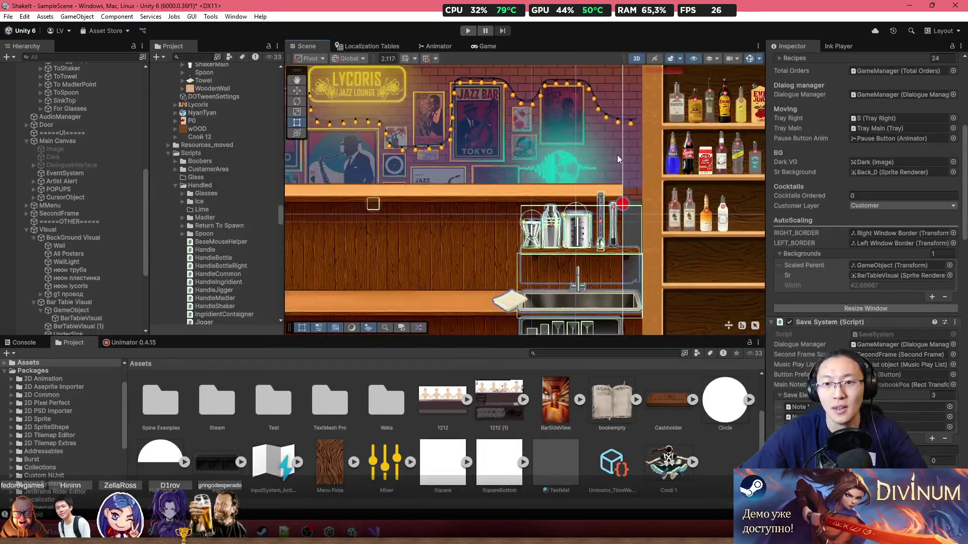
pyautogui.moveTo(618, 159); pyautogui.dragTo(597, 187)
pyautogui.click(614, 158)
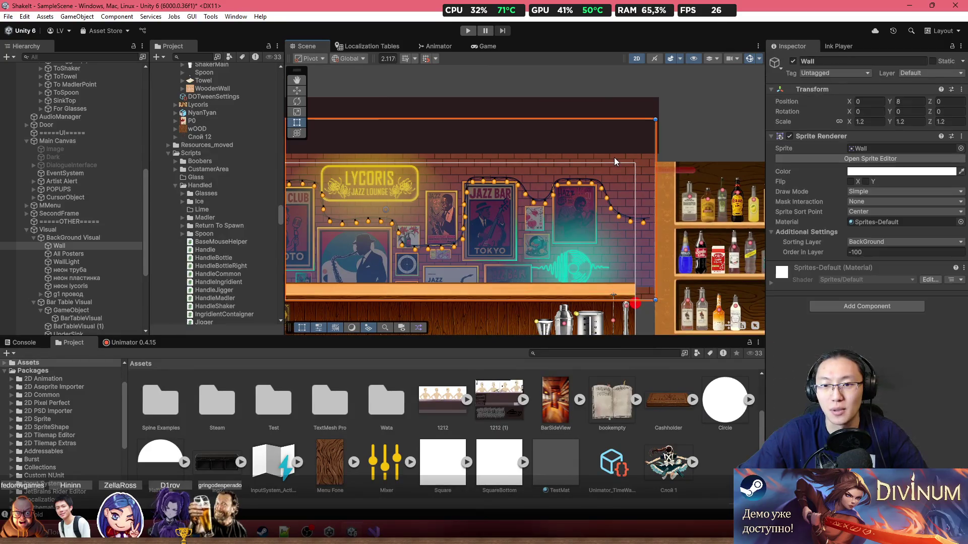
pyautogui.press('f')
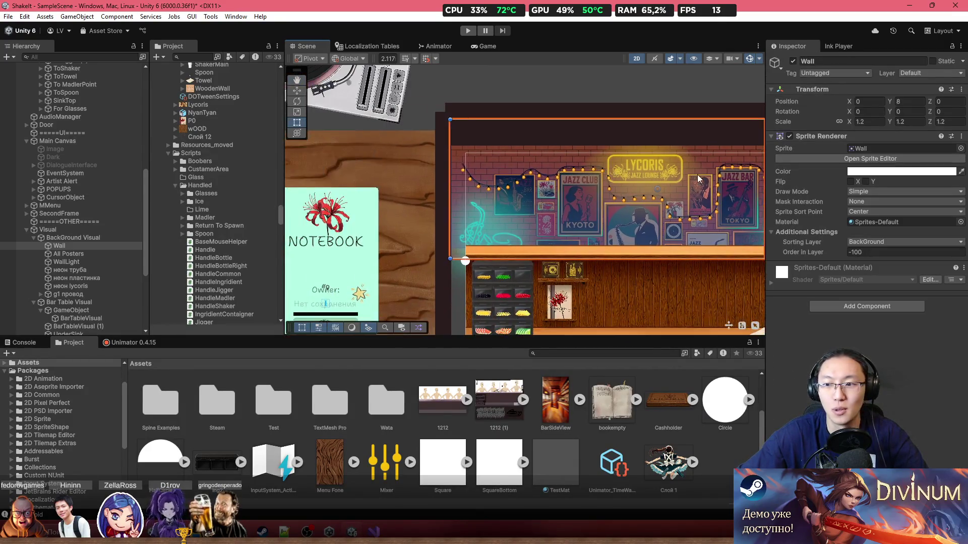
pyautogui.click(885, 150)
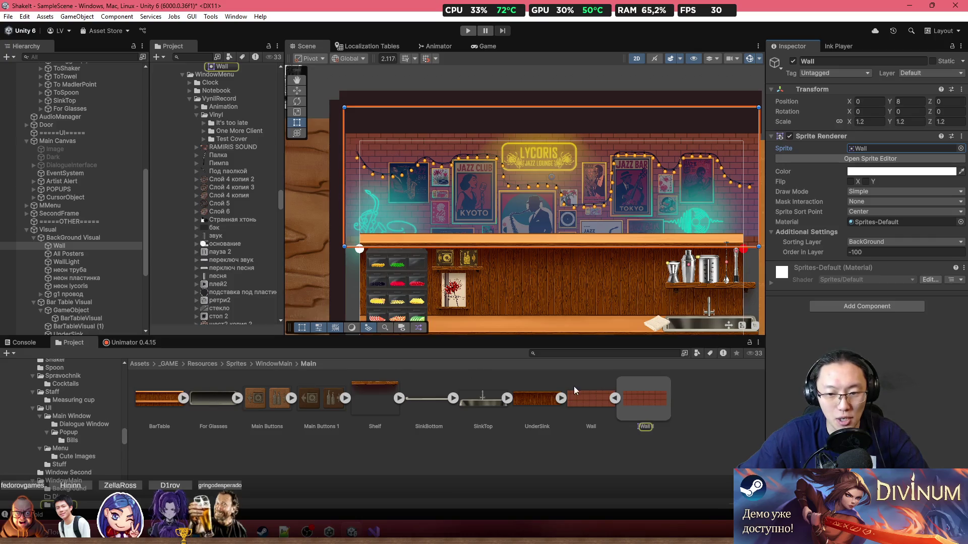
# Drop a new Wall sprite object into the scene and set its Draw Mode to Tiled
pyautogui.click(614, 397)
pyautogui.click(585, 403)
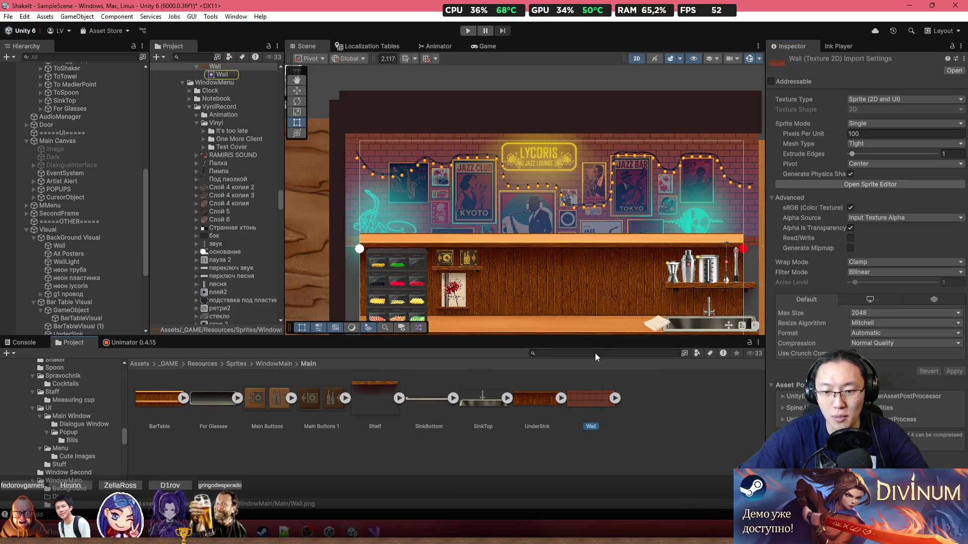
pyautogui.moveTo(591, 398); pyautogui.dragTo(481, 219)
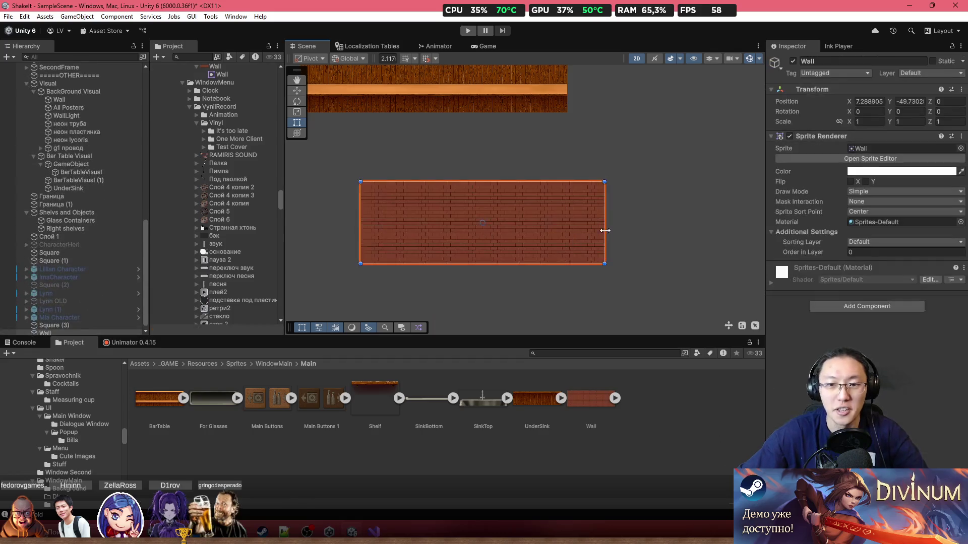
pyautogui.scroll(3, 606, 218)
pyautogui.click(880, 191)
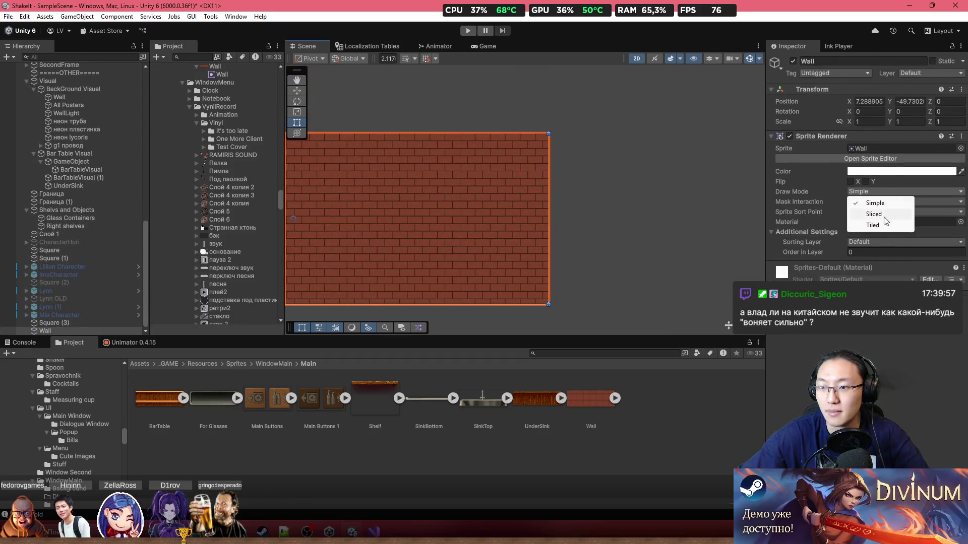
pyautogui.click(877, 222)
# Stretch the new wall to width 45.16414 and view the Wall texture's import settings
pyautogui.moveTo(619, 188); pyautogui.dragTo(677, 189)
pyautogui.scroll(5, 636, 187)
pyautogui.scroll(-3, 607, 184)
pyautogui.scroll(-2, 594, 220)
pyautogui.moveTo(594, 223)
pyautogui.mouseDown()
pyautogui.moveTo(577, 194)
pyautogui.moveTo(596, 176)
pyautogui.moveTo(649, 162)
pyautogui.moveTo(380, 179)
pyautogui.mouseUp()
pyautogui.scroll(-1, 380, 179)
pyautogui.scroll(-3, 626, 222)
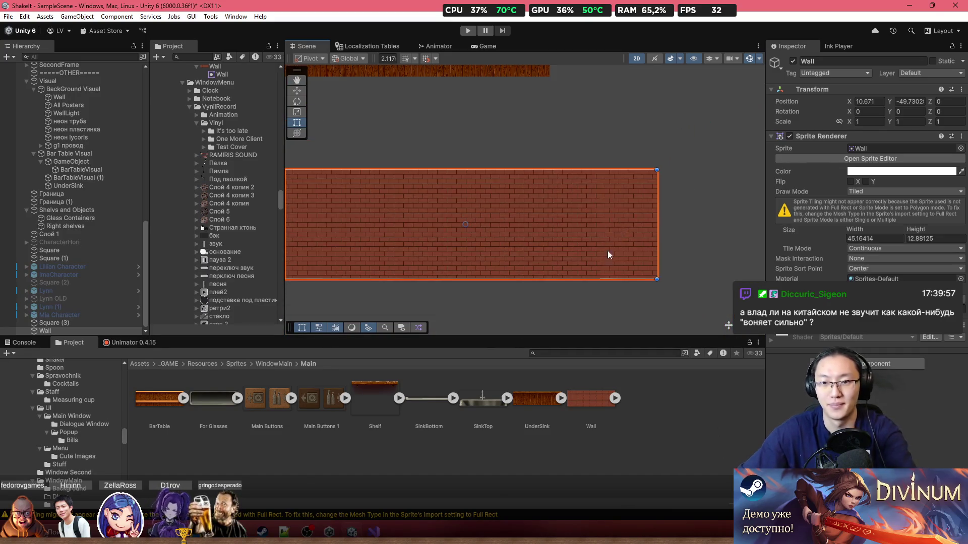
pyautogui.click(603, 404)
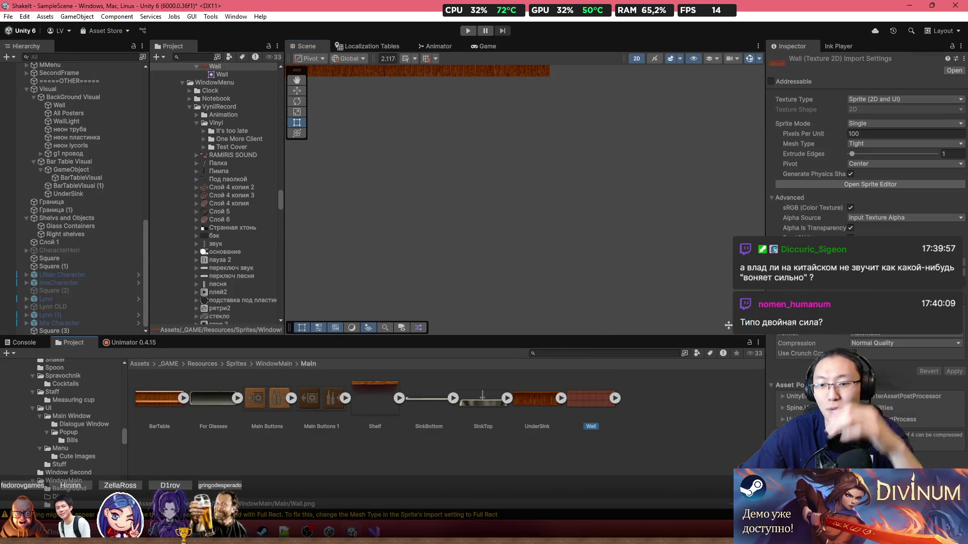
# Reveal Wall.png in Explorer and open it in Adobe Photoshop 2025 with the sRGB working profile
pyautogui.rightClick(591, 403)
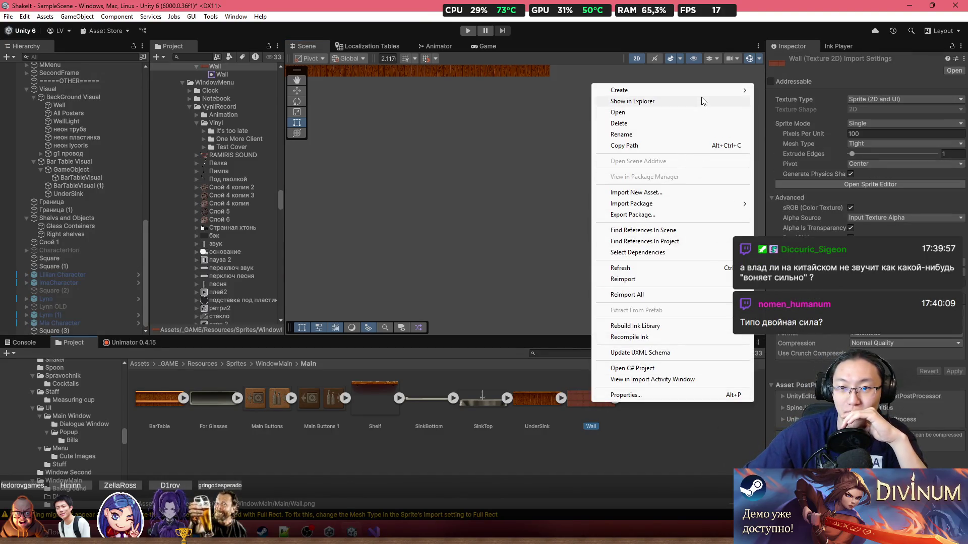
pyautogui.click(707, 100)
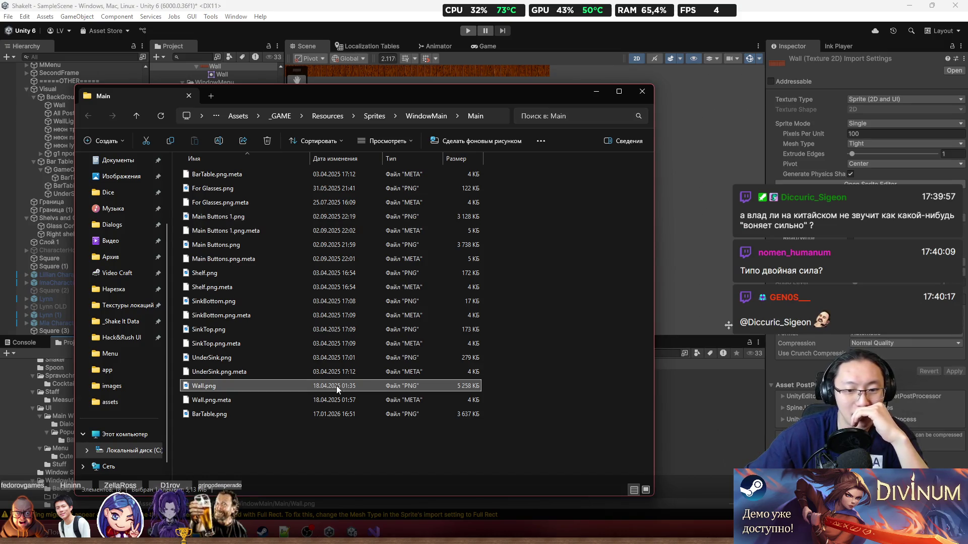
pyautogui.rightClick(222, 385)
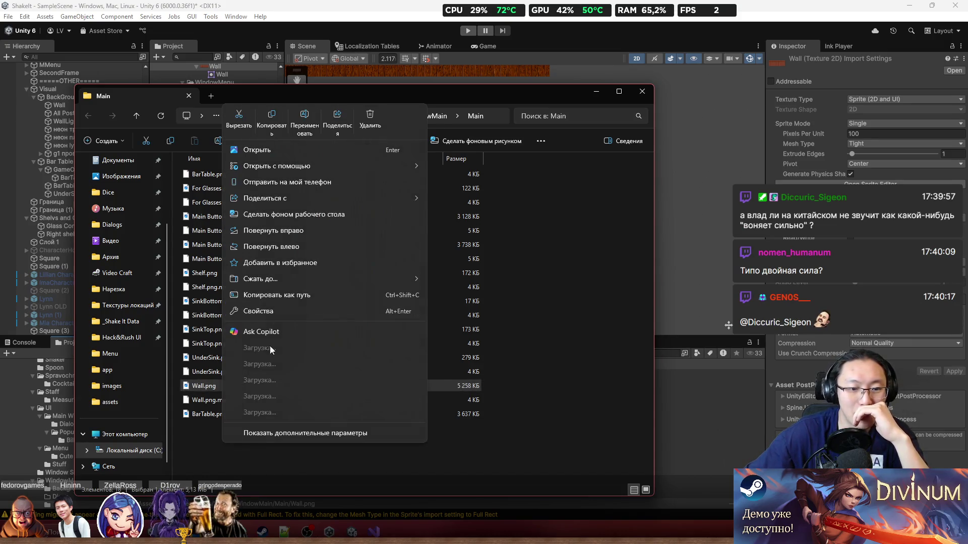
pyautogui.moveTo(407, 165)
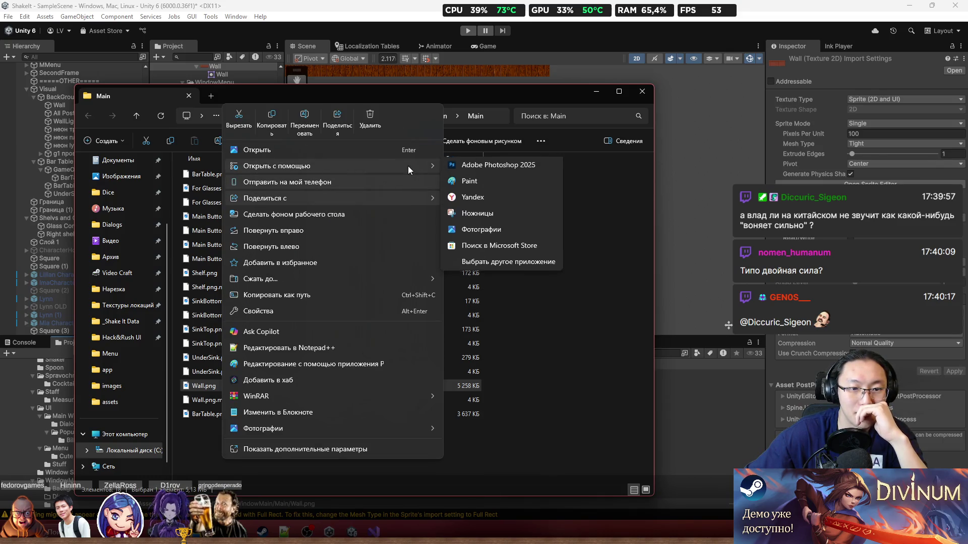
pyautogui.click(489, 166)
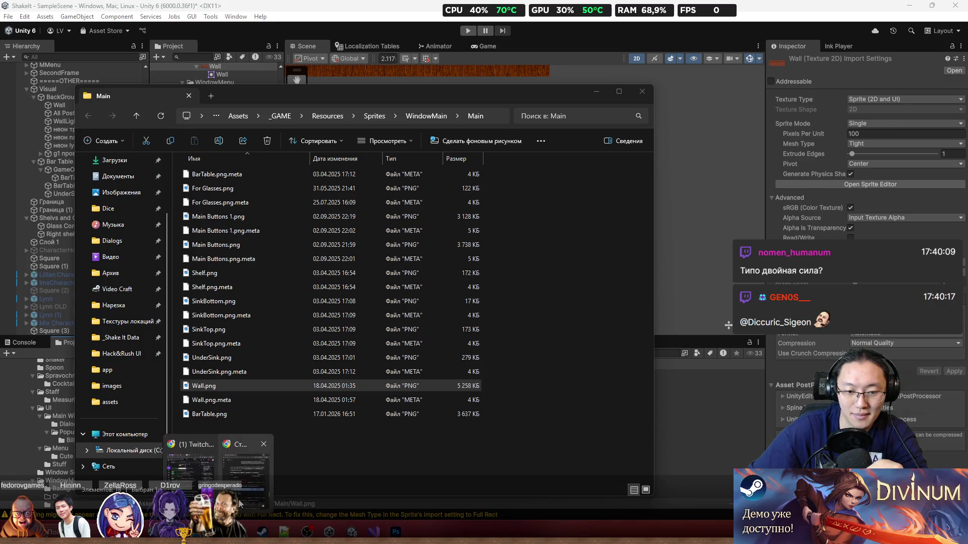
pyautogui.moveTo(192, 493)
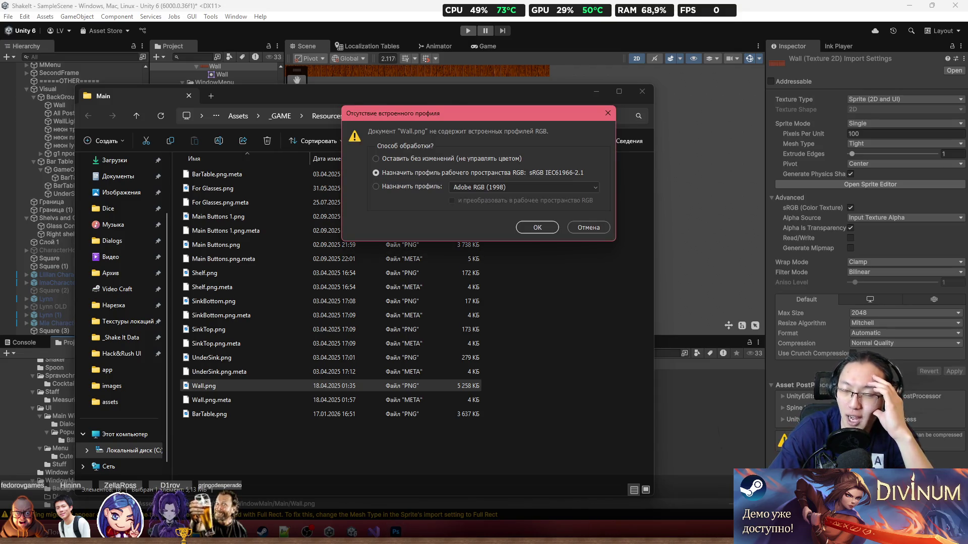
pyautogui.click(529, 228)
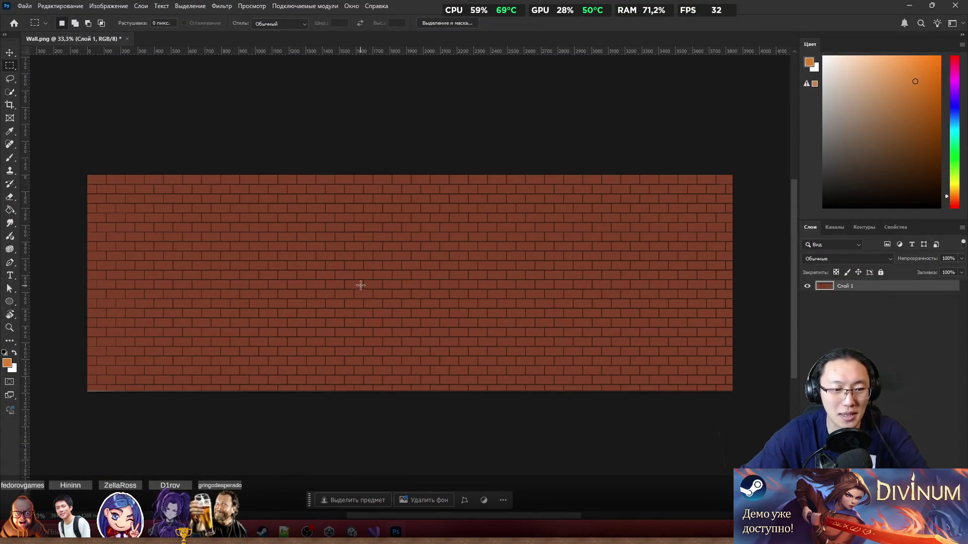
# Select the whole canvas and duplicate the brick layer into a new layer
pyautogui.scroll(5, 221, 342)
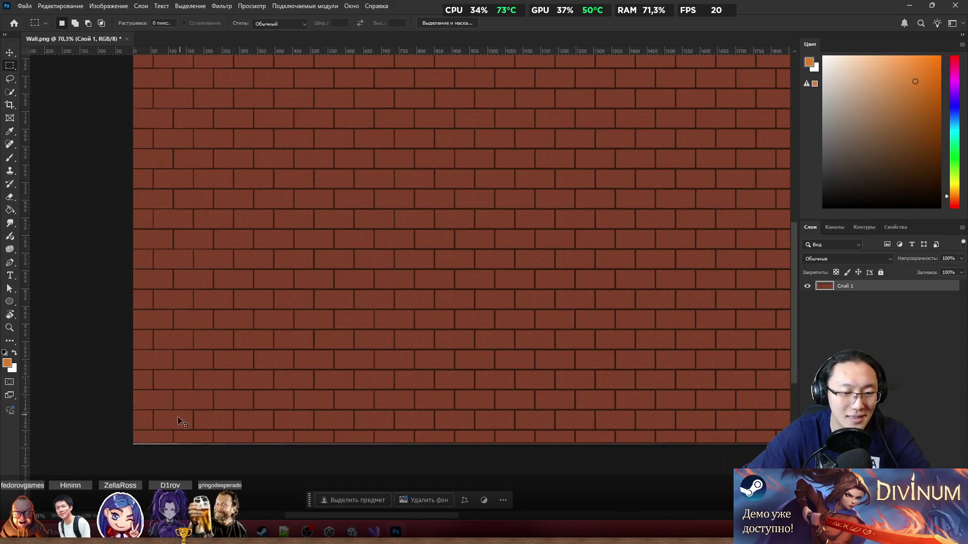
pyautogui.scroll(8, 180, 421)
pyautogui.scroll(-12, 86, 445)
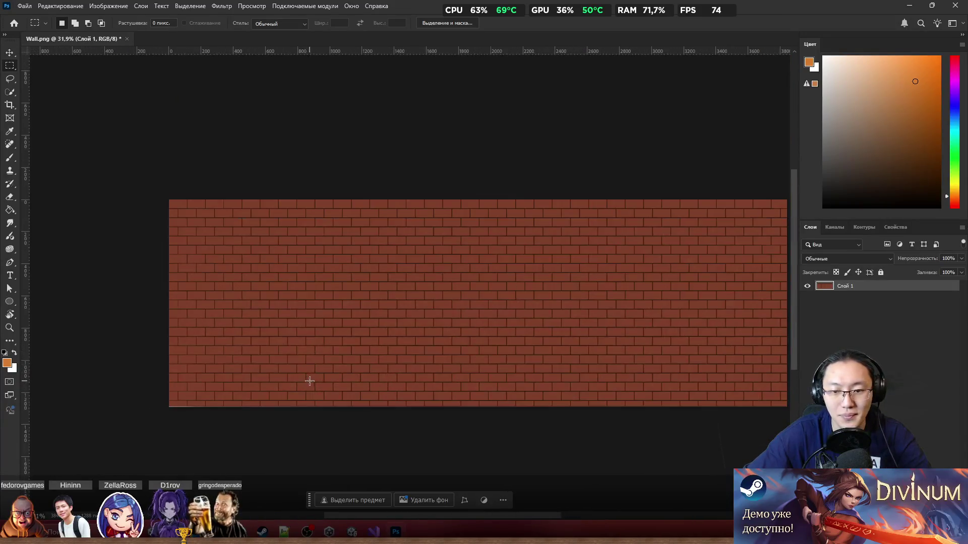
pyautogui.hscroll(2, 351, 363)
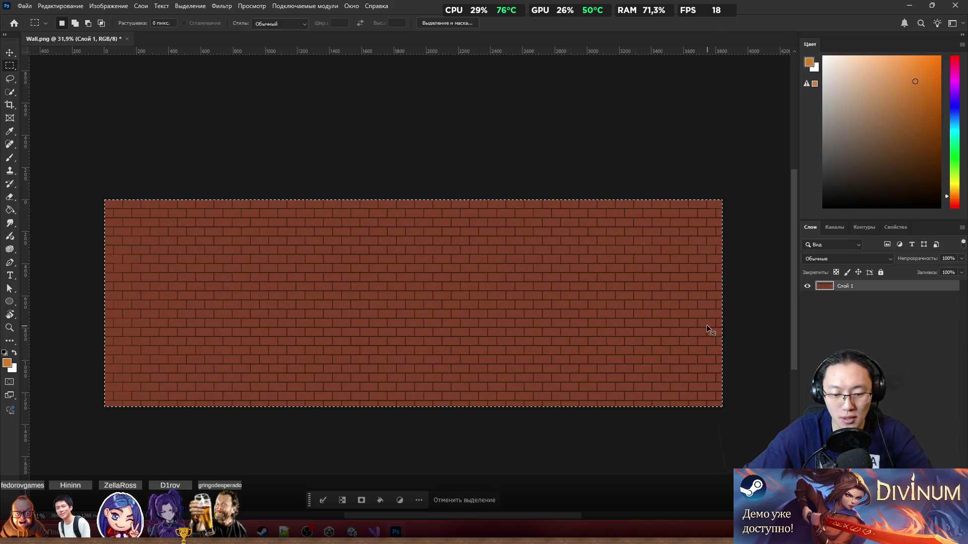
pyautogui.hotkey('ctrl', 'a')
pyautogui.hotkey('ctrl', 'j')
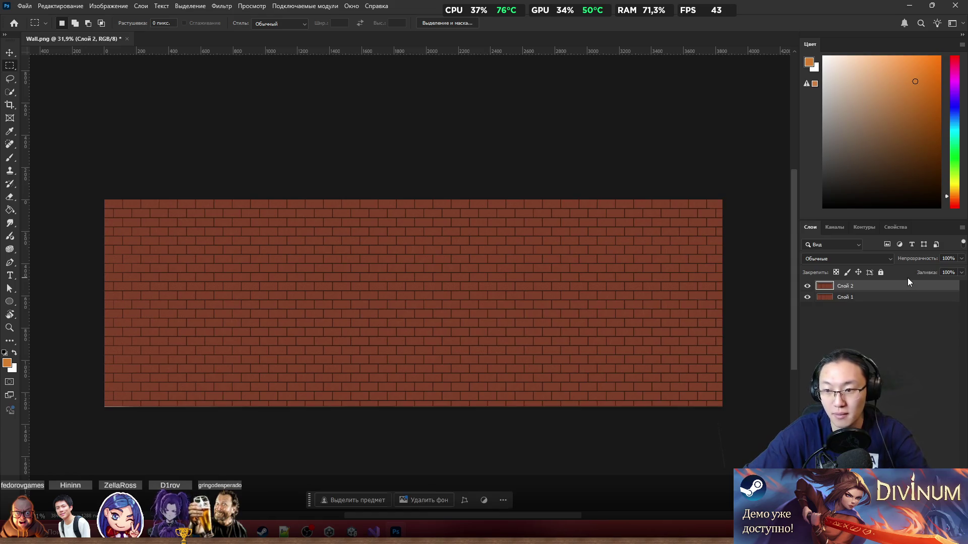
pyautogui.rightClick(895, 289)
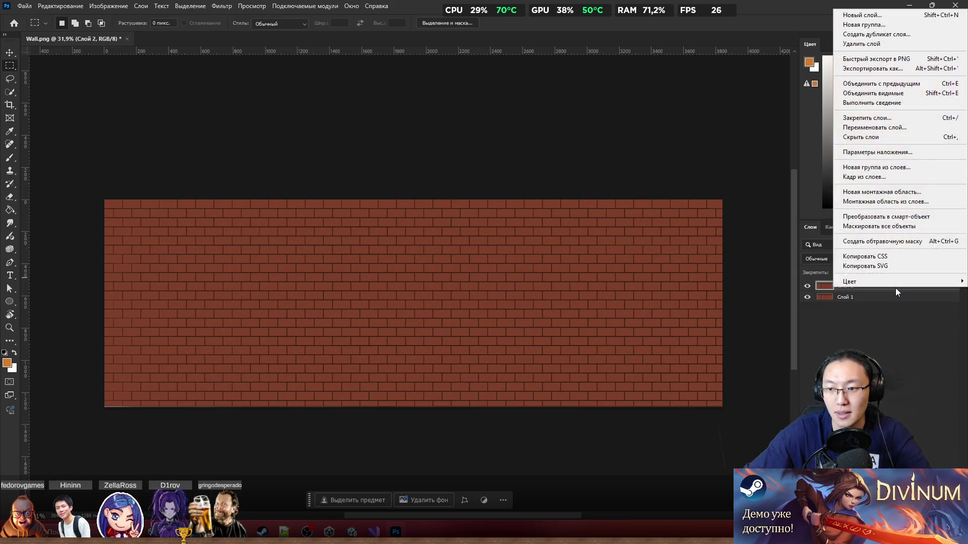
pyautogui.click(881, 343)
# Flip the copied brick layer horizontally with Free Transform
pyautogui.hotkey('ctrl', 't')
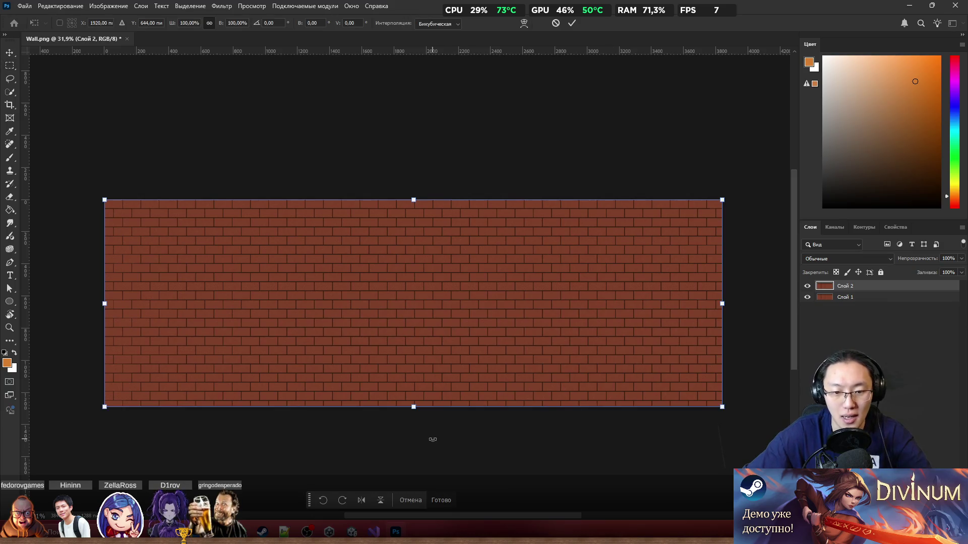
pyautogui.click(361, 502)
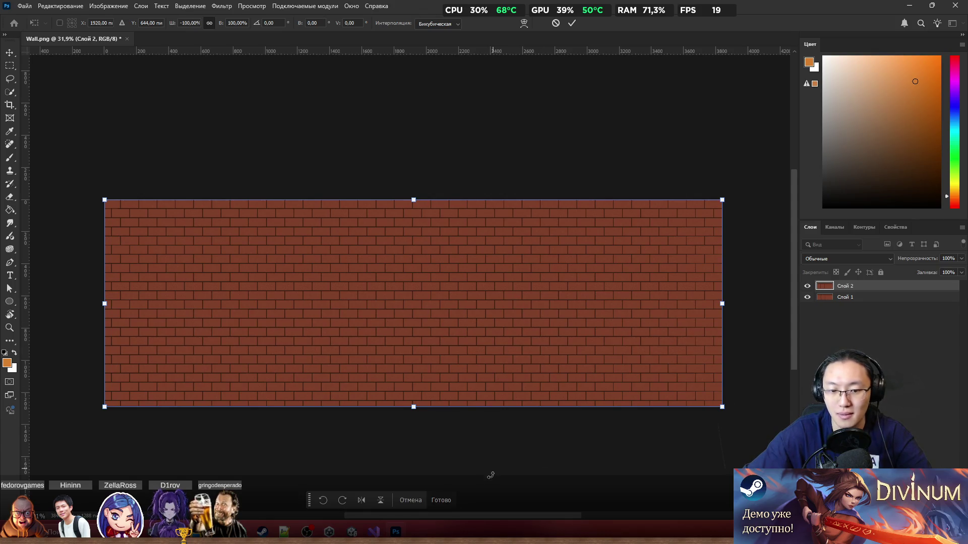
pyautogui.click(449, 500)
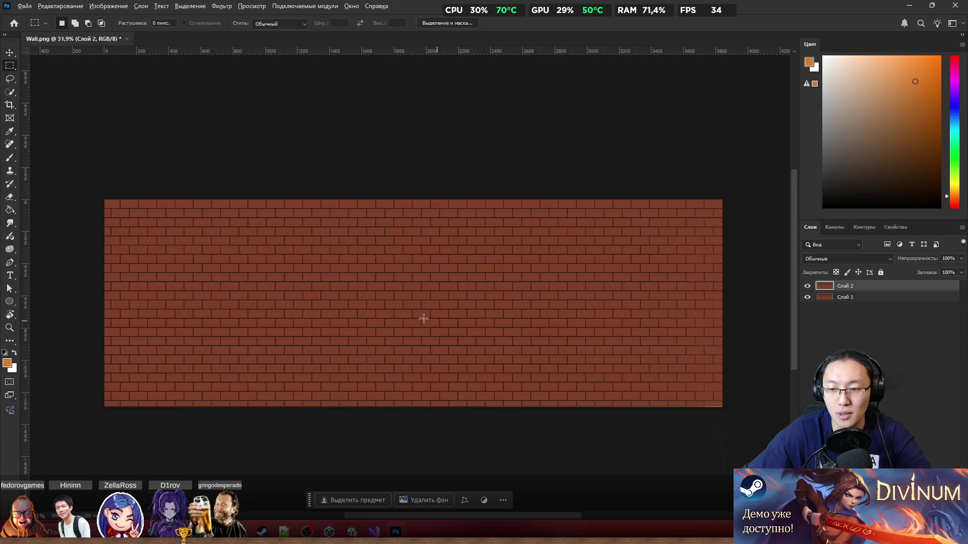
pyautogui.scroll(2, 426, 315)
pyautogui.rightClick(846, 288)
# Set the brick copy layer's blending mode to Overlay
pyautogui.press('Escape')
pyautogui.click(846, 259)
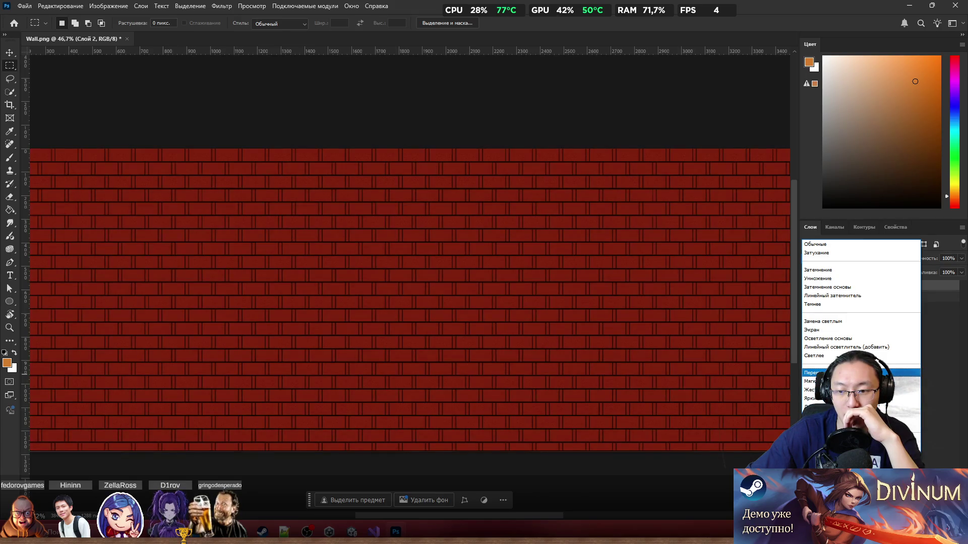
pyautogui.click(814, 373)
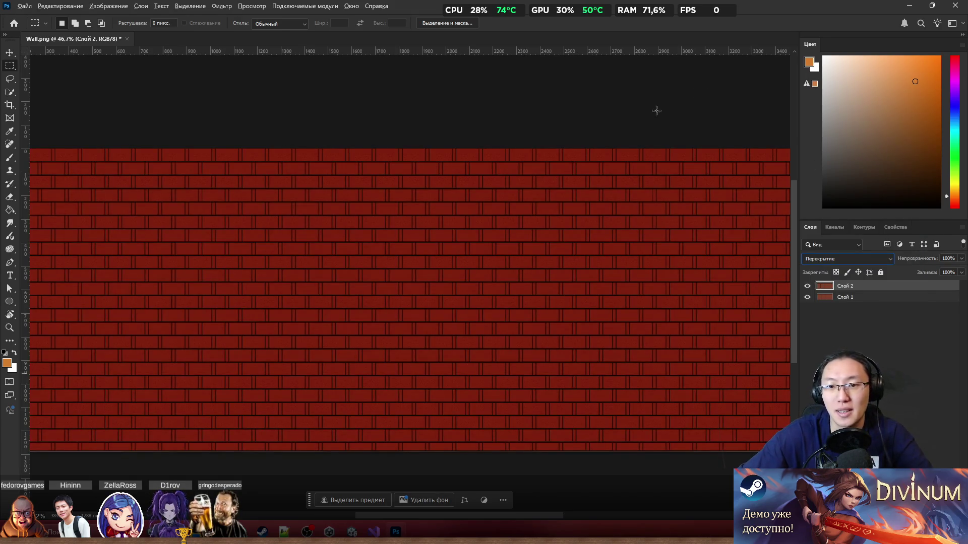
# Move the flipped brick copy Слой 2 about 44 px right with the Move tool
pyautogui.press('v')
pyautogui.scroll(5, 501, 142)
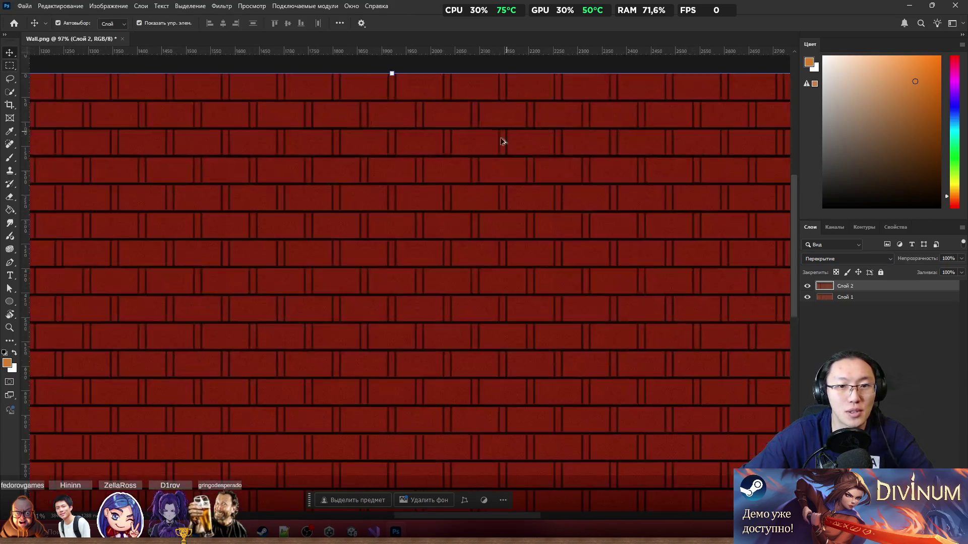
pyautogui.scroll(3, 464, 110)
pyautogui.moveTo(532, 183)
pyautogui.mouseDown()
pyautogui.moveTo(568, 184)
pyautogui.moveTo(542, 183)
pyautogui.mouseUp()
pyautogui.scroll(2, 372, 177)
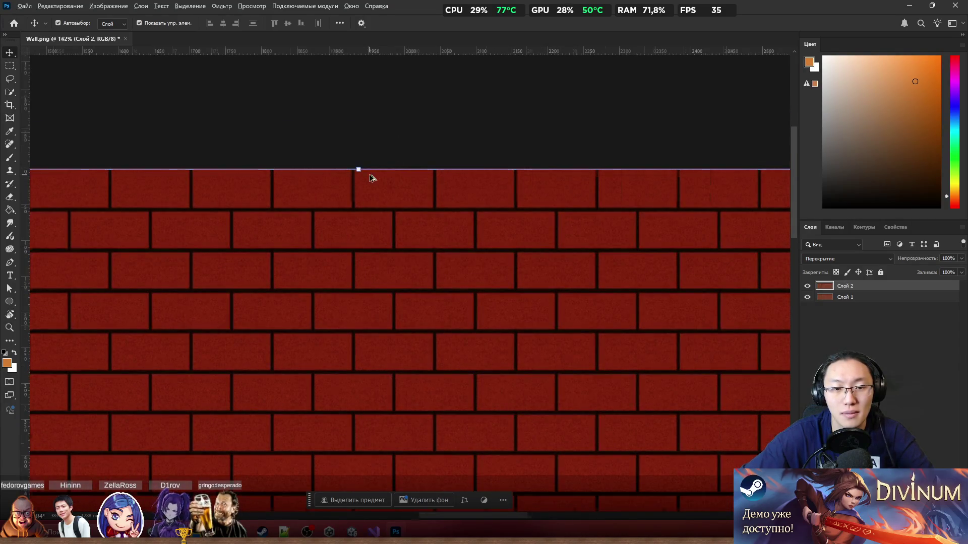
pyautogui.scroll(5, 378, 197)
pyautogui.scroll(-10, 398, 247)
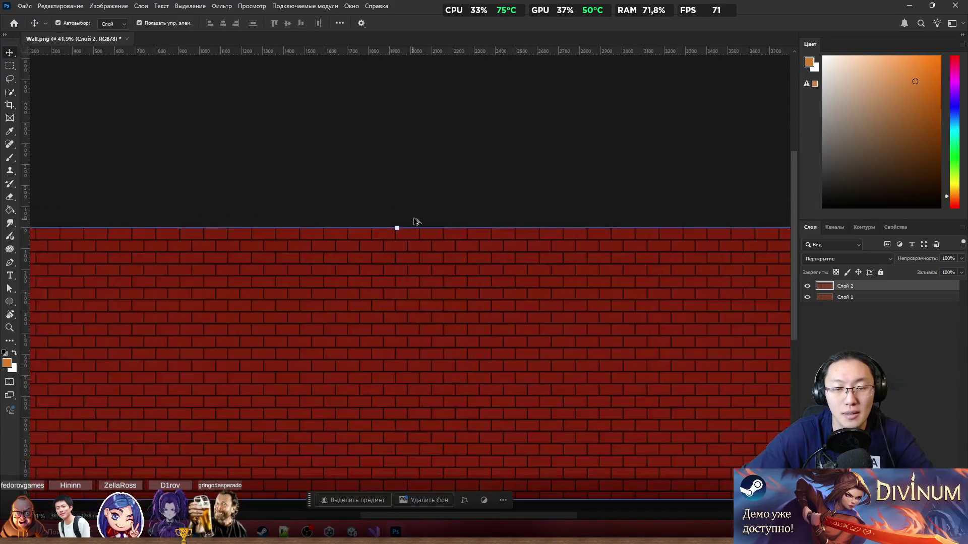
# Deselect, then reselect the brick copy layer and inspect the dark red wall
pyautogui.click(398, 404)
pyautogui.scroll(4, 583, 410)
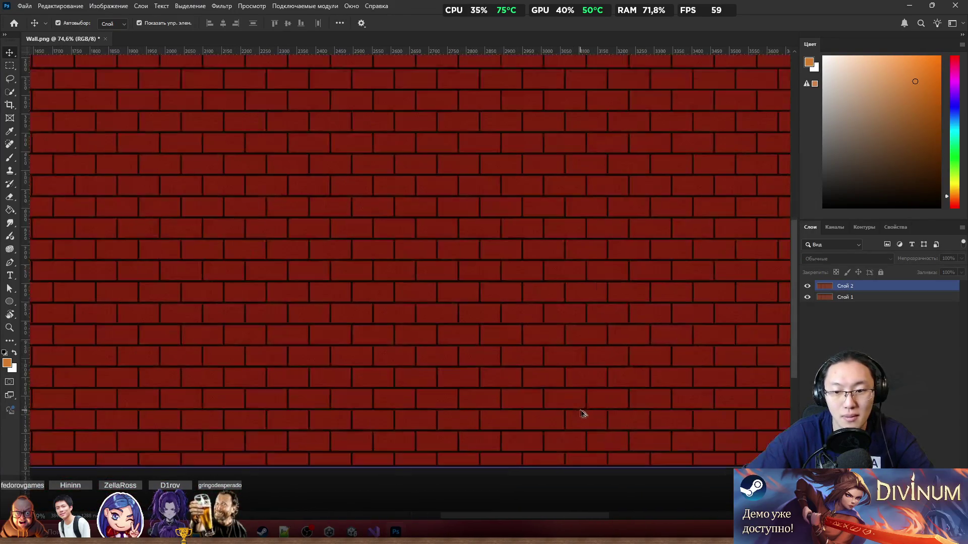
pyautogui.hscroll(-10, 583, 418)
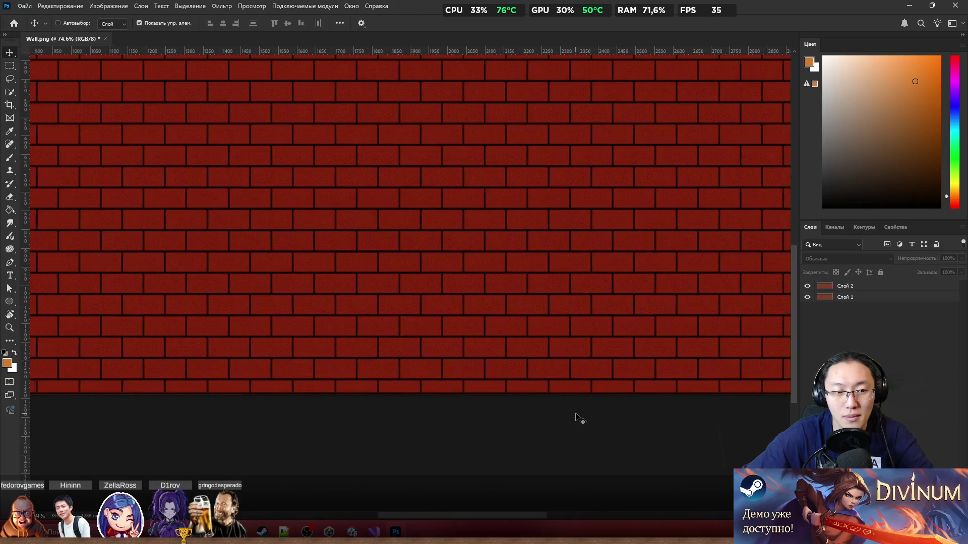
pyautogui.hscroll(-3, 504, 401)
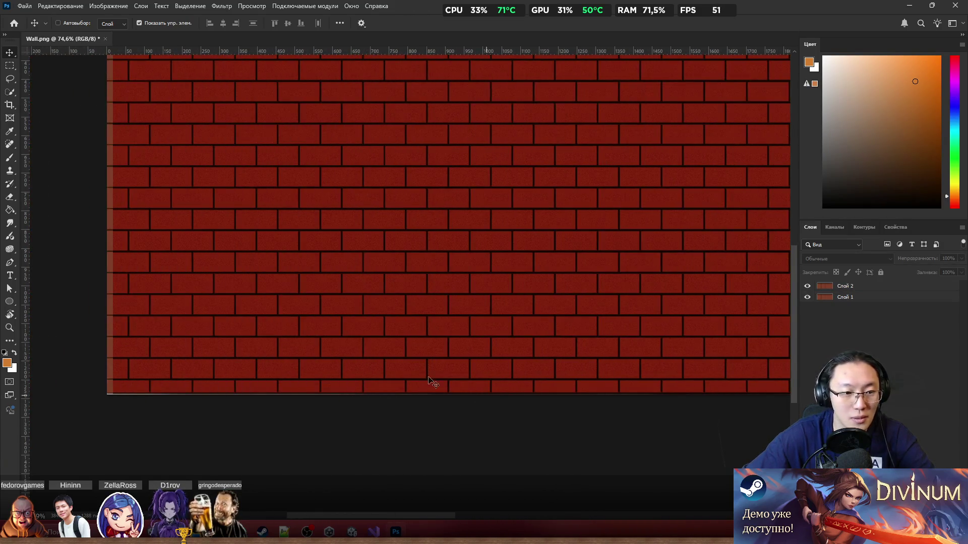
pyautogui.scroll(1, 163, 325)
pyautogui.scroll(4, 165, 325)
pyautogui.keyDown('ctrl'); pyautogui.click(152, 263); pyautogui.keyUp('ctrl')
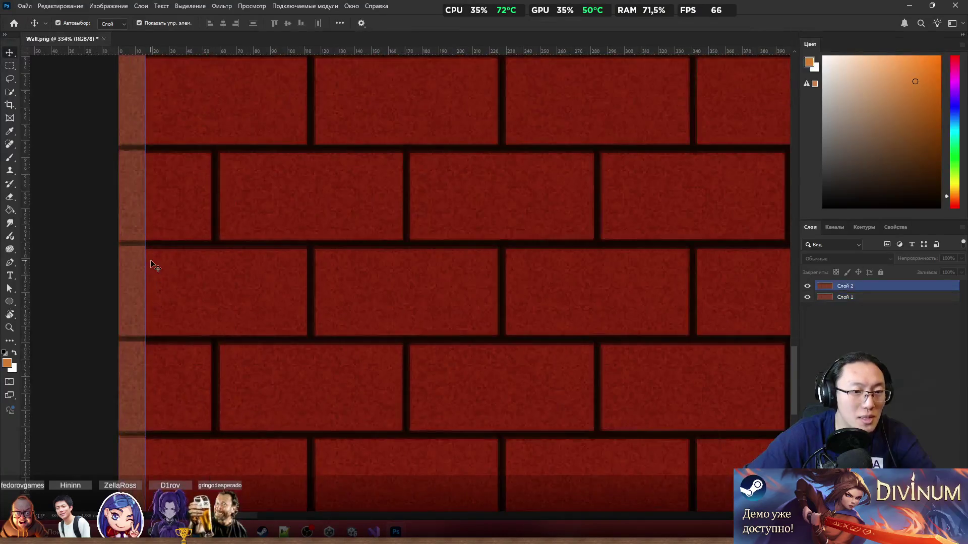
pyautogui.scroll(-5, 154, 258)
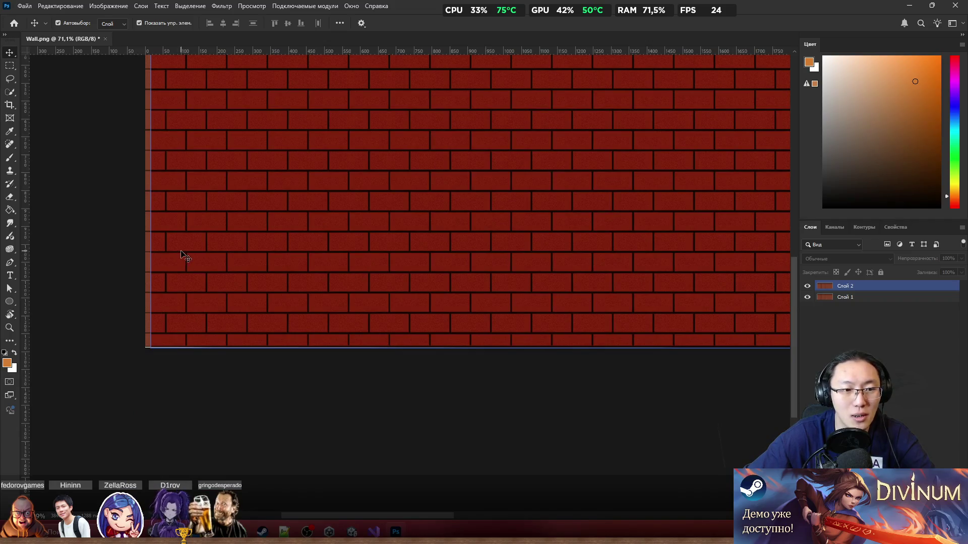
pyautogui.scroll(-2, 182, 256)
pyautogui.scroll(-3, 181, 259)
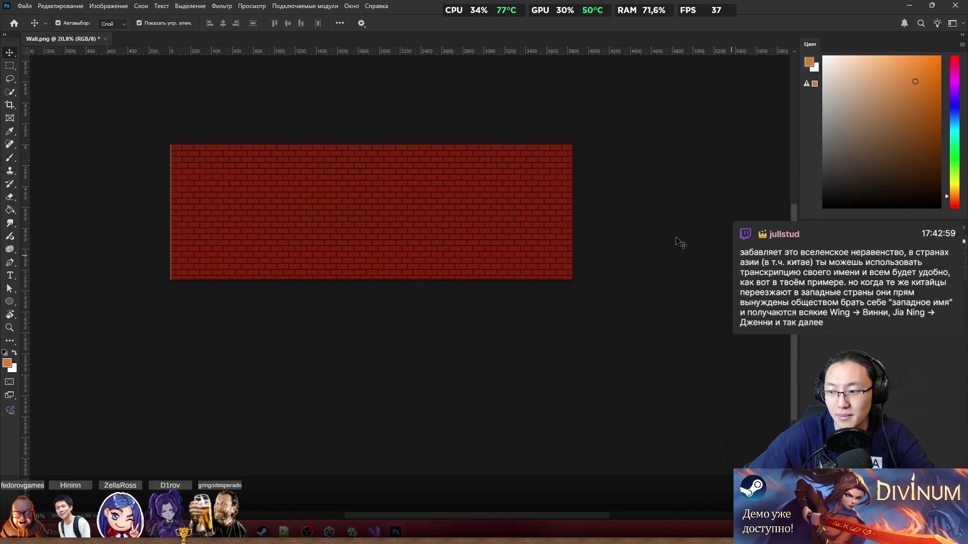
pyautogui.scroll(-2, 464, 219)
pyautogui.scroll(8, 464, 219)
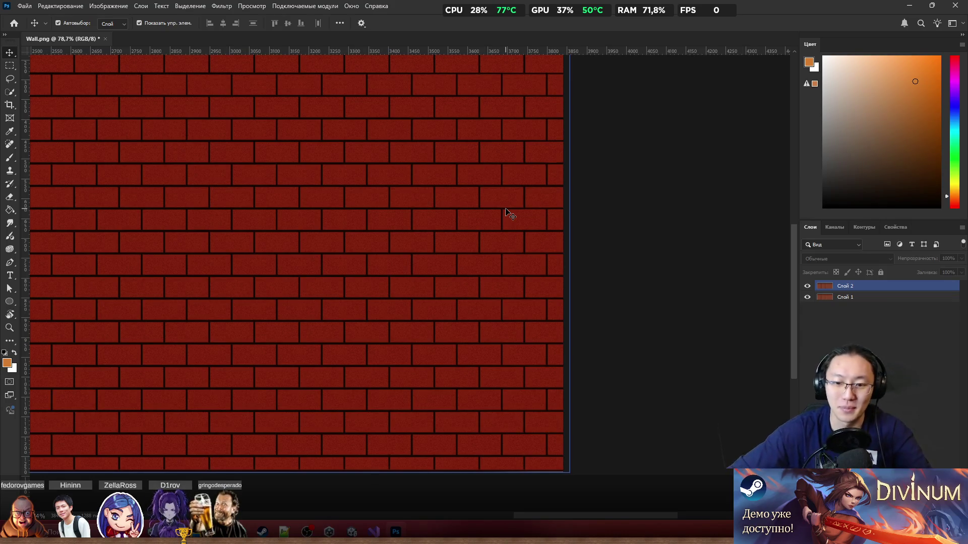
pyautogui.scroll(-5, 538, 346)
pyautogui.scroll(1, 662, 166)
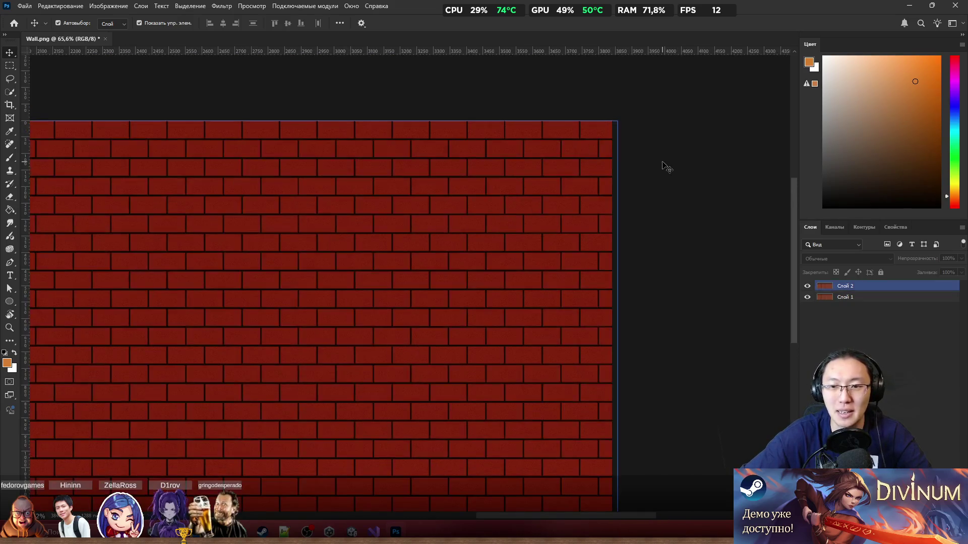
pyautogui.scroll(-4, 648, 282)
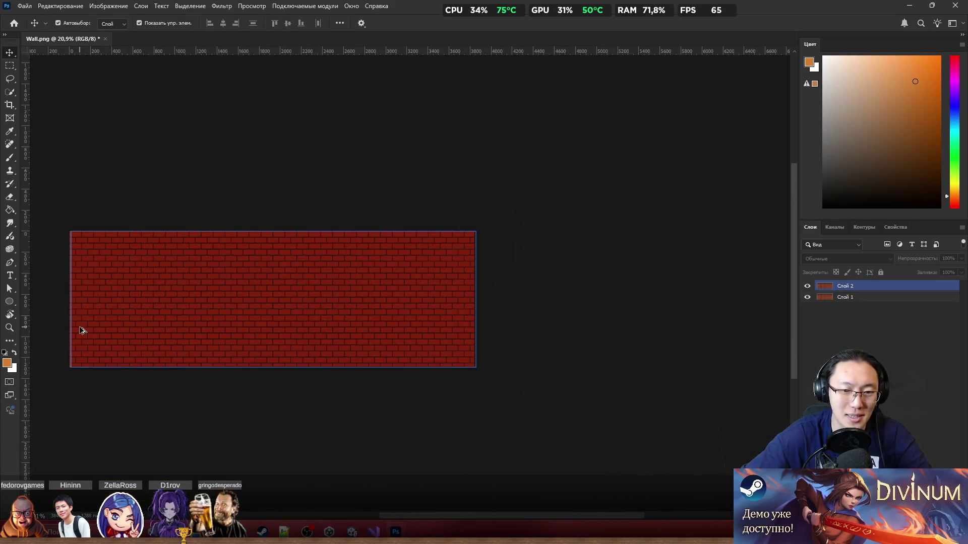
pyautogui.hscroll(-5, 105, 328)
pyautogui.scroll(2, 182, 334)
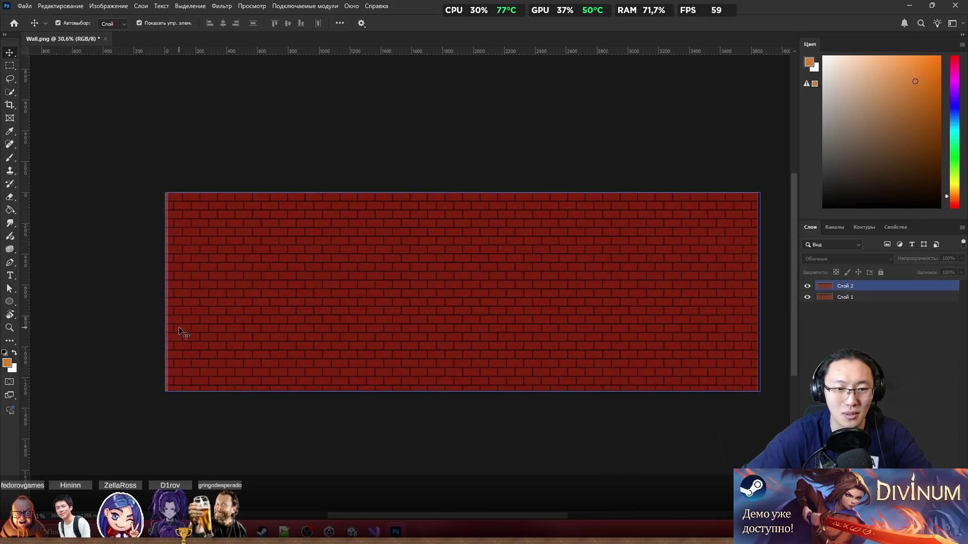
pyautogui.scroll(3, 182, 331)
pyautogui.hscroll(-1, 185, 326)
pyautogui.hscroll(-1, 186, 325)
pyautogui.scroll(2, 227, 328)
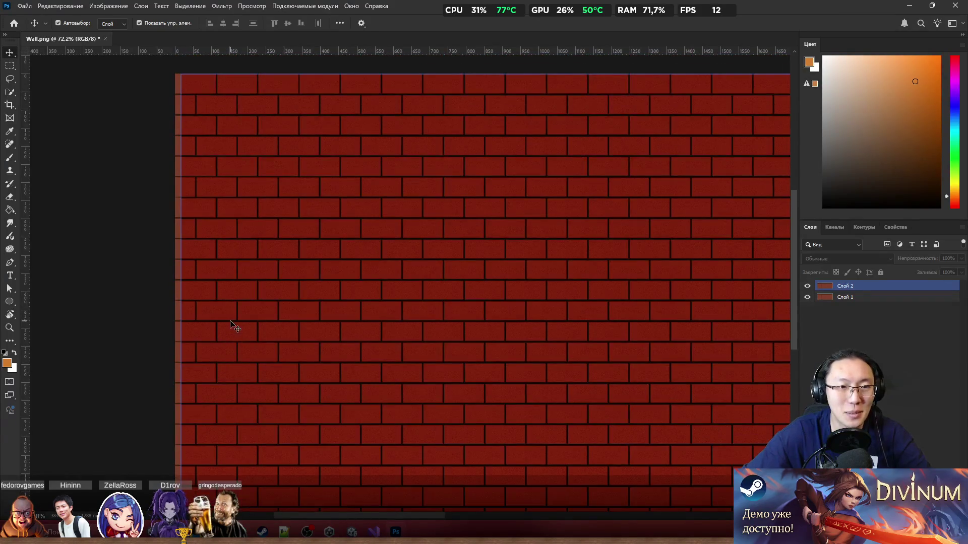
pyautogui.hscroll(-1, 234, 325)
pyautogui.scroll(-3, 302, 307)
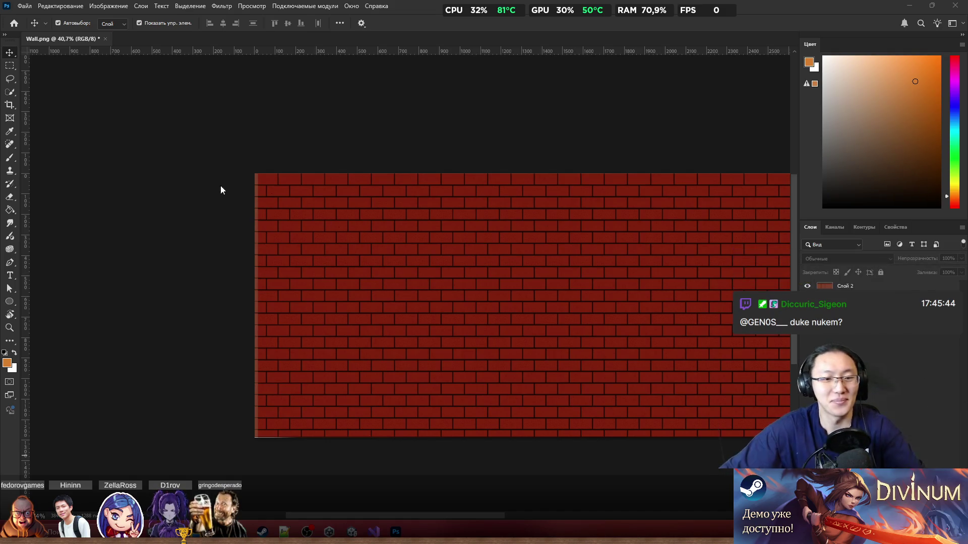
pyautogui.scroll(3, 236, 183)
pyautogui.scroll(3, 146, 149)
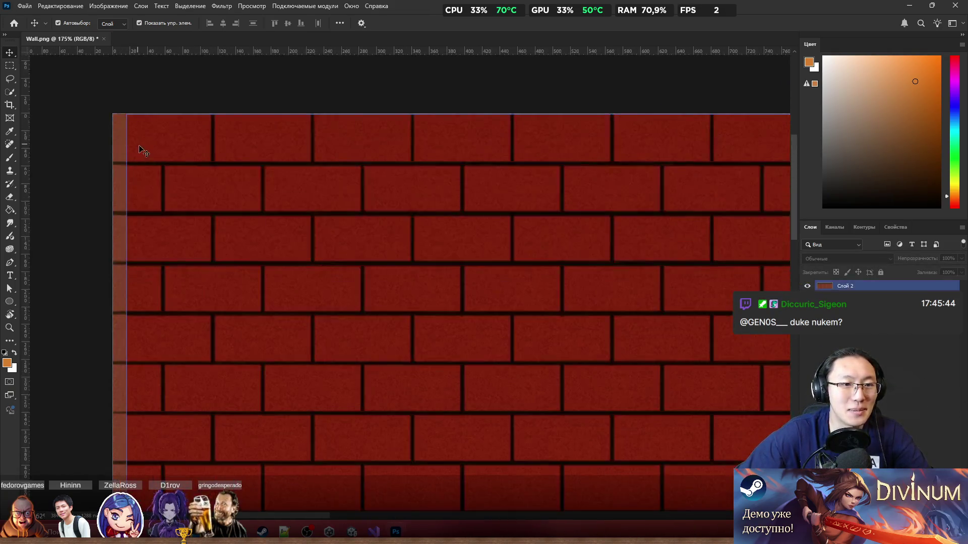
pyautogui.scroll(-3, 181, 173)
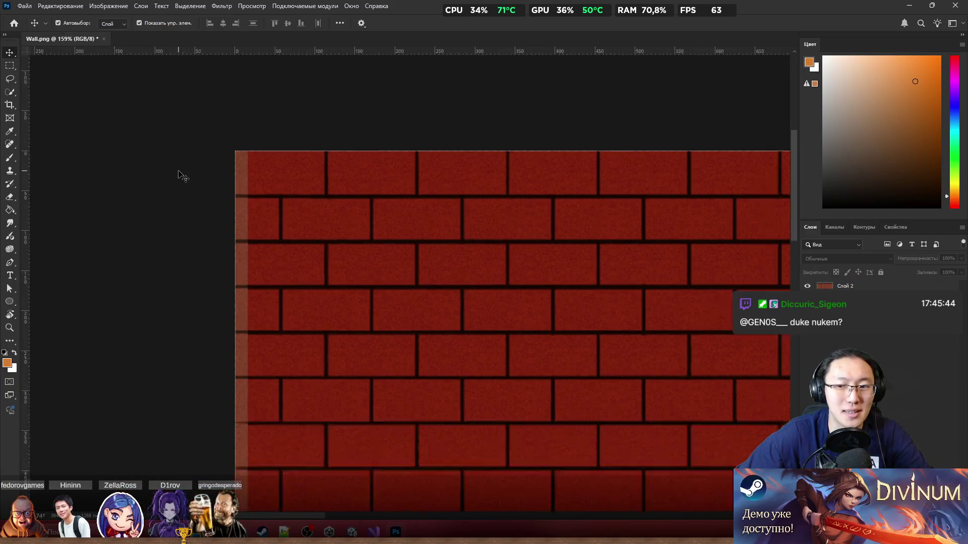
pyautogui.click(857, 286)
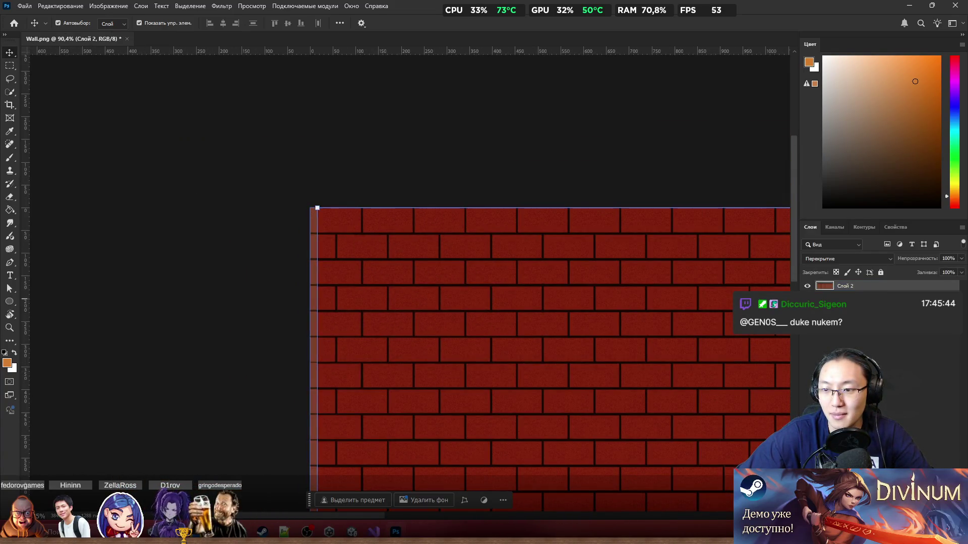
# Set Слой 2 to Normal blending and lower its opacity to about 49%
pyautogui.click(870, 258)
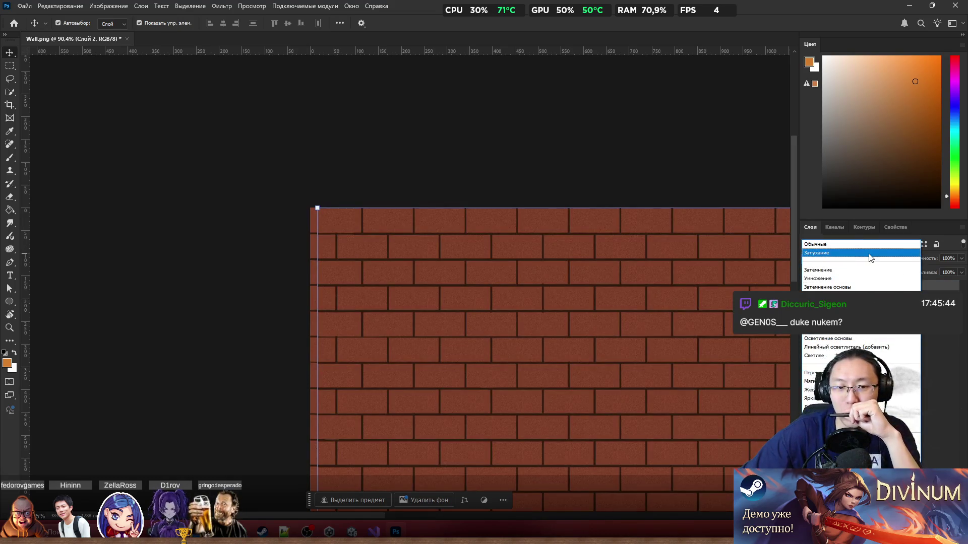
pyautogui.click(870, 248)
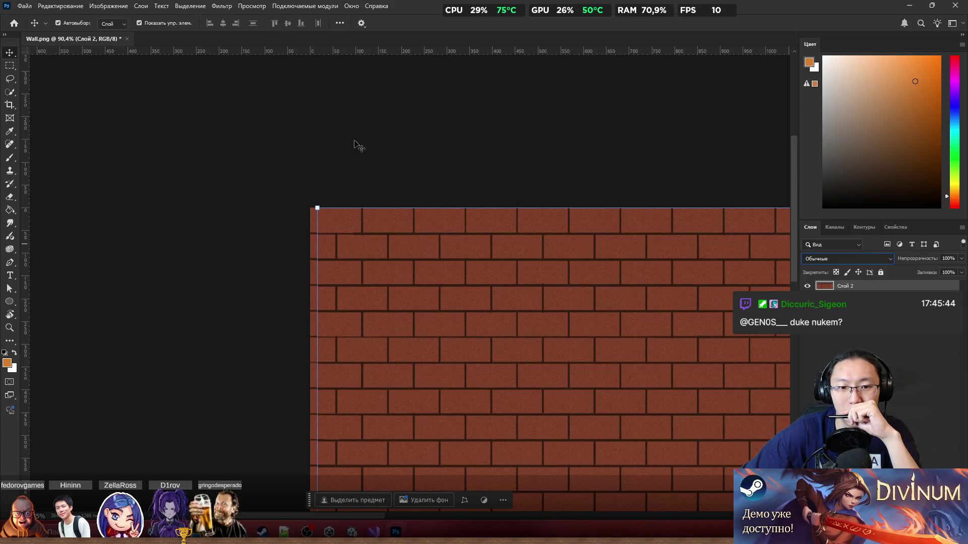
pyautogui.click(361, 150)
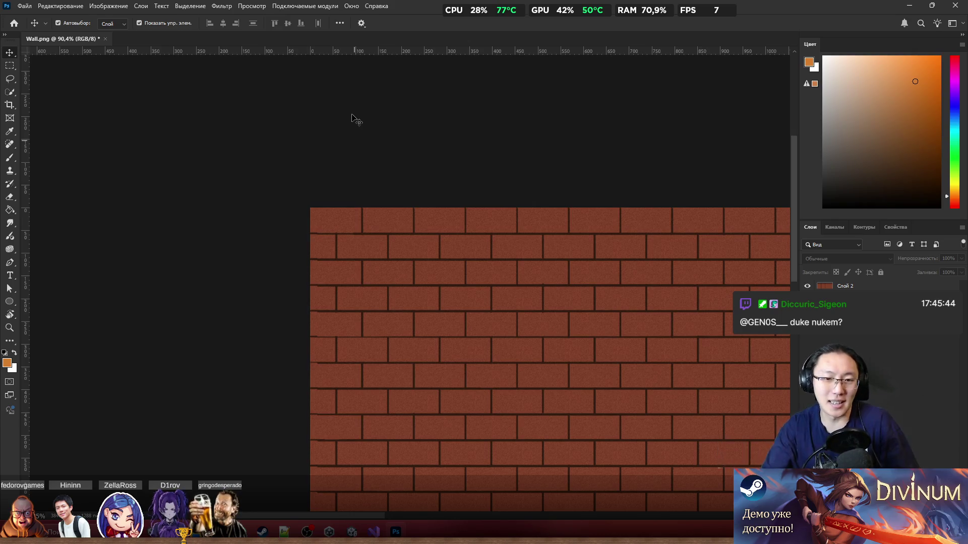
pyautogui.click(848, 287)
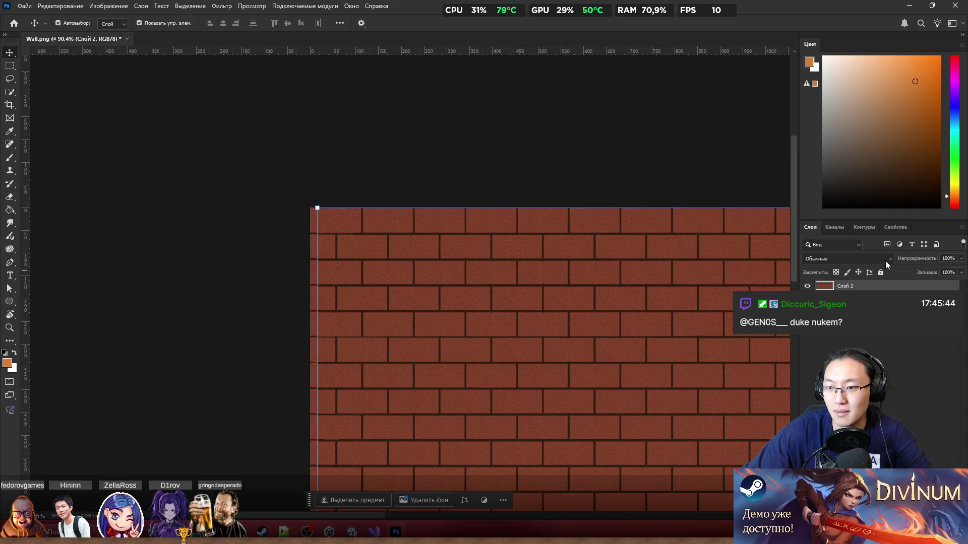
pyautogui.click(887, 259)
pyautogui.click(887, 244)
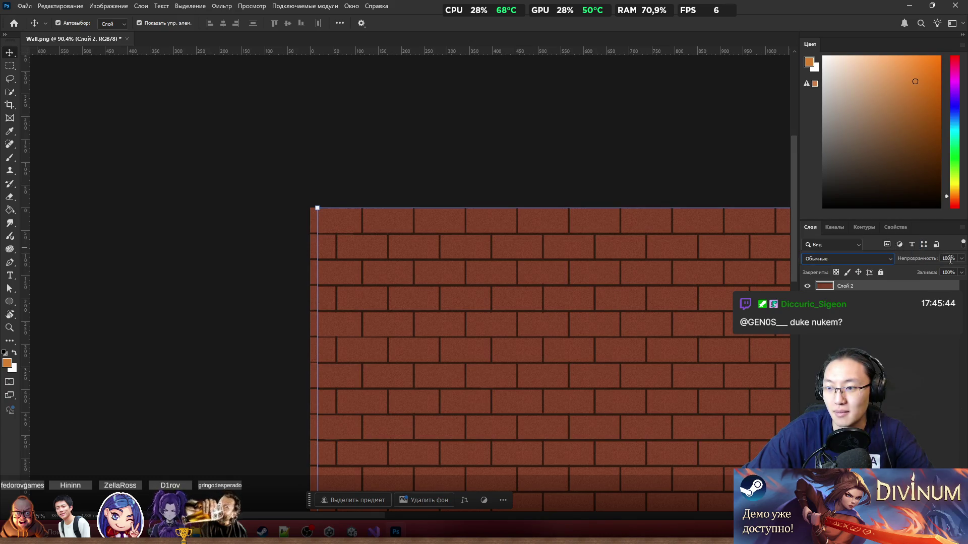
pyautogui.click(961, 258)
pyautogui.moveTo(961, 270); pyautogui.dragTo(936, 271)
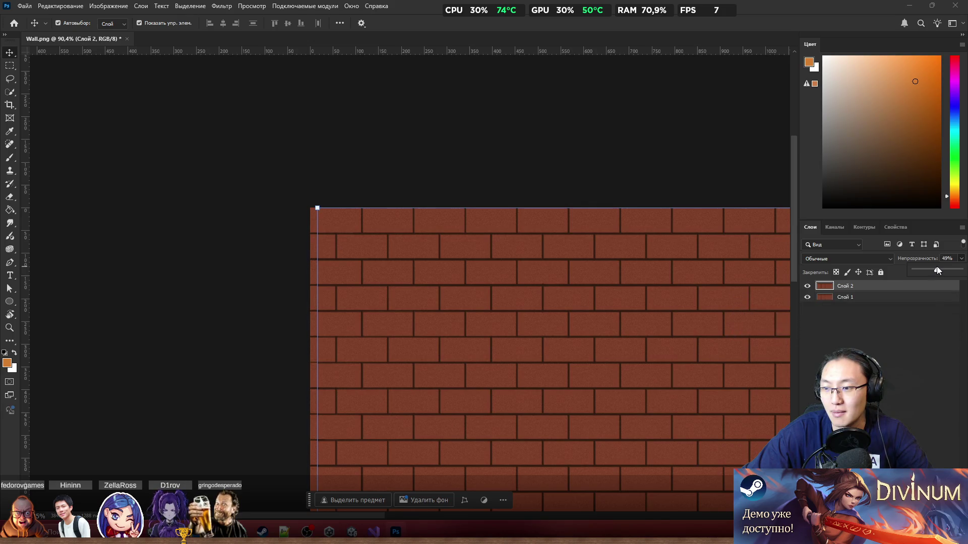
# Restore the top brick layer Слой 2 to 100% opacity
pyautogui.press('Escape')
pyautogui.scroll(3, 294, 209)
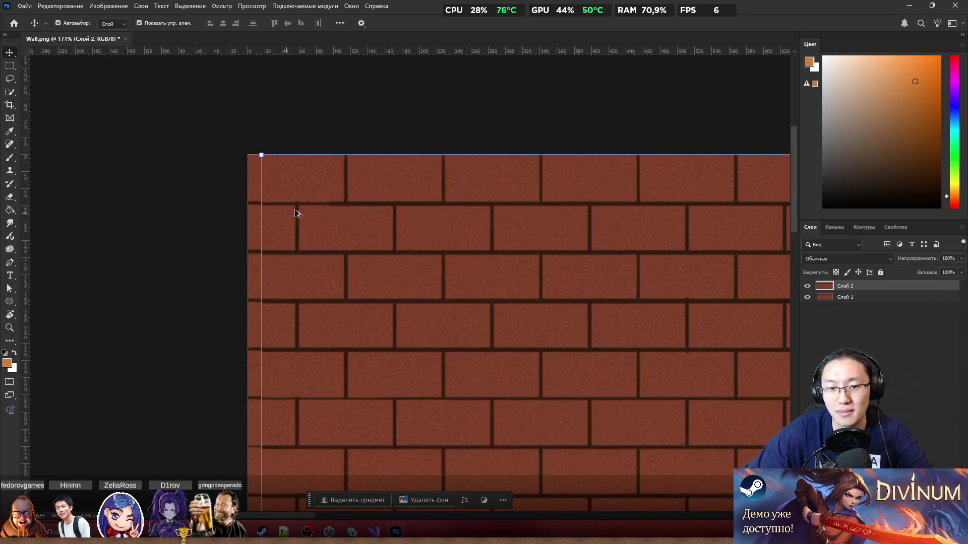
pyautogui.hscroll(-2, 253, 199)
pyautogui.scroll(2, 210, 191)
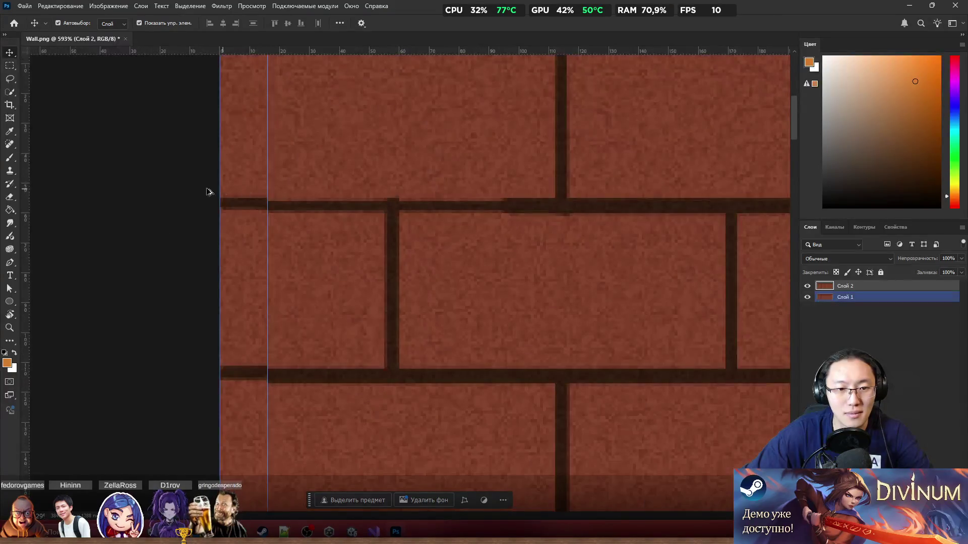
pyautogui.click(207, 194)
pyautogui.scroll(-5, 166, 200)
pyautogui.scroll(5, 410, 281)
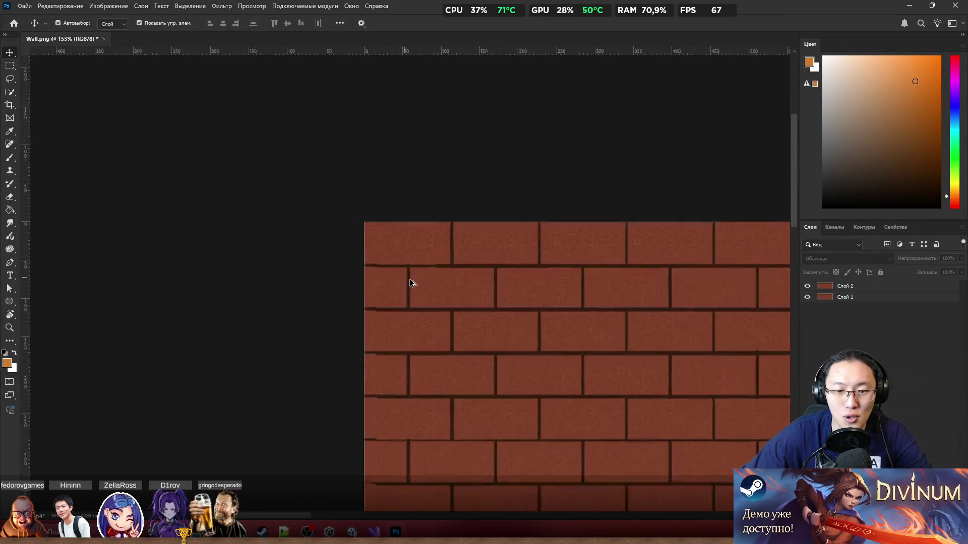
# Shift Слой 2 11 px right and 25 px down to line up the bricks
pyautogui.click(407, 263)
pyautogui.click(408, 264)
pyautogui.click(449, 198)
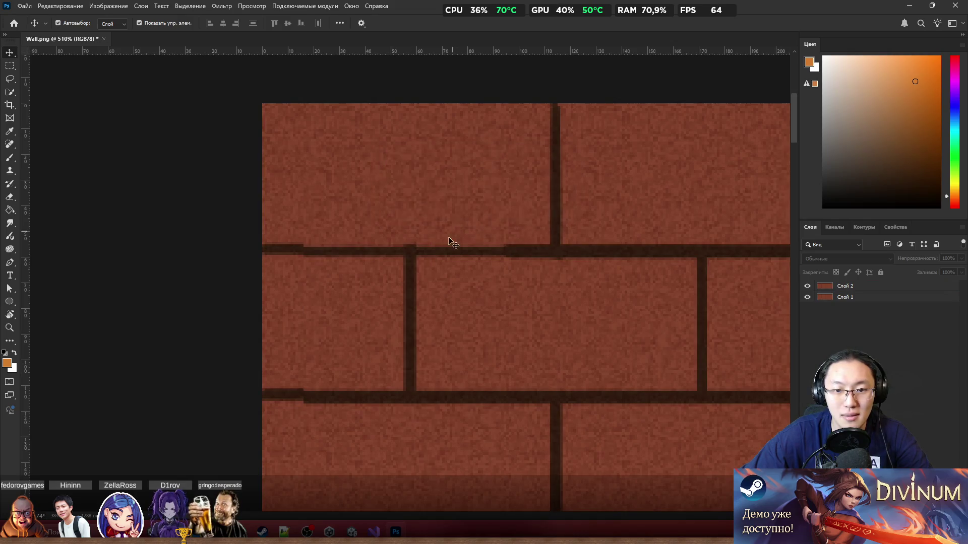
pyautogui.click(855, 286)
pyautogui.moveTo(570, 234)
pyautogui.mouseDown()
pyautogui.moveTo(597, 300)
pyautogui.moveTo(664, 279)
pyautogui.mouseUp()
pyautogui.scroll(-10, 663, 279)
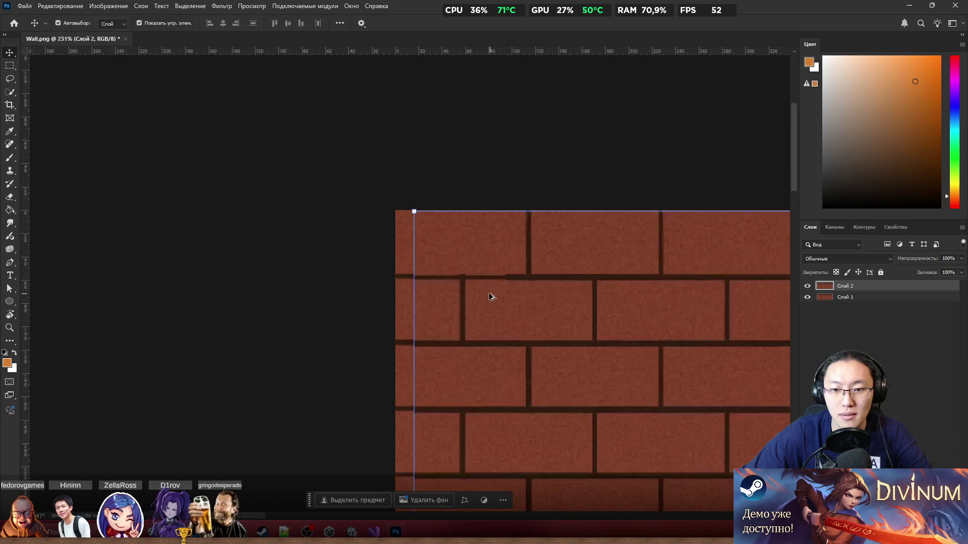
pyautogui.scroll(-5, 462, 291)
pyautogui.scroll(5, 634, 313)
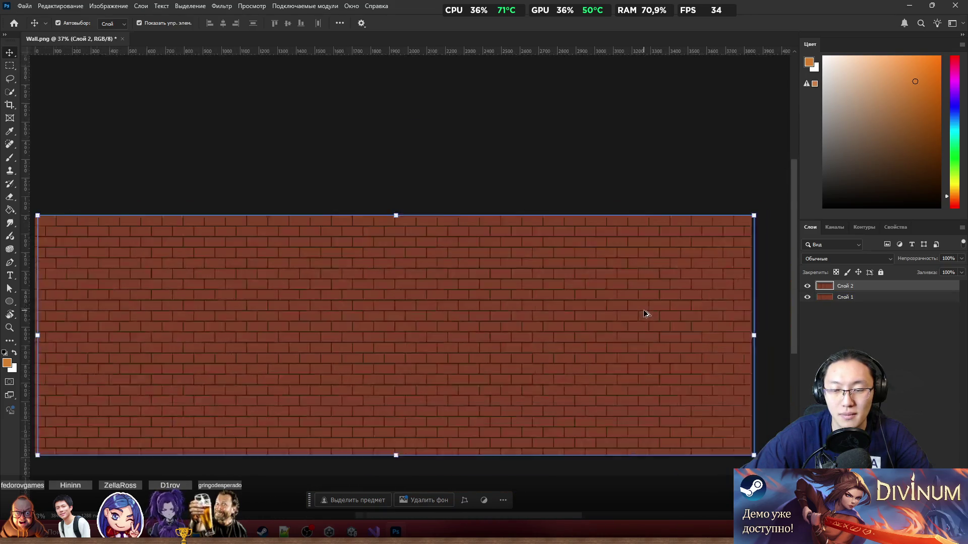
pyautogui.scroll(3, 781, 283)
pyautogui.scroll(-7, 751, 286)
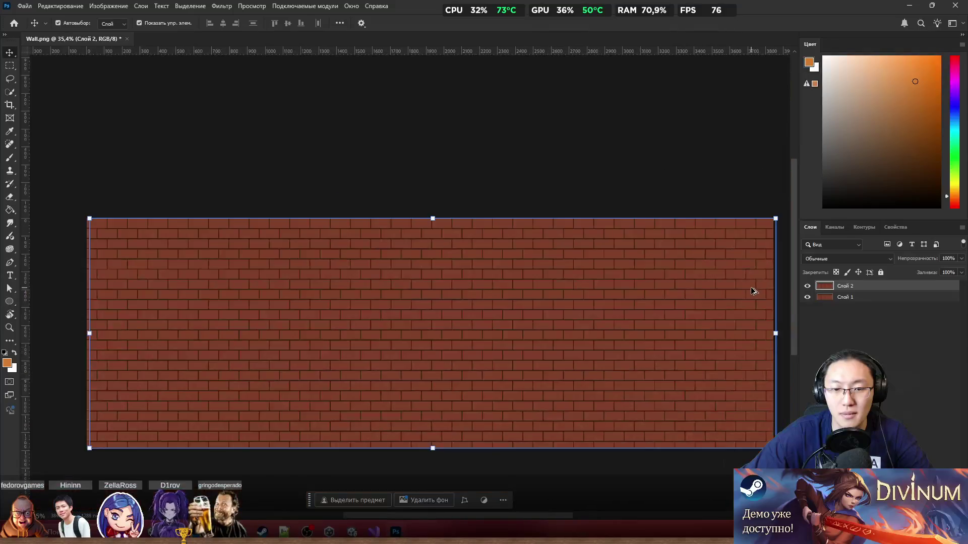
pyautogui.scroll(3, 643, 293)
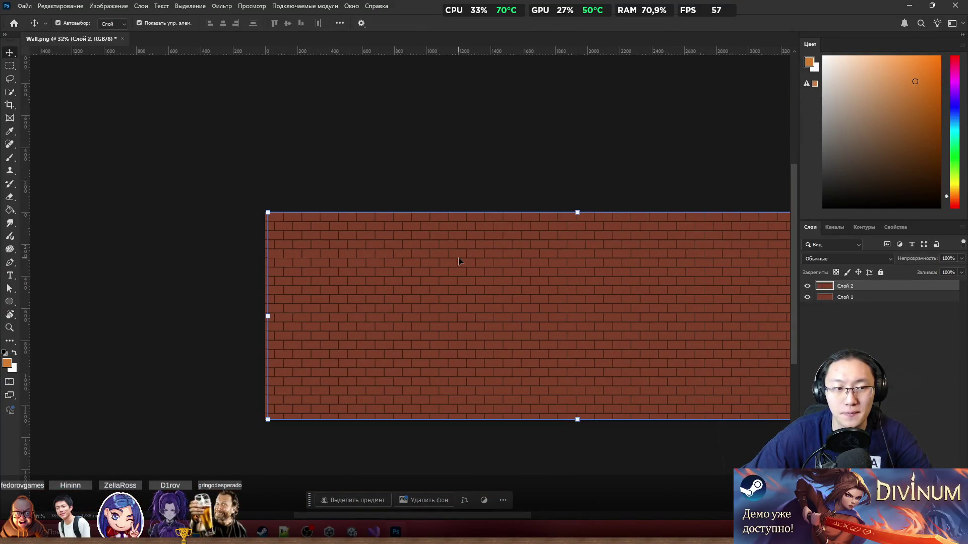
pyautogui.scroll(5, 234, 201)
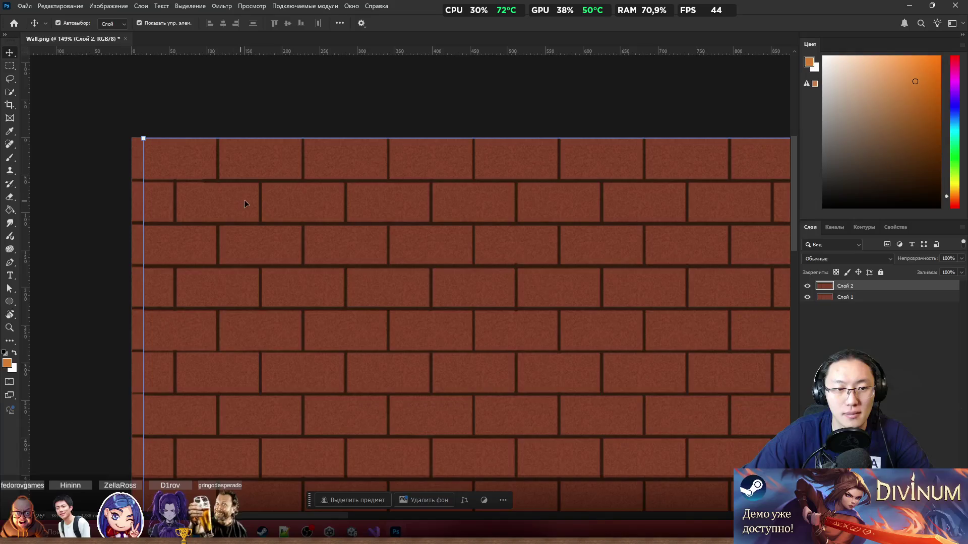
pyautogui.scroll(-5, 249, 197)
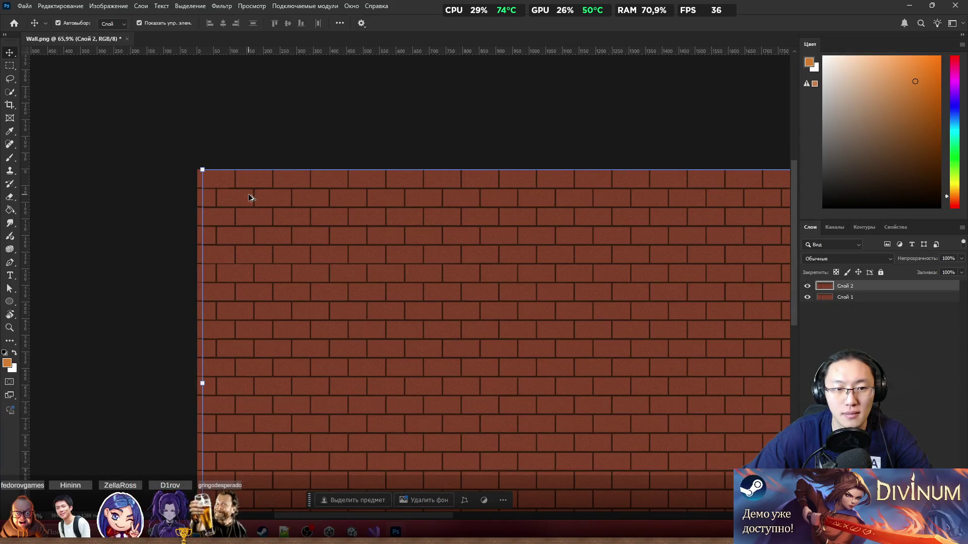
pyautogui.scroll(-1, 251, 197)
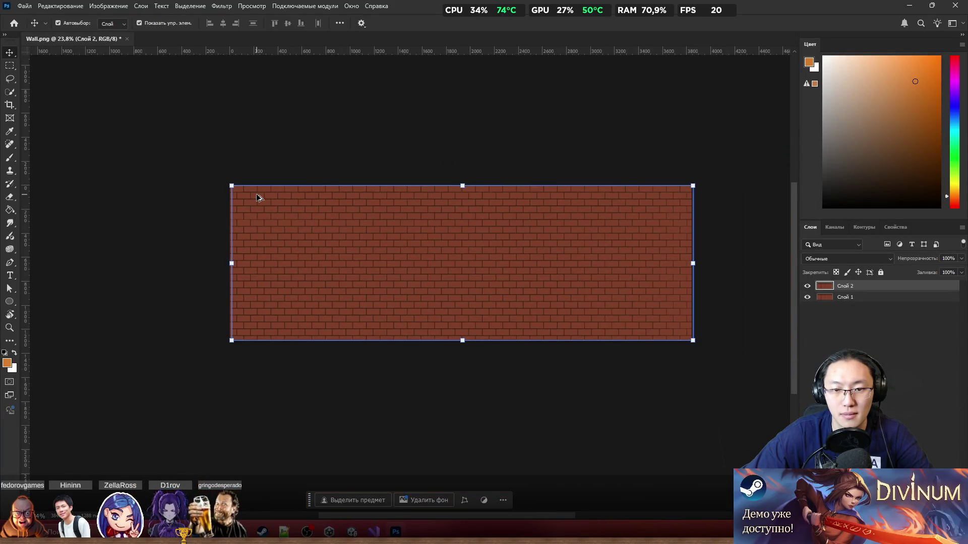
pyautogui.scroll(3, 506, 215)
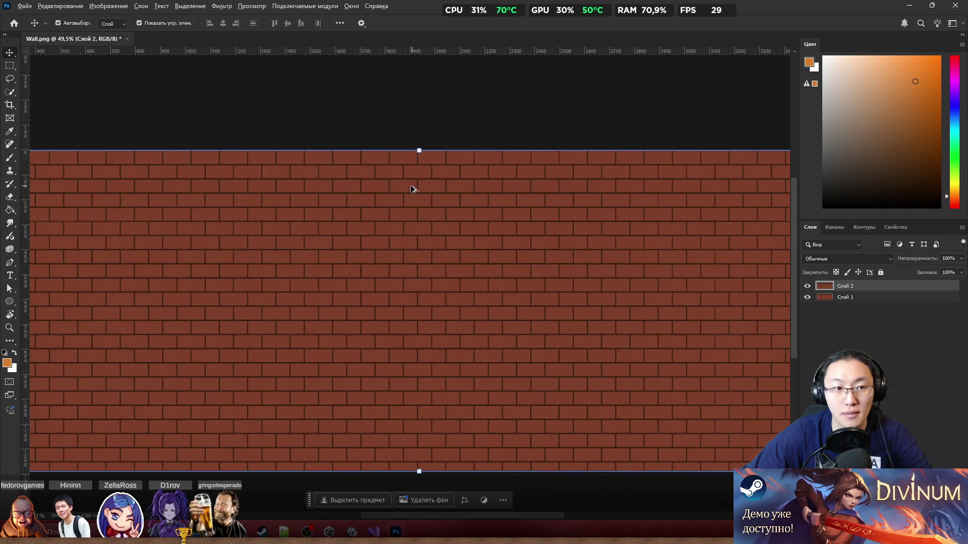
pyautogui.scroll(-1, 411, 188)
# Marquee-select the misaligned bricks and nudge them down and back up to line up
pyautogui.press('m')
pyautogui.moveTo(380, 145)
pyautogui.mouseDown()
pyautogui.moveTo(787, 434)
pyautogui.moveTo(761, 363)
pyautogui.mouseUp()
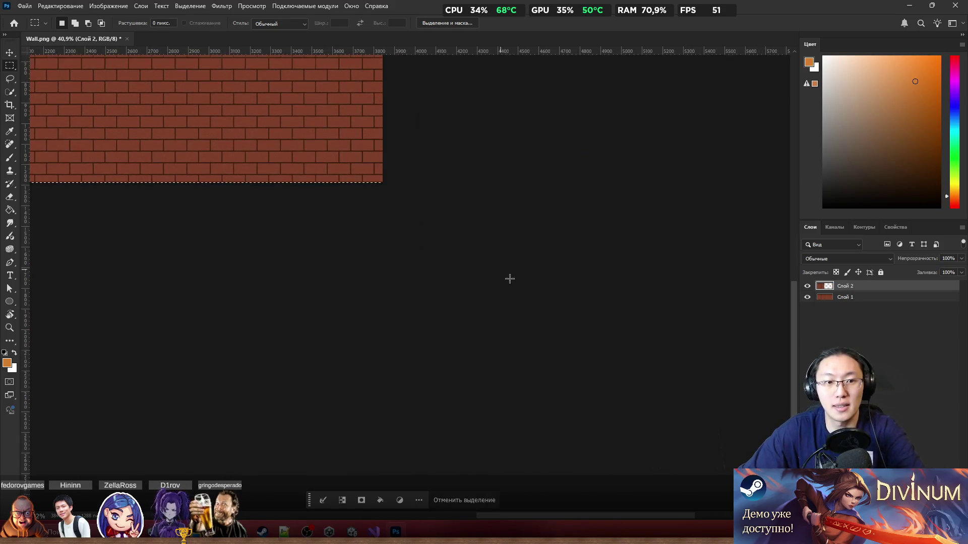
pyautogui.hotkey('ctrl', 'd')
pyautogui.scroll(2, 196, 230)
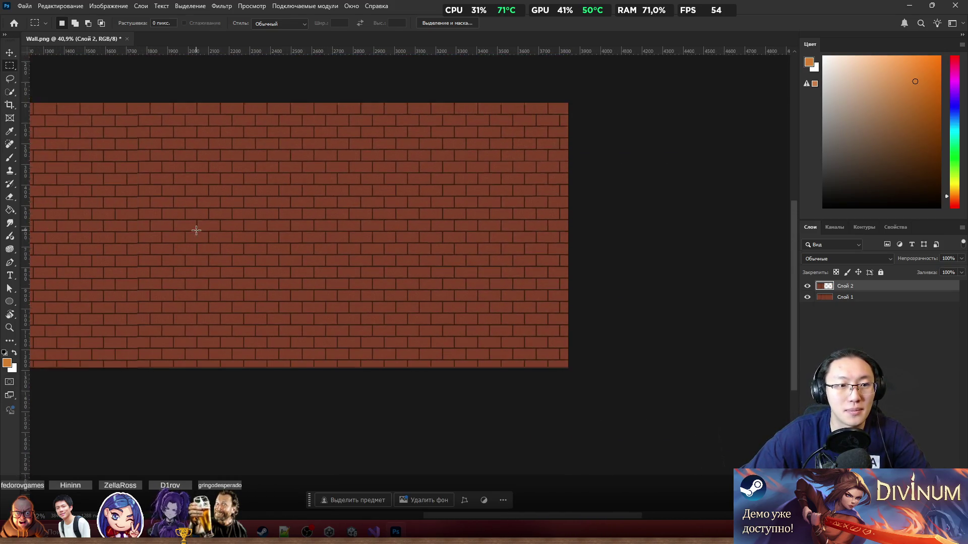
pyautogui.scroll(6, 166, 206)
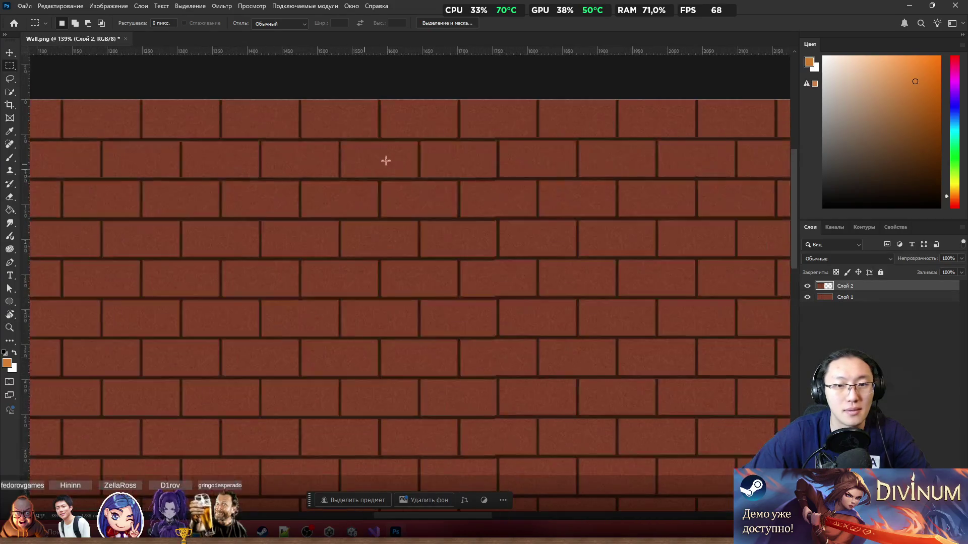
pyautogui.scroll(2, 521, 139)
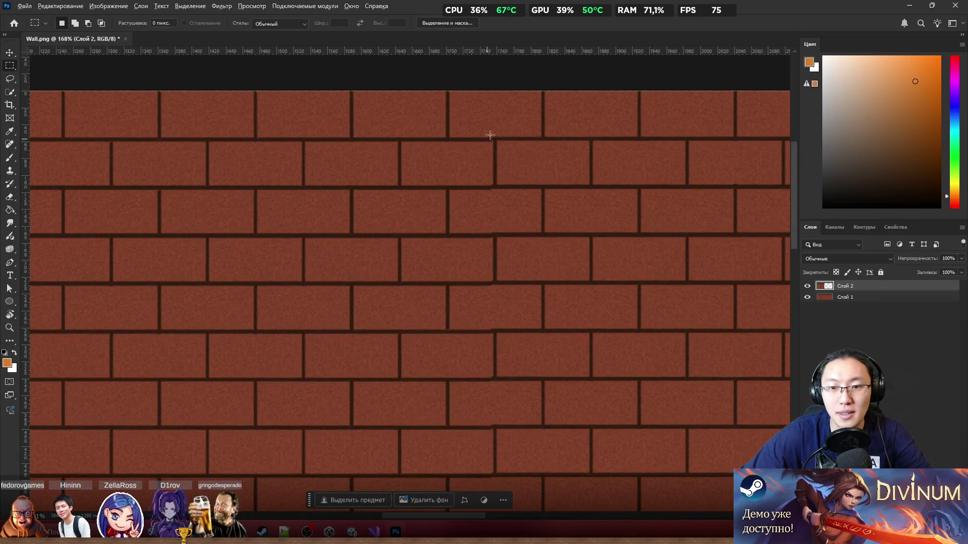
pyautogui.scroll(5, 494, 116)
pyautogui.hotkey('ctrl', 'Down')
pyautogui.hotkey('ctrl', 'Down')
pyautogui.hotkey('ctrl', 'Up')
pyautogui.hotkey('ctrl', 'Up')
# Drag the bricks into alignment across the seam and merge the two brick layers
pyautogui.scroll(-6, 508, 177)
pyautogui.scroll(-3, 508, 178)
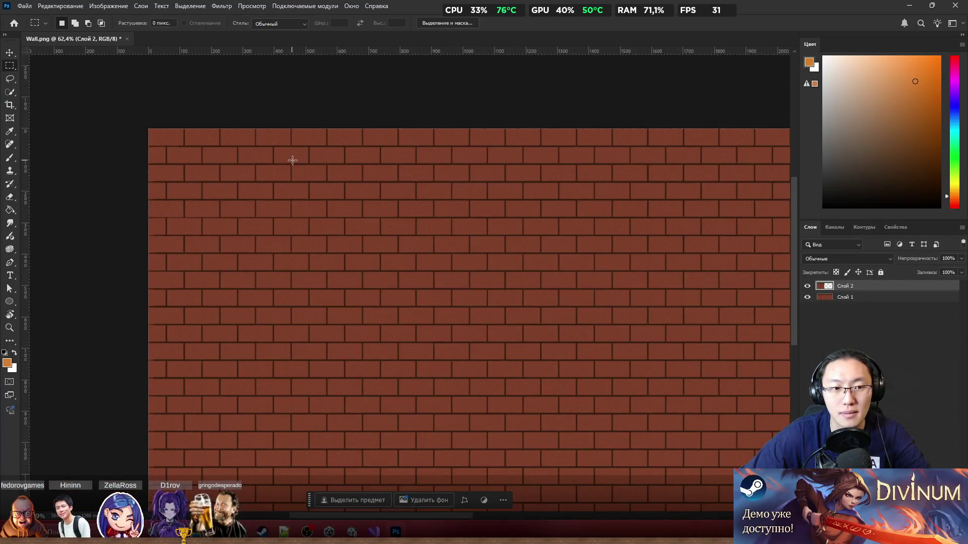
pyautogui.scroll(-1, 268, 147)
pyautogui.scroll(-1, 557, 212)
pyautogui.scroll(3, 557, 172)
pyautogui.scroll(3, 433, 151)
pyautogui.scroll(-4, 428, 162)
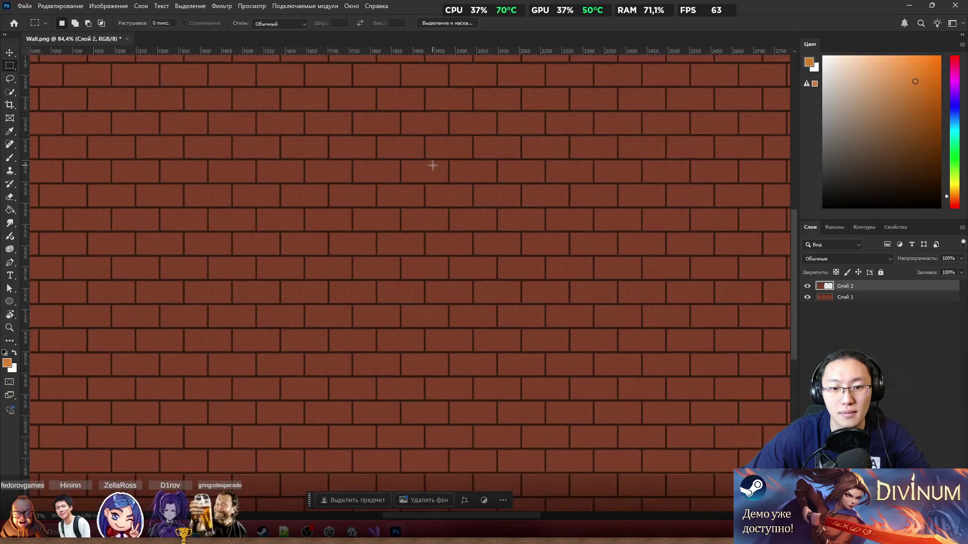
pyautogui.scroll(-2, 434, 166)
pyautogui.scroll(-1, 439, 167)
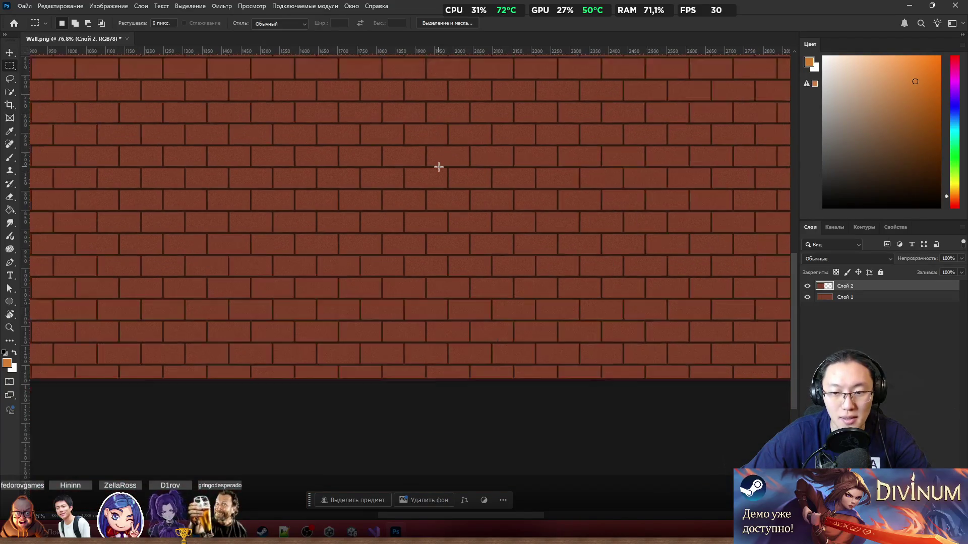
pyautogui.scroll(-6, 439, 167)
pyautogui.scroll(1, 449, 173)
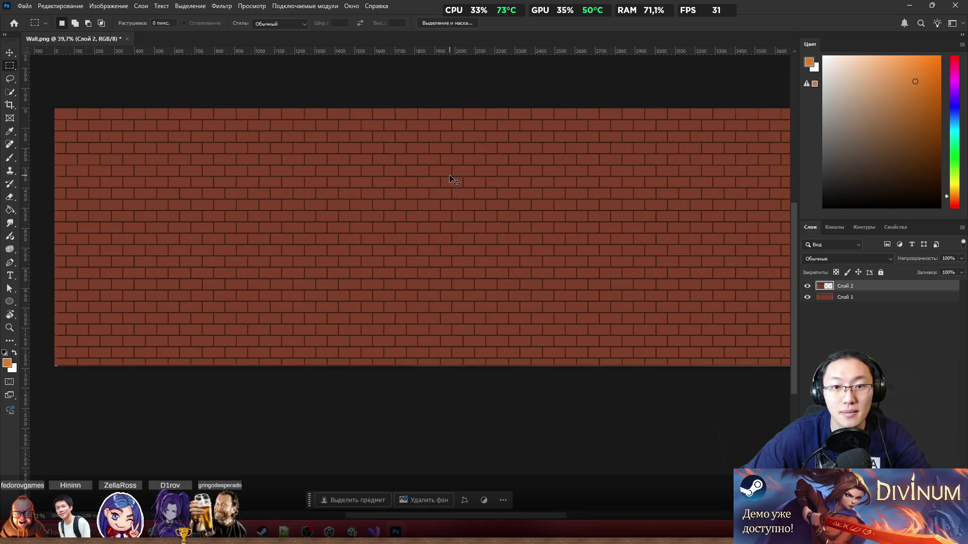
pyautogui.hscroll(-5, 453, 180)
pyautogui.scroll(5, 307, 116)
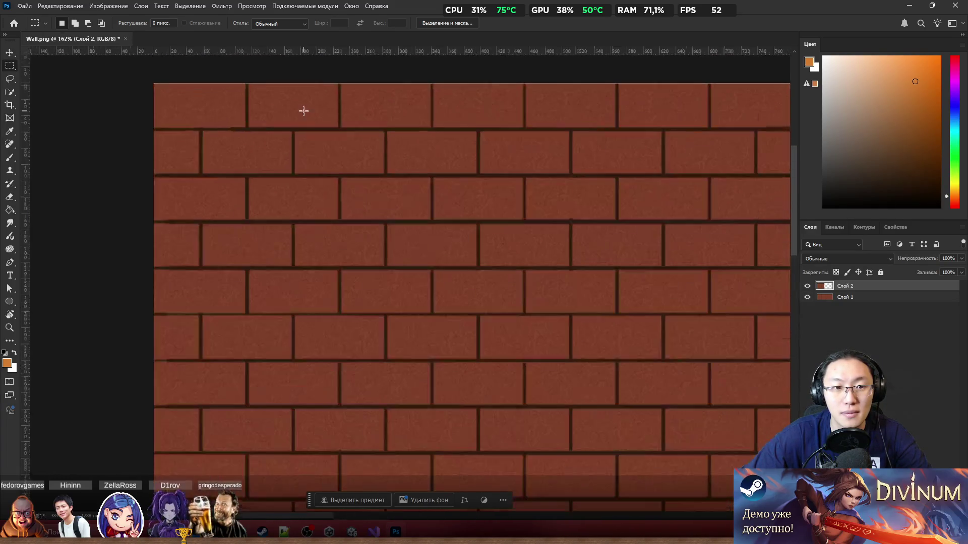
pyautogui.moveTo(236, 117)
pyautogui.mouseDown()
pyautogui.moveTo(243, 92)
pyautogui.moveTo(275, 117)
pyautogui.moveTo(273, 154)
pyautogui.mouseUp()
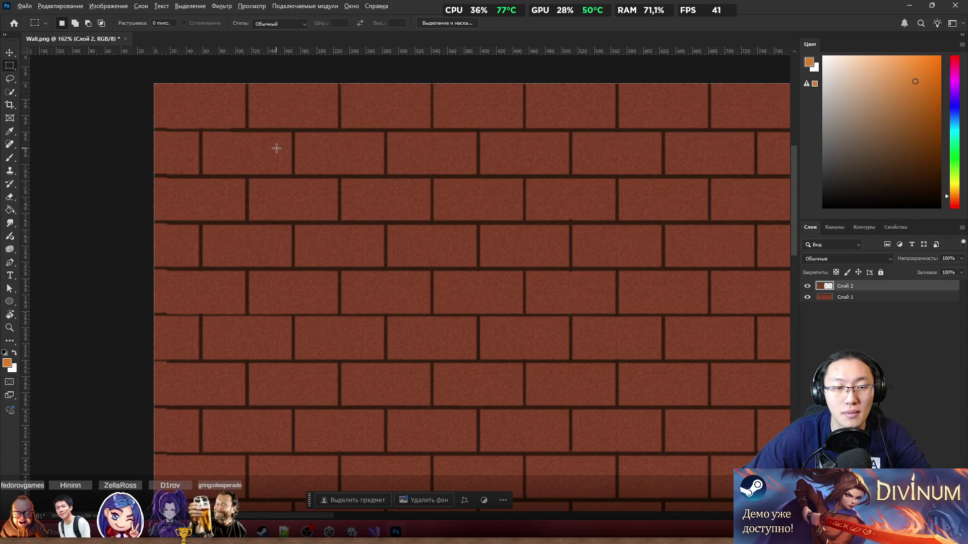
pyautogui.scroll(-8, 276, 147)
pyautogui.scroll(2, 454, 129)
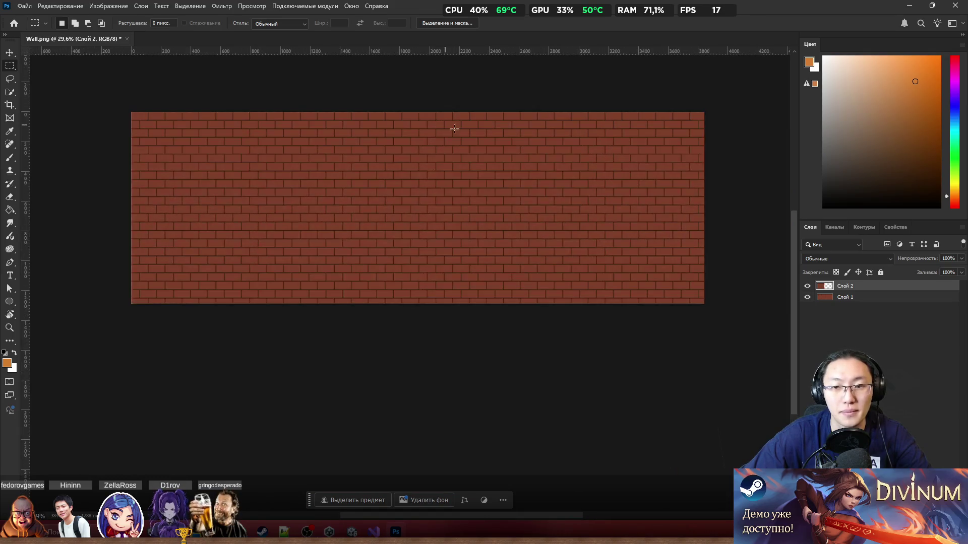
pyautogui.keyDown('shift'); pyautogui.click(857, 297); pyautogui.keyUp('shift')
pyautogui.hotkey('ctrl', 'e')
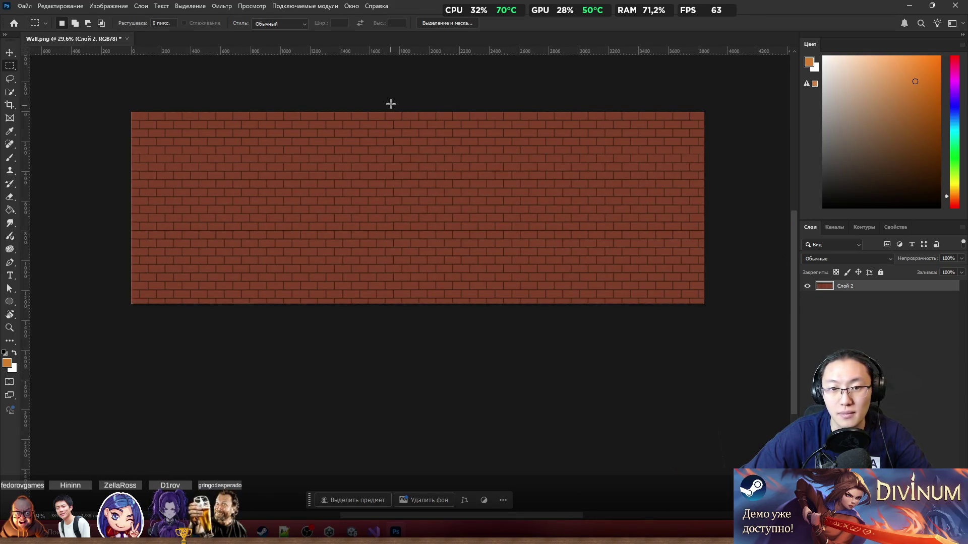
# Undo the layer merge and raise the left brick half to match the right half
pyautogui.scroll(6, 391, 103)
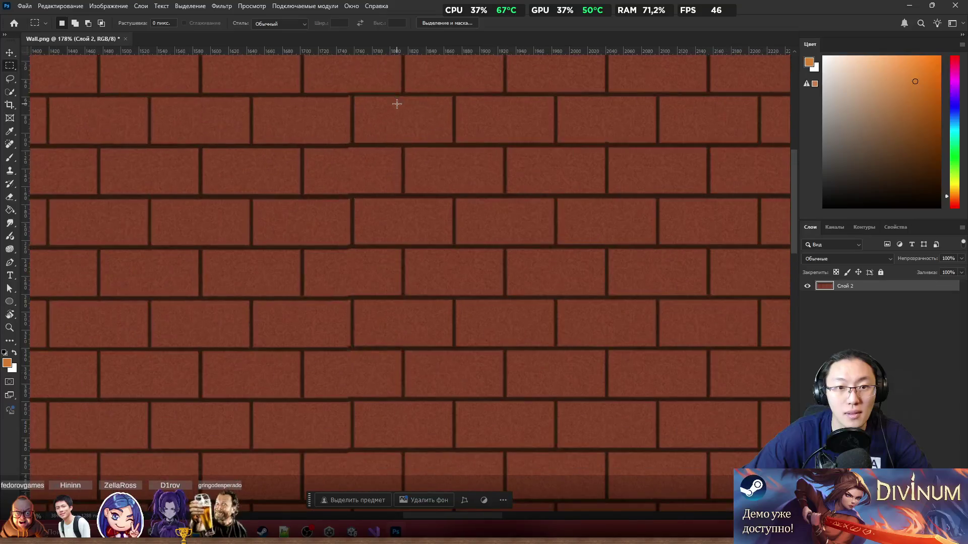
pyautogui.hotkey('ctrl', 'z')
pyautogui.scroll(-2, 396, 105)
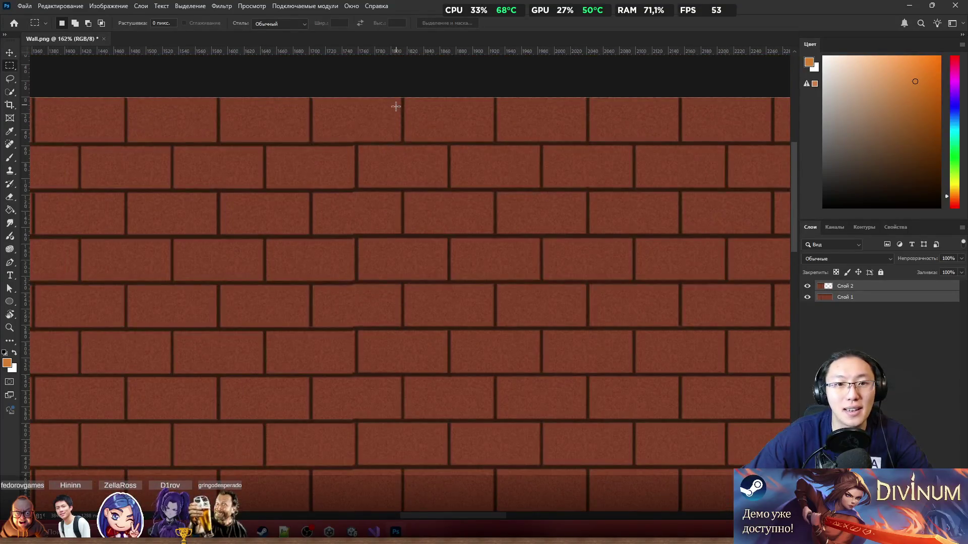
pyautogui.click(370, 150)
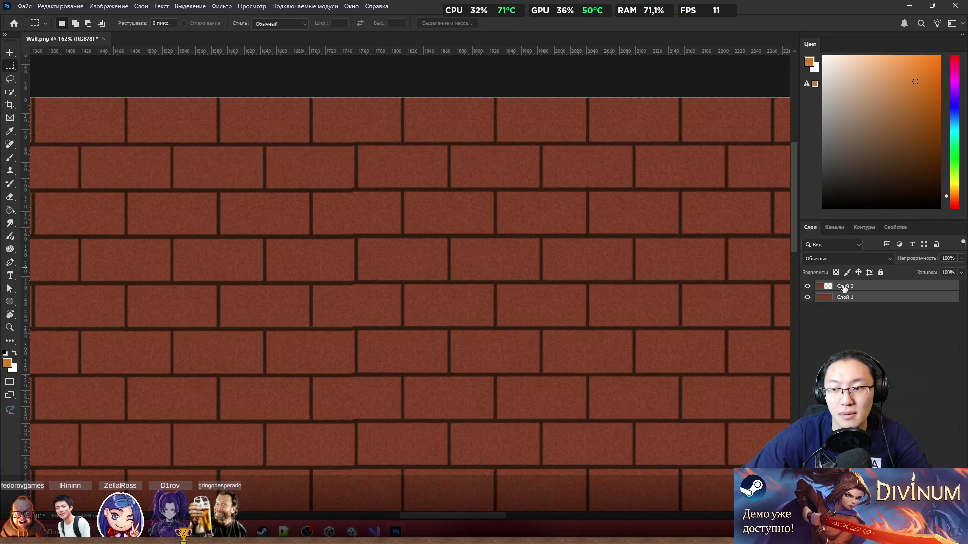
pyautogui.press('v')
pyautogui.moveTo(467, 190)
pyautogui.mouseDown()
pyautogui.moveTo(539, 194)
pyautogui.moveTo(561, 229)
pyautogui.mouseUp()
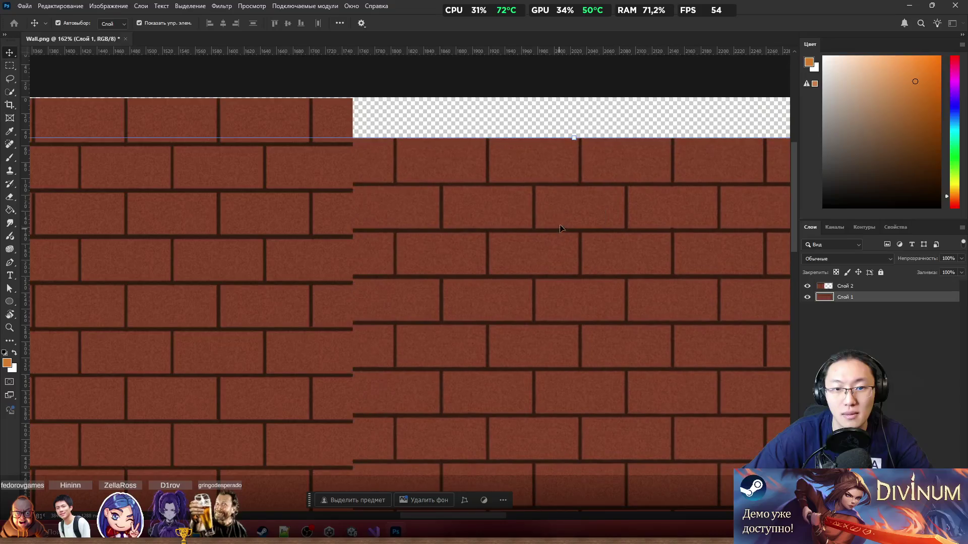
pyautogui.hotkey('ctrl', 'z')
pyautogui.moveTo(304, 146); pyautogui.dragTo(304, 142)
# Select the other brick layer, then drag and arrow-nudge it until the brick rows meet seamlessly
pyautogui.scroll(2, 351, 153)
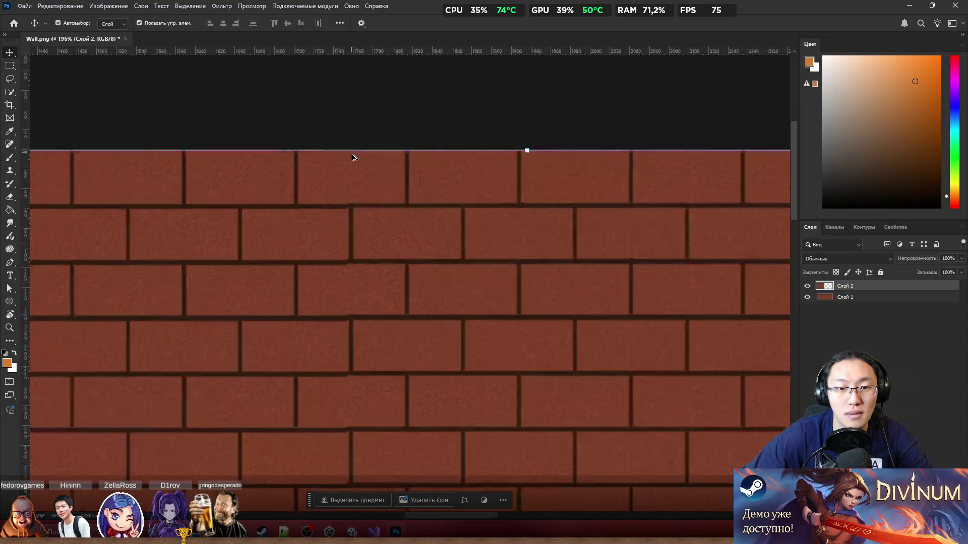
pyautogui.scroll(3, 357, 161)
pyautogui.click(368, 201)
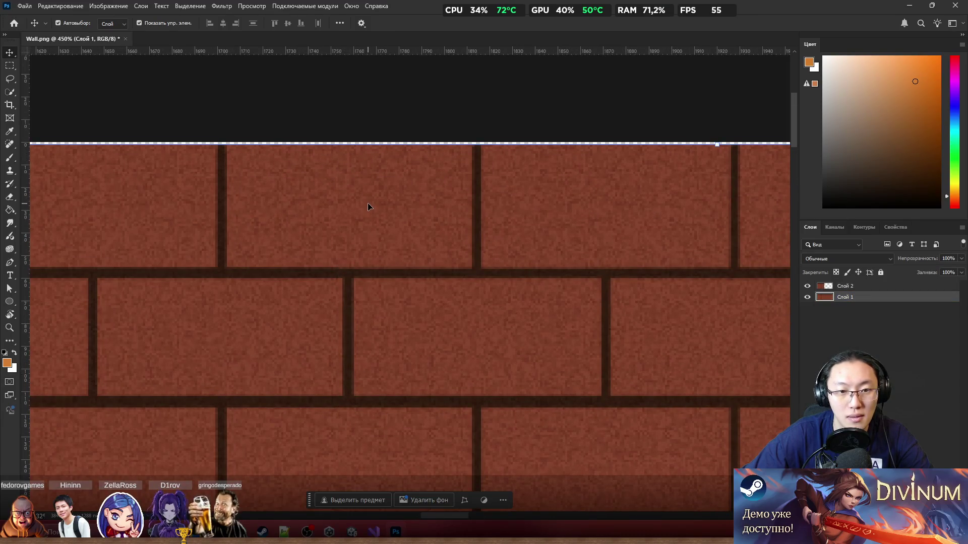
pyautogui.scroll(-5, 421, 144)
pyautogui.hotkey('ctrl', 'd')
pyautogui.scroll(-2, 376, 172)
pyautogui.moveTo(327, 319)
pyautogui.mouseDown()
pyautogui.moveTo(336, 358)
pyautogui.moveTo(373, 372)
pyautogui.moveTo(301, 364)
pyautogui.moveTo(401, 330)
pyautogui.mouseUp()
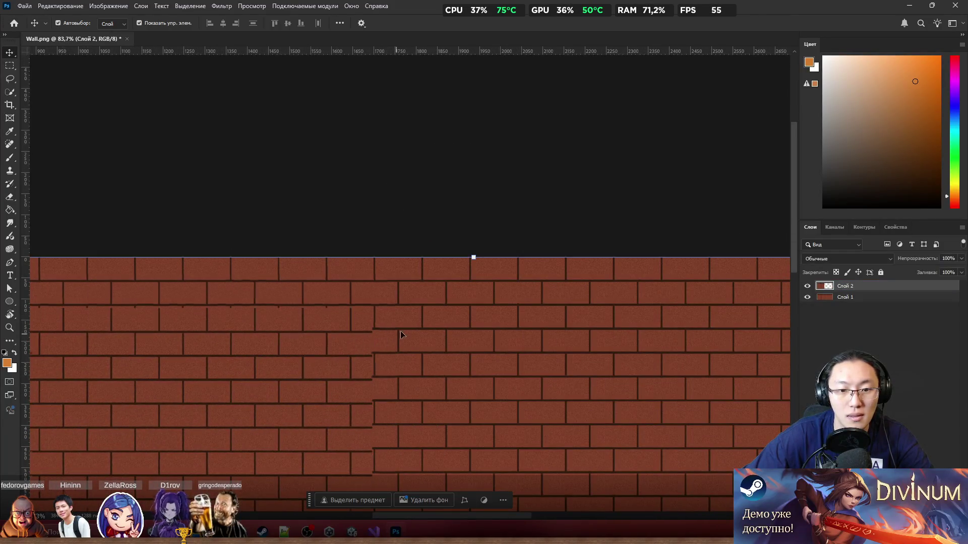
pyautogui.scroll(3, 388, 297)
pyautogui.scroll(5, 379, 288)
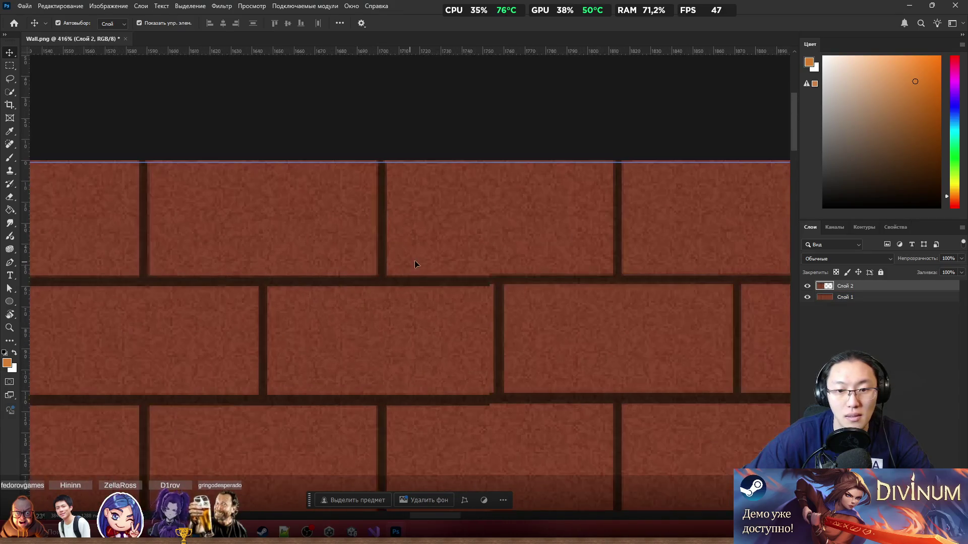
pyautogui.press('Right')
pyautogui.press('Down')
pyautogui.press('Right')
pyautogui.press('Up')
pyautogui.scroll(-5, 425, 257)
pyautogui.scroll(-4, 428, 255)
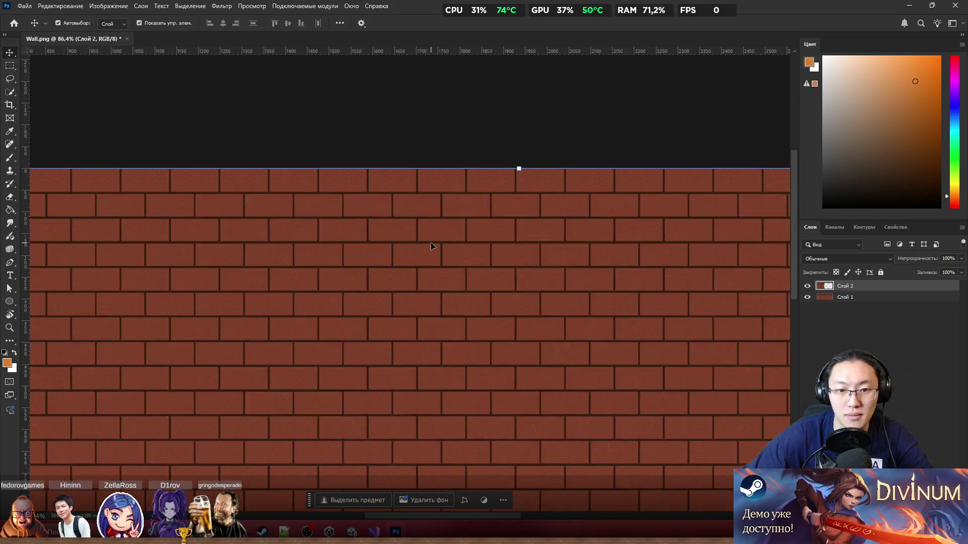
pyautogui.scroll(-2, 433, 244)
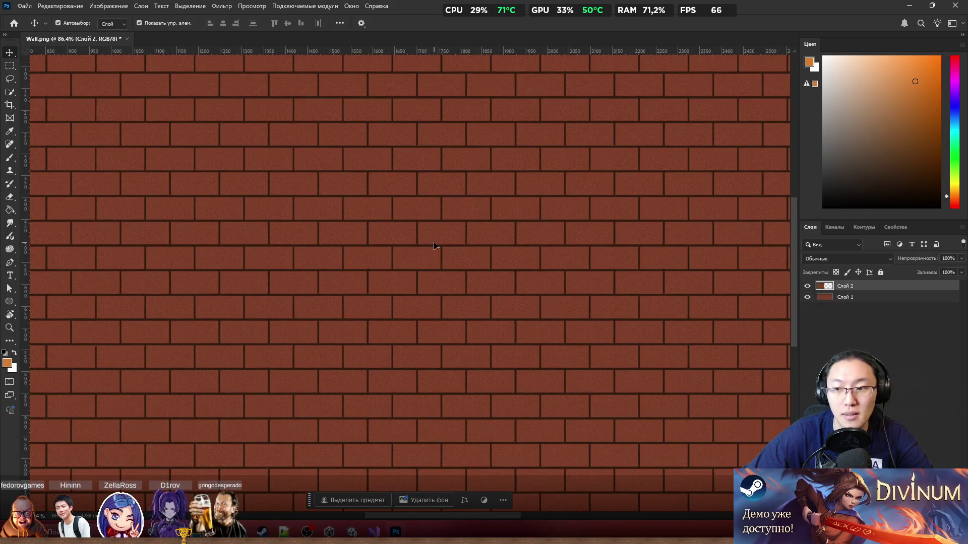
pyautogui.scroll(-2, 435, 244)
pyautogui.scroll(2, 500, 410)
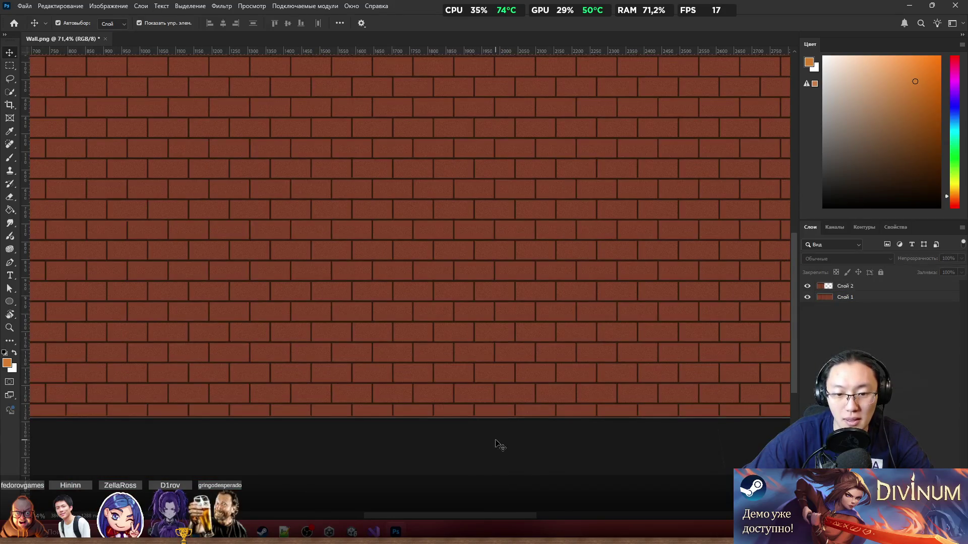
pyautogui.scroll(3, 482, 413)
pyautogui.scroll(-5, 483, 411)
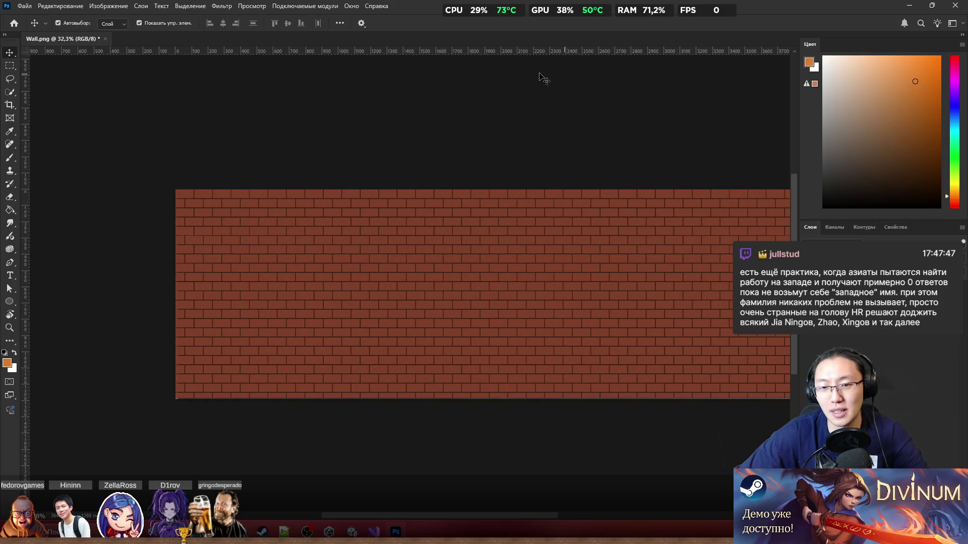
pyautogui.hotkey('ctrl', '+')
pyautogui.scroll(2, 506, 165)
pyautogui.hscroll(2, 626, 165)
pyautogui.scroll(-2, 581, 153)
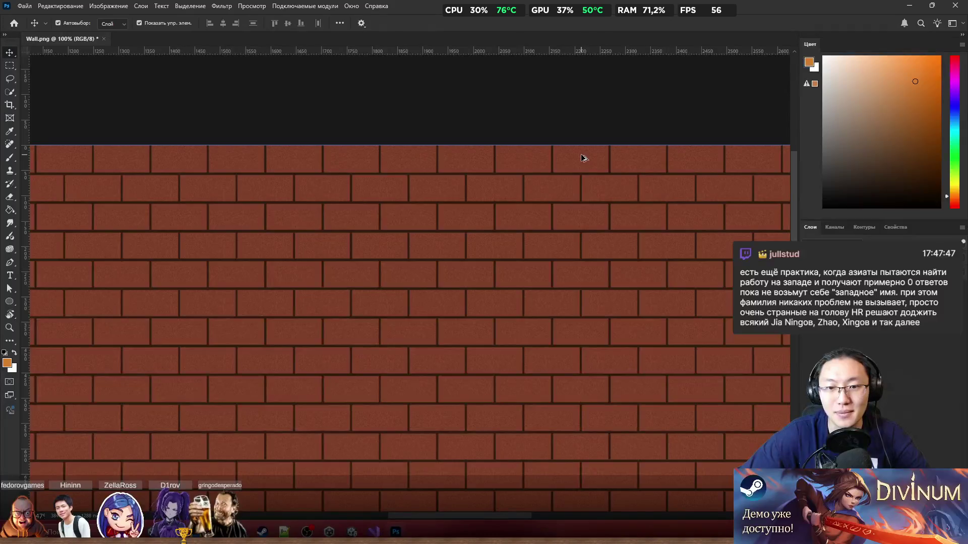
pyautogui.scroll(-2, 581, 153)
pyautogui.scroll(1, 572, 202)
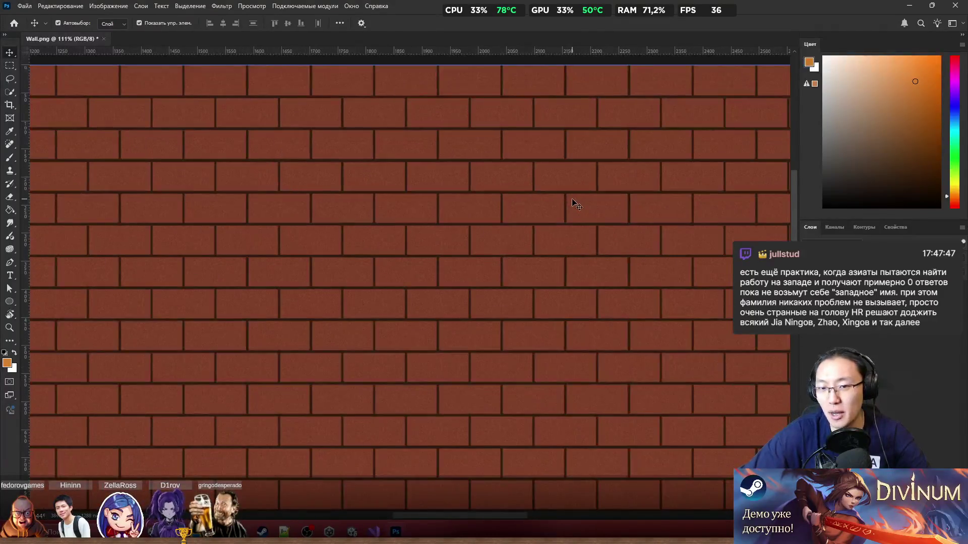
pyautogui.scroll(-5, 573, 203)
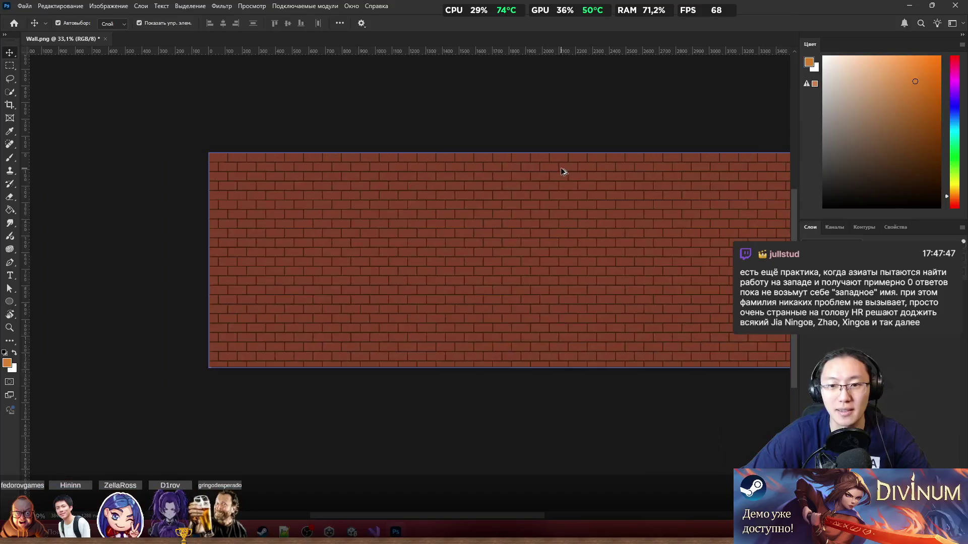
pyautogui.scroll(4, 555, 168)
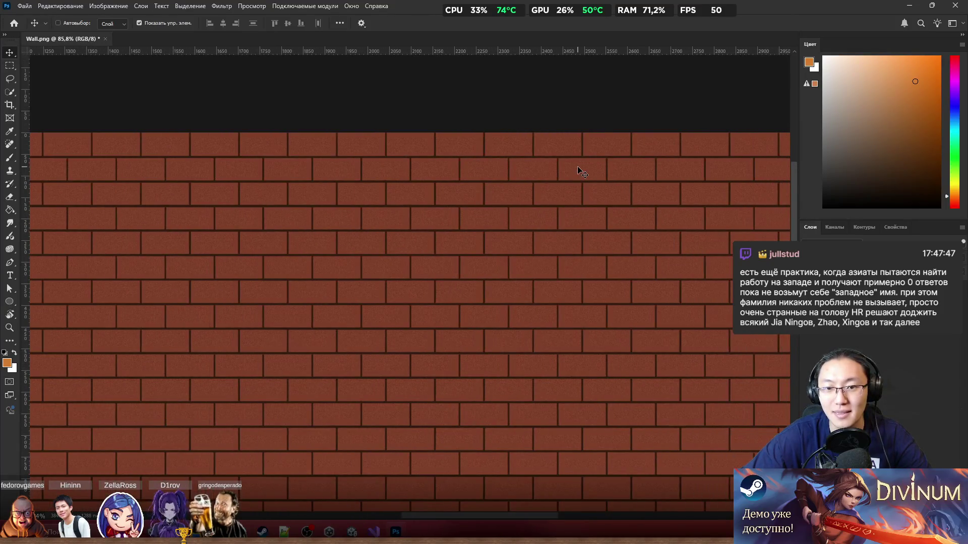
pyautogui.scroll(-4, 578, 168)
pyautogui.scroll(-3, 474, 307)
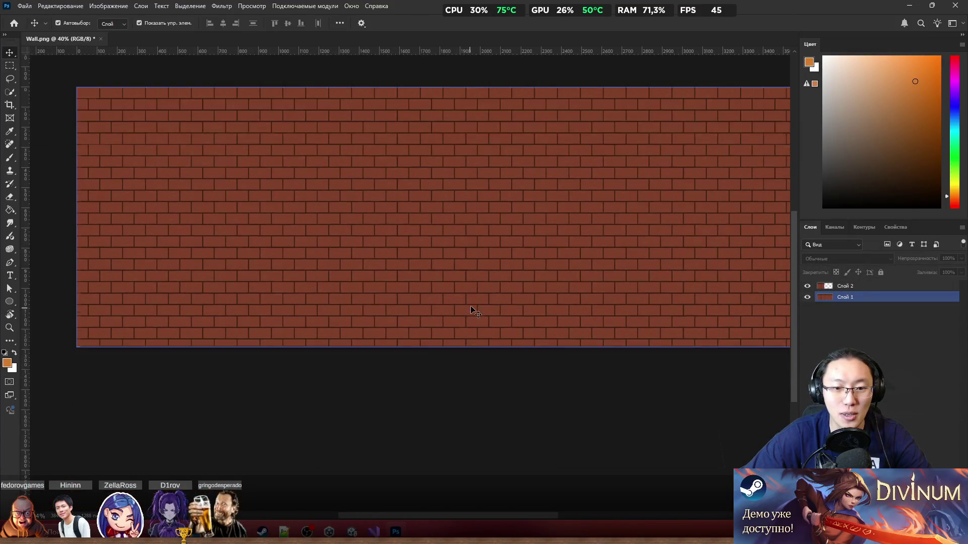
pyautogui.click(609, 262)
pyautogui.scroll(6, 617, 262)
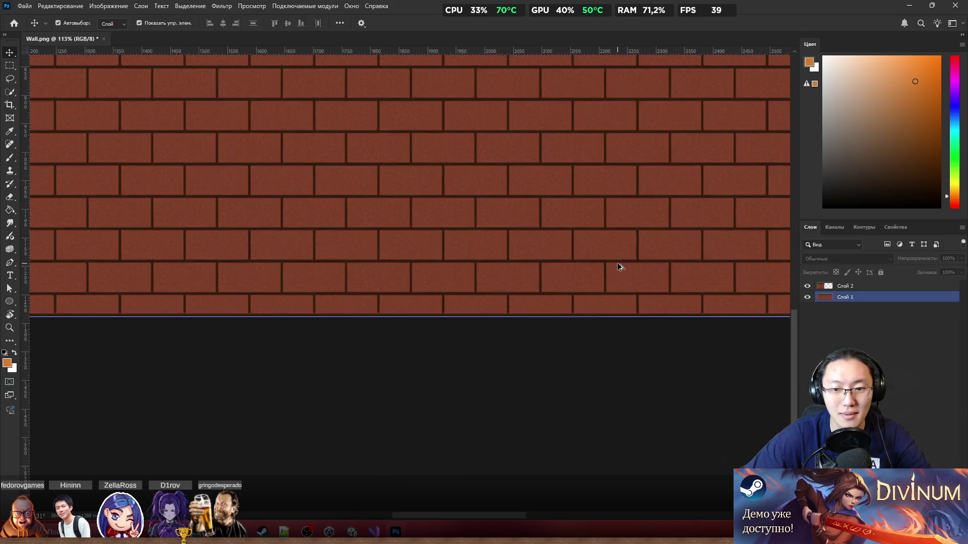
pyautogui.scroll(2, 617, 262)
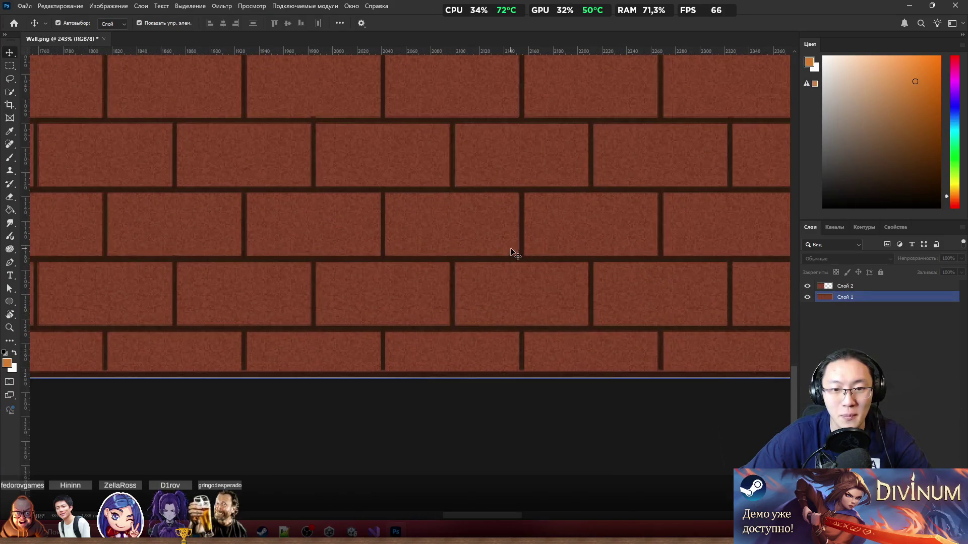
pyautogui.scroll(-3, 510, 248)
pyautogui.scroll(-2, 510, 248)
pyautogui.scroll(1, 510, 248)
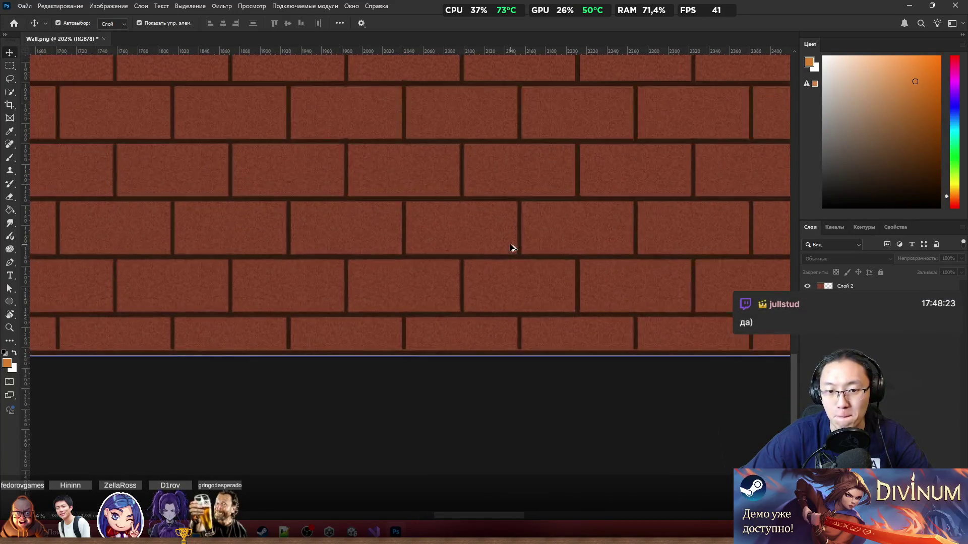
pyautogui.scroll(-6, 510, 248)
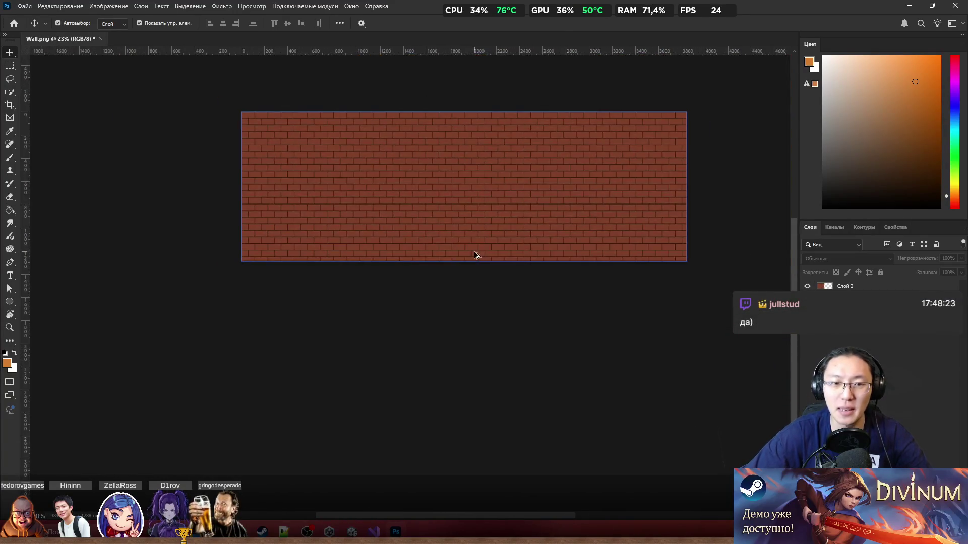
pyautogui.click(327, 209)
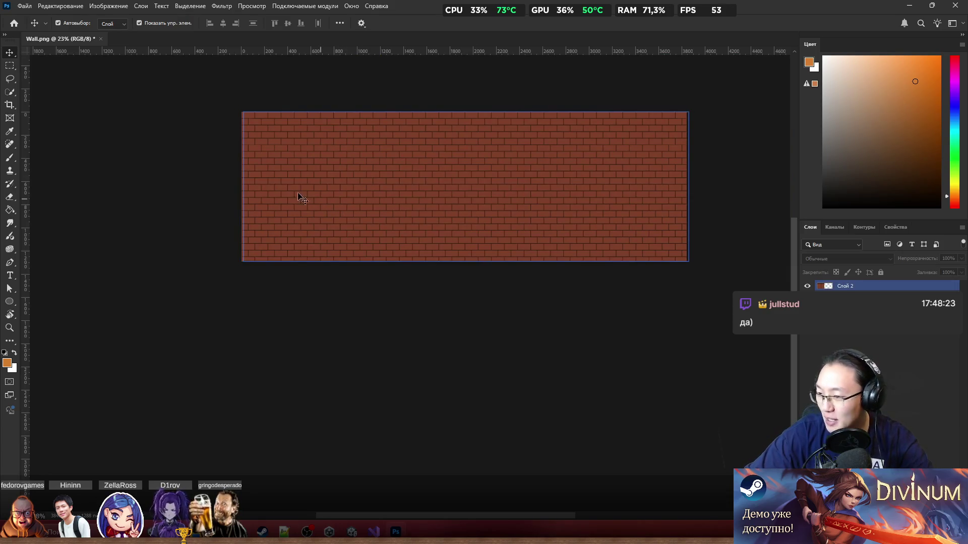
pyautogui.hotkey('ctrl', 'z')
pyautogui.scroll(4, 272, 148)
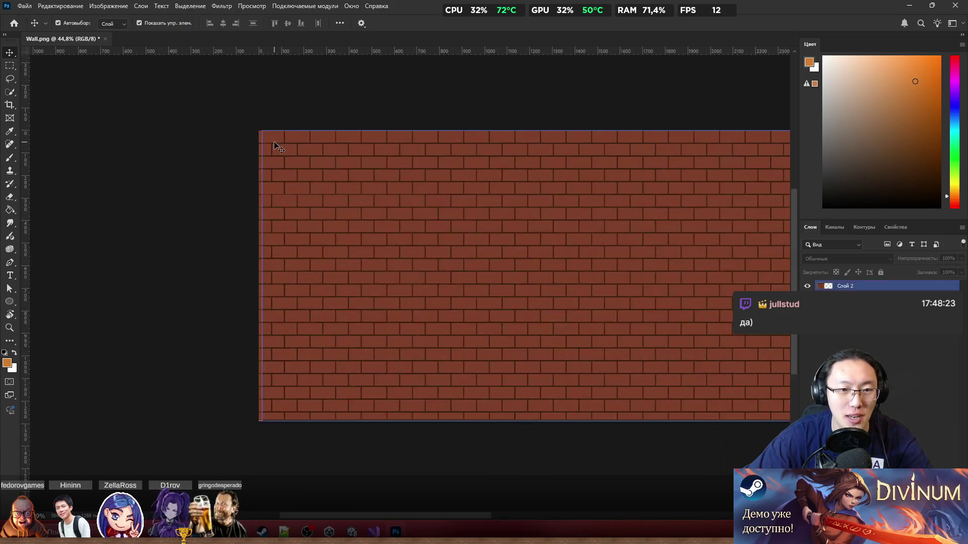
pyautogui.scroll(2, 266, 146)
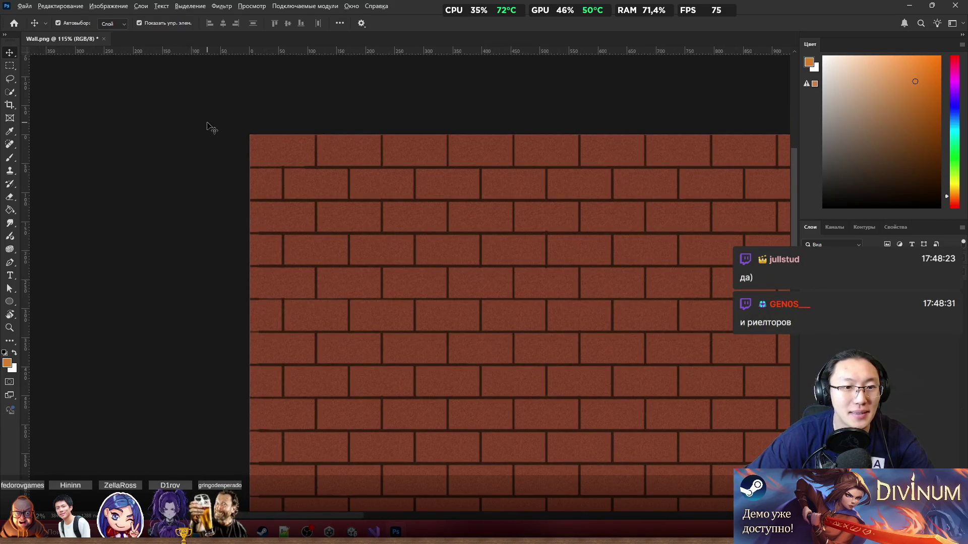
pyautogui.scroll(2, 208, 126)
pyautogui.scroll(-10, 207, 126)
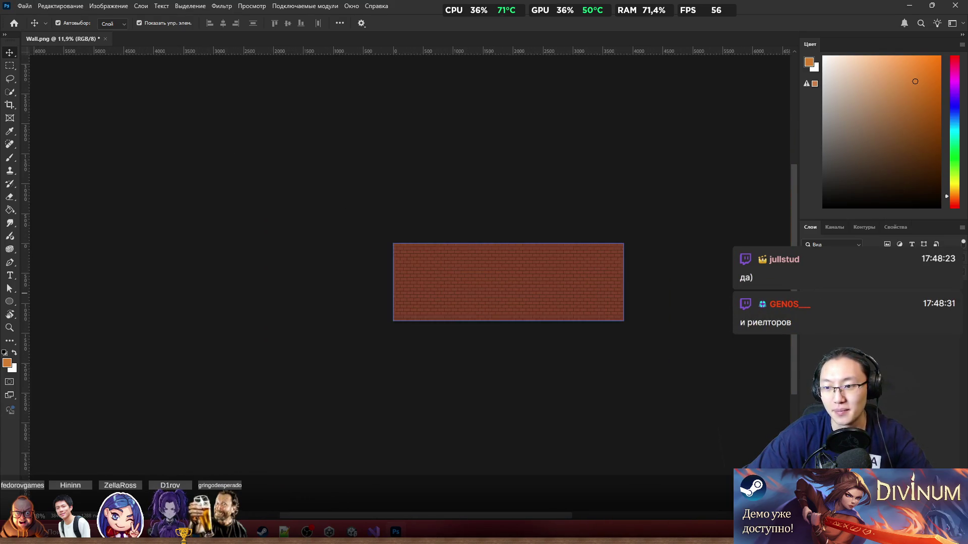
pyautogui.click(546, 265)
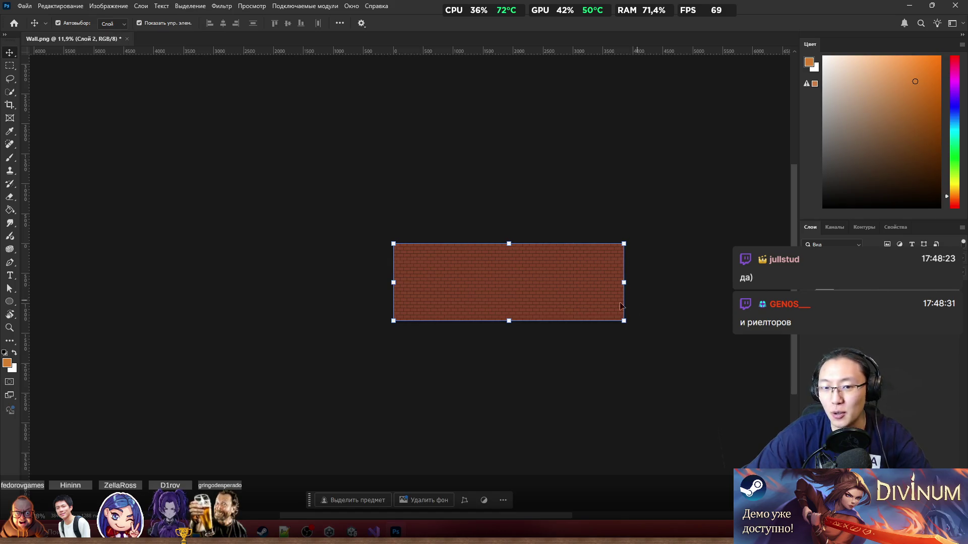
pyautogui.scroll(3, 547, 265)
pyautogui.scroll(8, 476, 233)
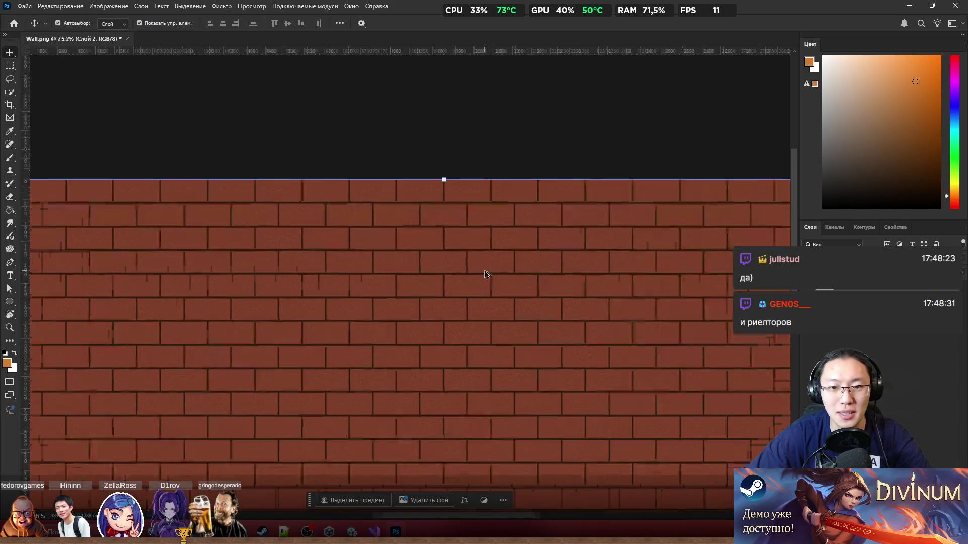
pyautogui.scroll(-3, 484, 270)
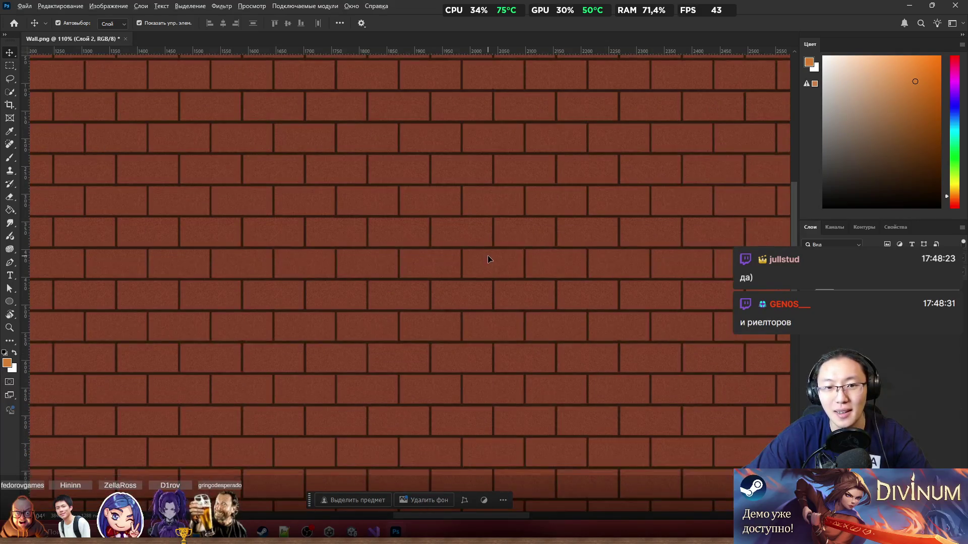
pyautogui.scroll(-3, 488, 250)
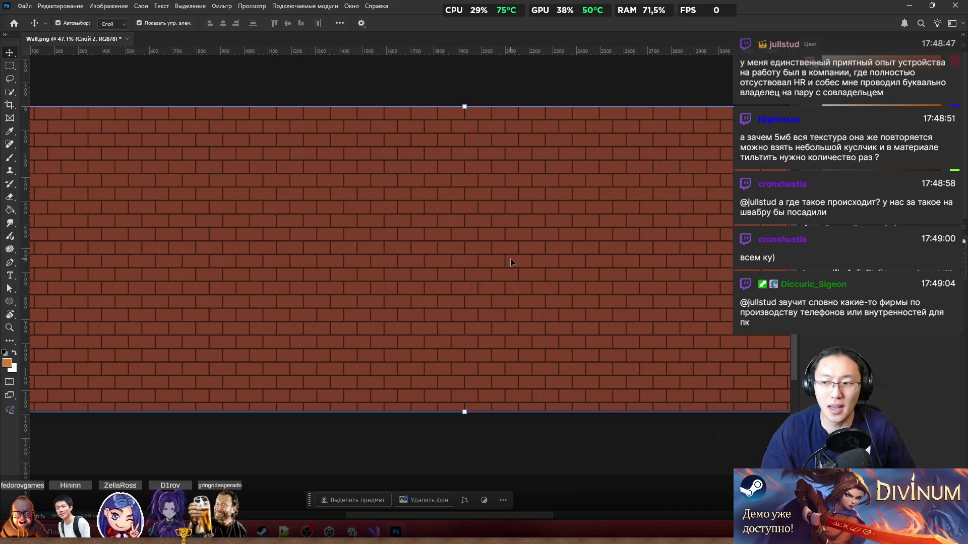
# Merge the brick halves into a single layer, undoing an accidental move of the bricks
pyautogui.click(590, 439)
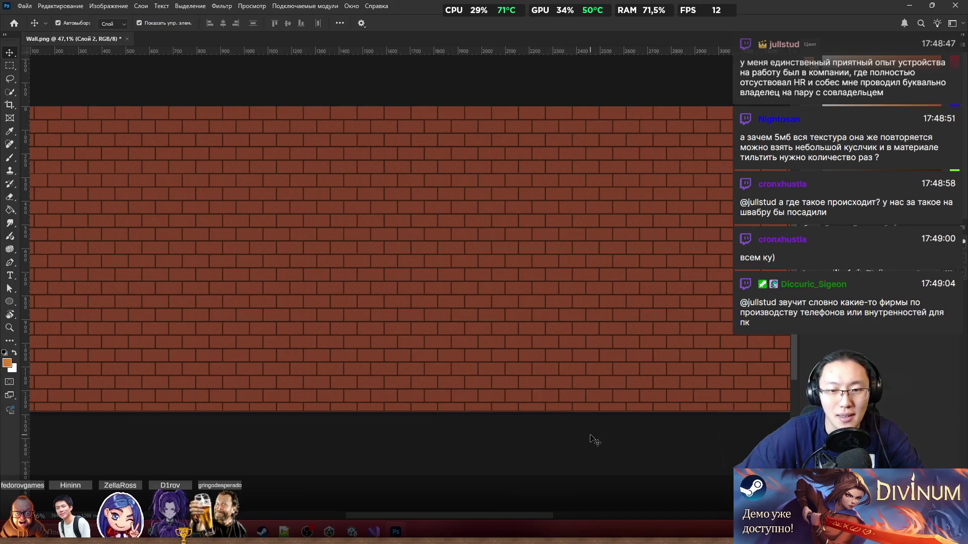
pyautogui.hotkey('ctrl', 'e')
pyautogui.scroll(-3, 487, 292)
pyautogui.moveTo(488, 278)
pyautogui.mouseDown()
pyautogui.moveTo(591, 325)
pyautogui.moveTo(532, 313)
pyautogui.mouseUp()
pyautogui.hotkey('ctrl', 'z')
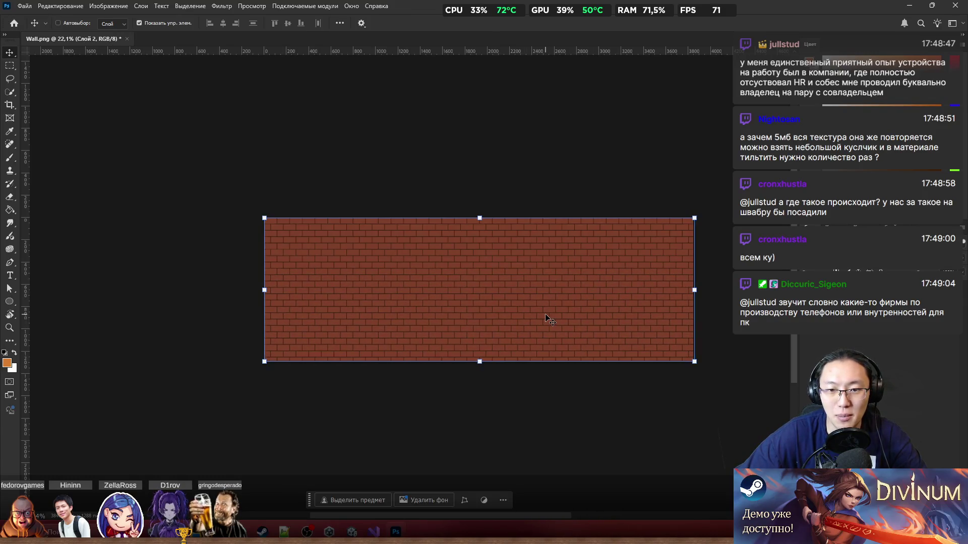
pyautogui.press('ctrl')
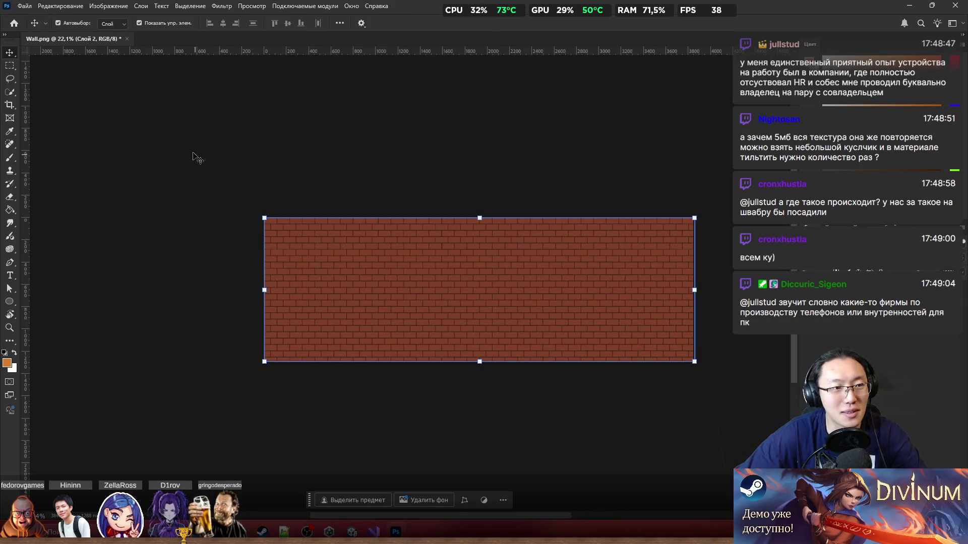
pyautogui.hotkey('ctrl', 'e')
# Frame a crop around a narrow vertical slice by pulling its right and left edges inward
pyautogui.press('c')
pyautogui.moveTo(693, 299); pyautogui.dragTo(567, 295)
pyautogui.moveTo(398, 290)
pyautogui.mouseDown()
pyautogui.moveTo(482, 277)
pyautogui.moveTo(416, 291)
pyautogui.moveTo(436, 293)
pyautogui.mouseUp()
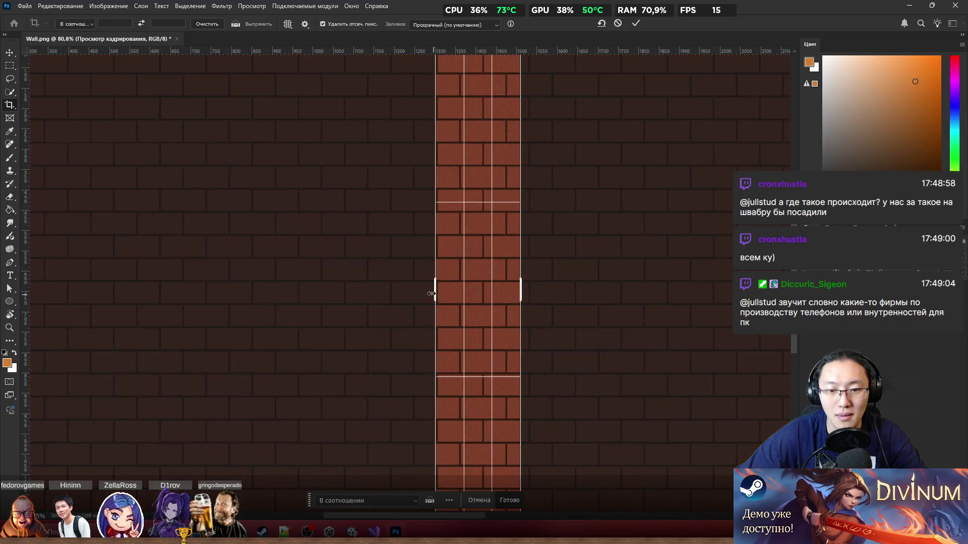
# Fine-tune the crop's left edge and commit the crop on Wall.png via the Brush tool
pyautogui.scroll(8, 439, 290)
pyautogui.scroll(5, 383, 308)
pyautogui.moveTo(374, 304); pyautogui.dragTo(389, 304)
pyautogui.scroll(8, 391, 307)
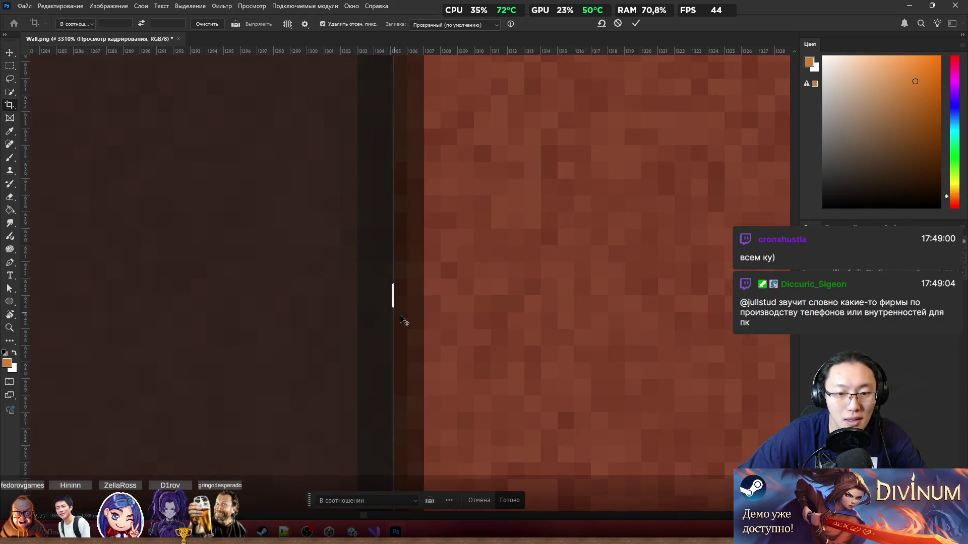
pyautogui.scroll(1, 443, 325)
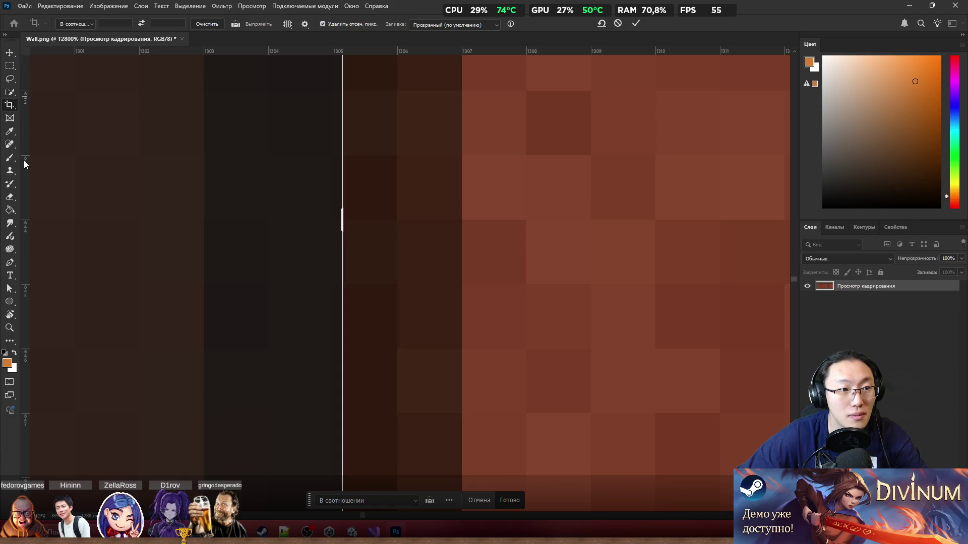
pyautogui.click(9, 157)
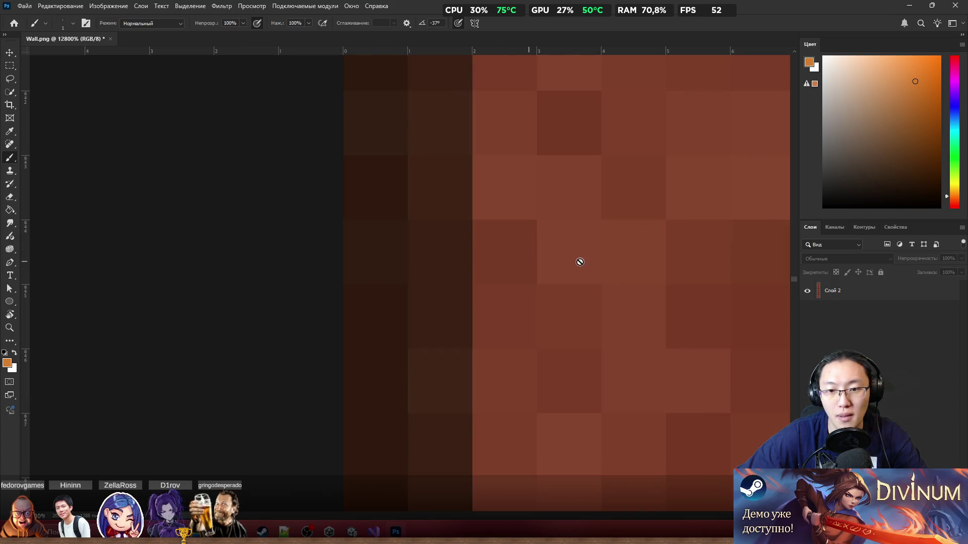
# Dismiss the no-layer warning, then paint test strokes and undo them, leaving the bricks unpainted
pyautogui.click(566, 255)
pyautogui.click(452, 197)
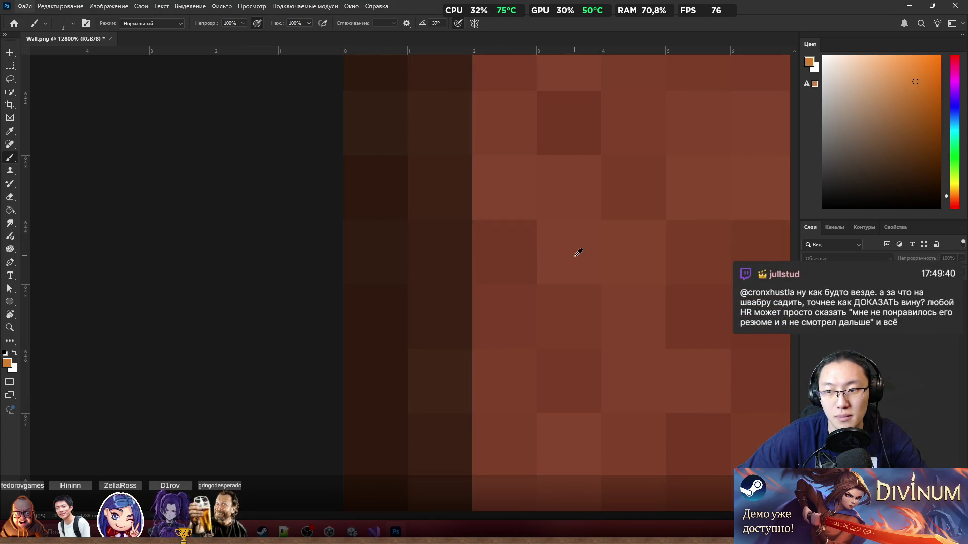
pyautogui.moveTo(519, 252)
pyautogui.mouseDown()
pyautogui.moveTo(99, 241)
pyautogui.moveTo(418, 247)
pyautogui.mouseUp()
pyautogui.hotkey('ctrl', 'z')
pyautogui.hotkey('ctrl', 'z')
pyautogui.scroll(-5, 474, 256)
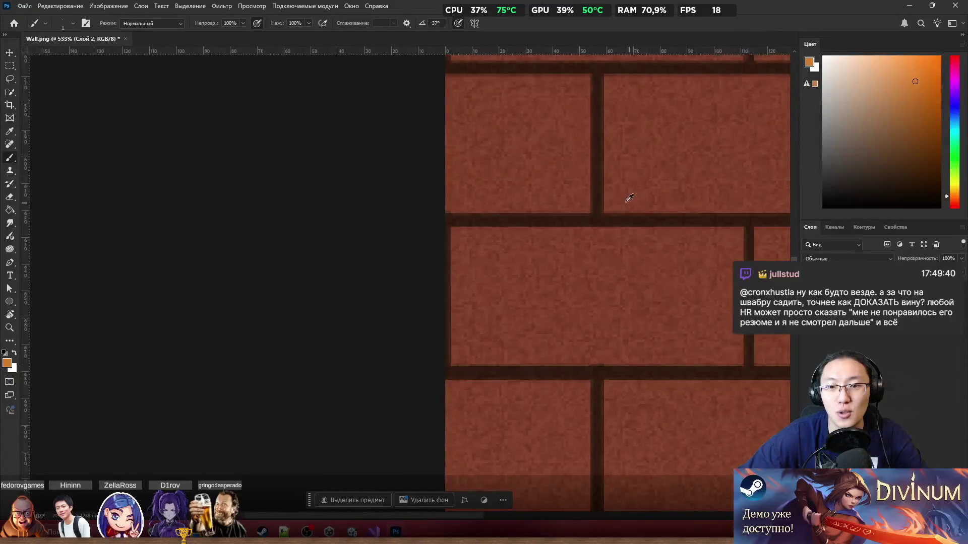
pyautogui.scroll(2, 577, 231)
pyautogui.scroll(2, 565, 254)
pyautogui.moveTo(492, 255)
pyautogui.mouseDown()
pyautogui.moveTo(492, 241)
pyautogui.moveTo(492, 275)
pyautogui.mouseUp()
pyautogui.hotkey('ctrl', 'z')
# Zoom around the brick strip and start a fresh crop with the Crop tool
pyautogui.scroll(-10, 518, 255)
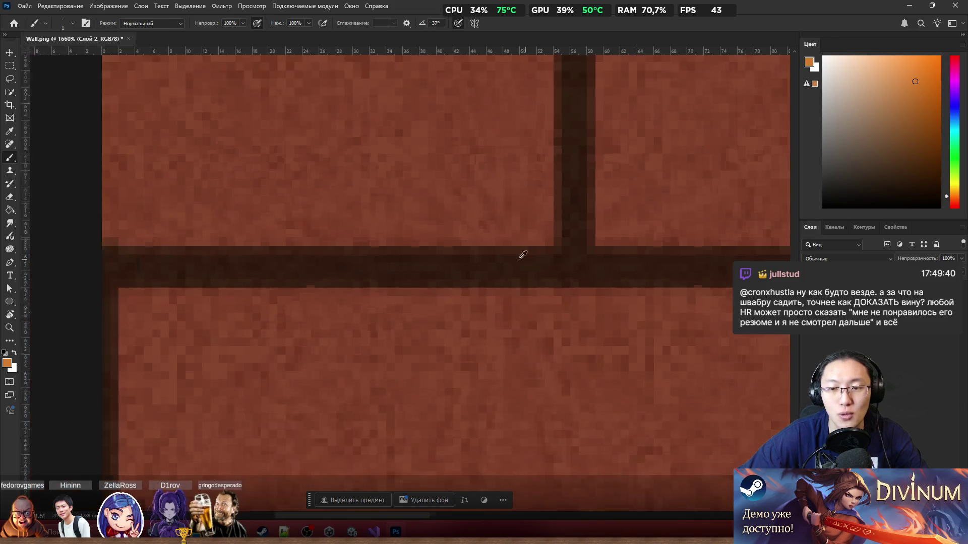
pyautogui.scroll(-2, 560, 264)
pyautogui.scroll(5, 579, 274)
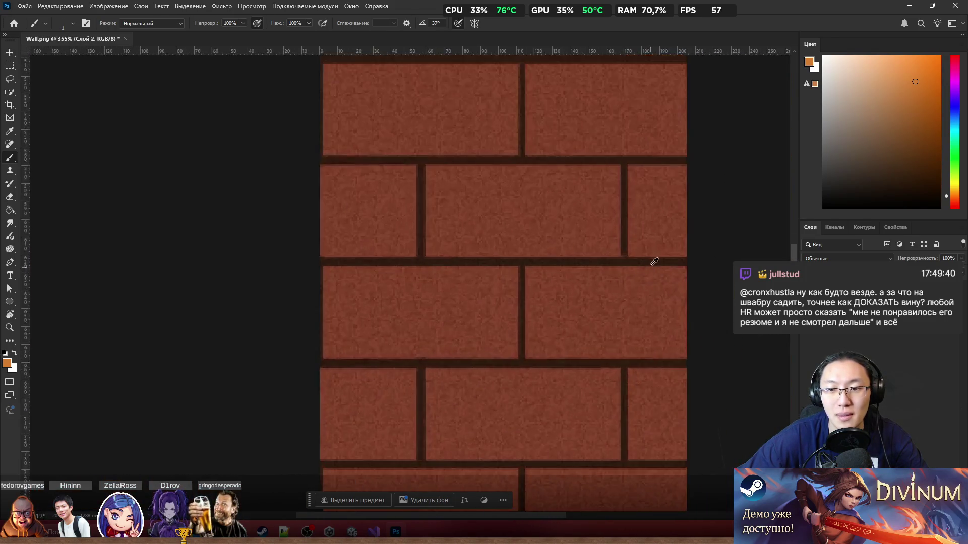
pyautogui.scroll(-2, 648, 255)
pyautogui.scroll(-6, 633, 263)
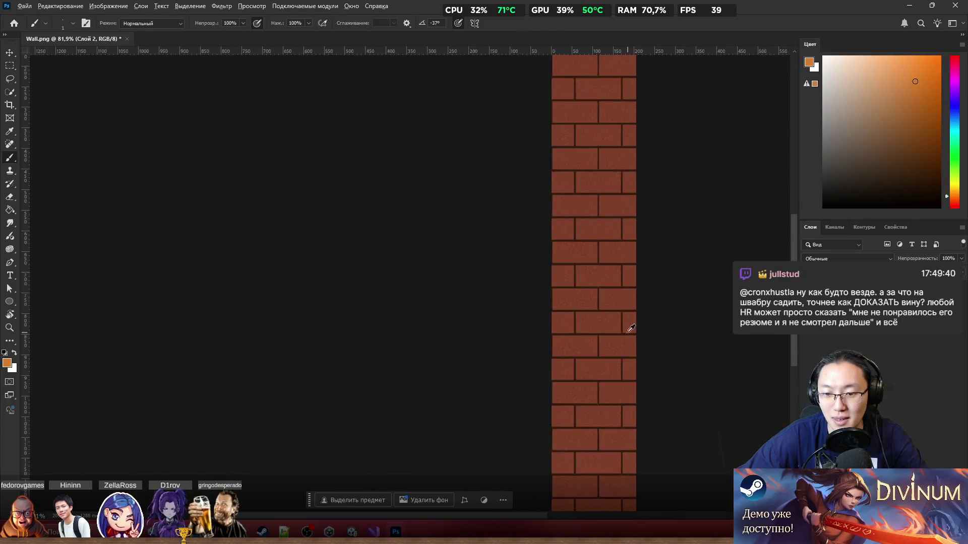
pyautogui.scroll(-2, 635, 282)
pyautogui.scroll(2, 674, 248)
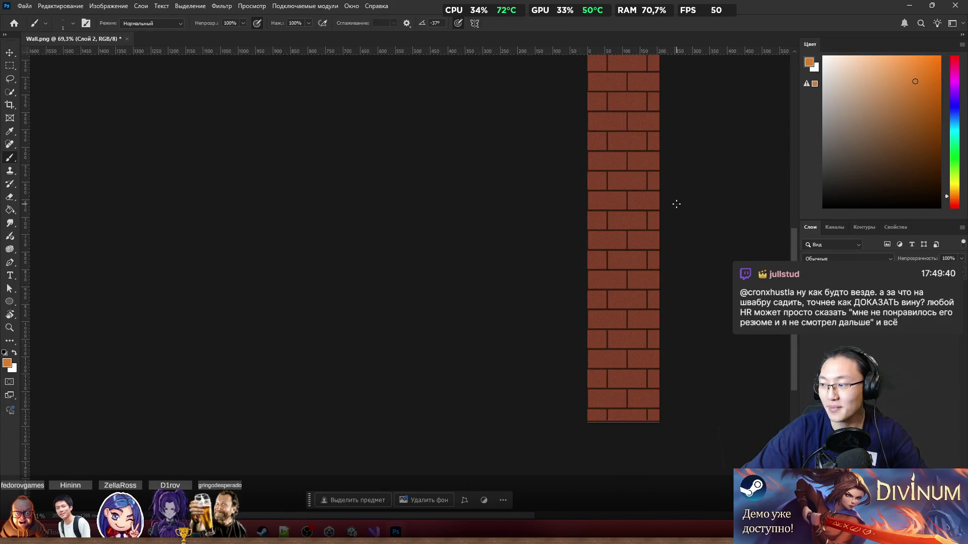
pyautogui.scroll(3, 628, 182)
pyautogui.scroll(5, 592, 190)
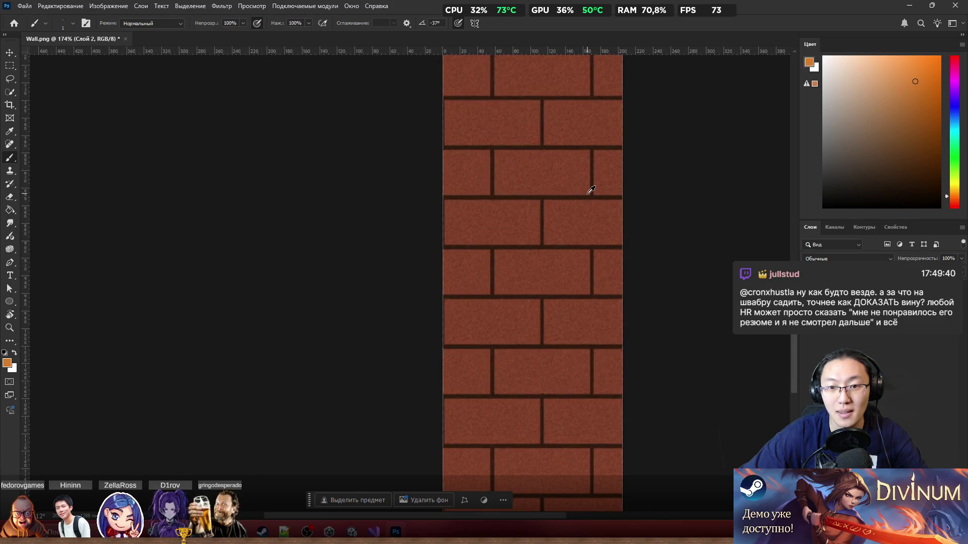
pyautogui.scroll(-5, 418, 230)
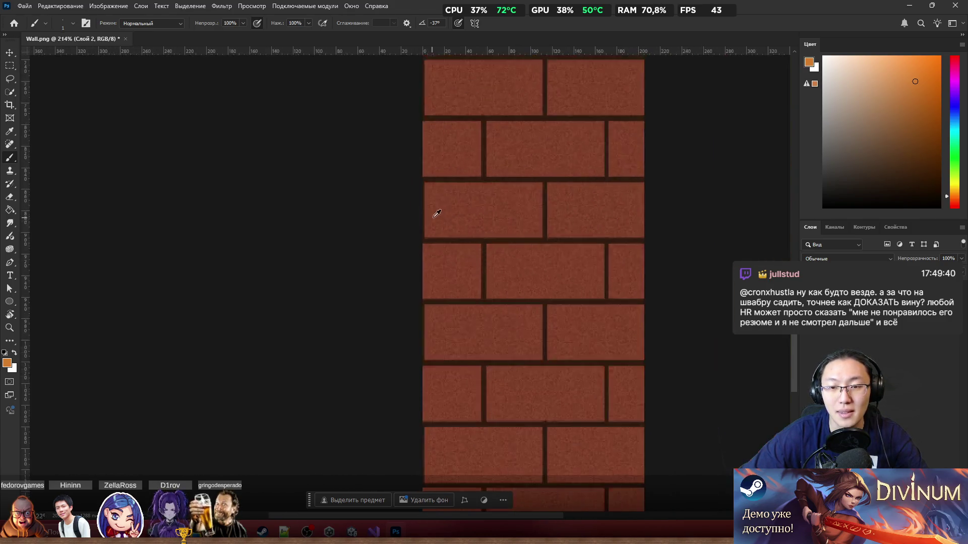
pyautogui.scroll(-1, 501, 266)
pyautogui.scroll(-1, 502, 265)
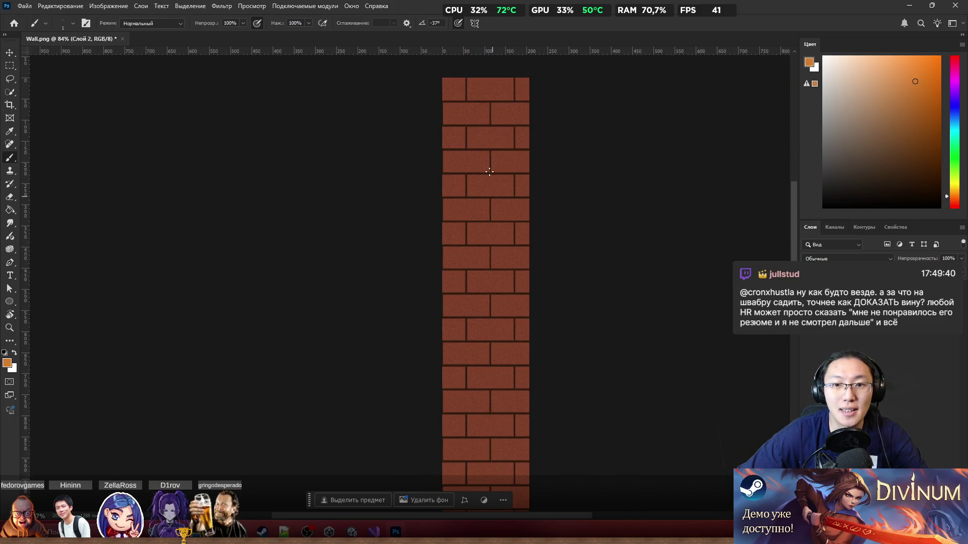
pyautogui.scroll(4, 499, 112)
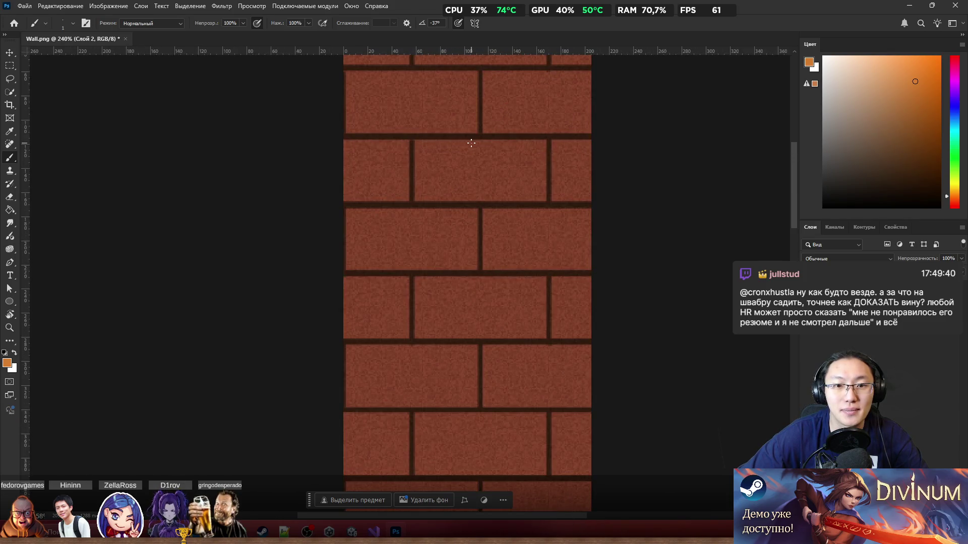
pyautogui.scroll(-3, 631, 201)
pyautogui.scroll(-5, 630, 211)
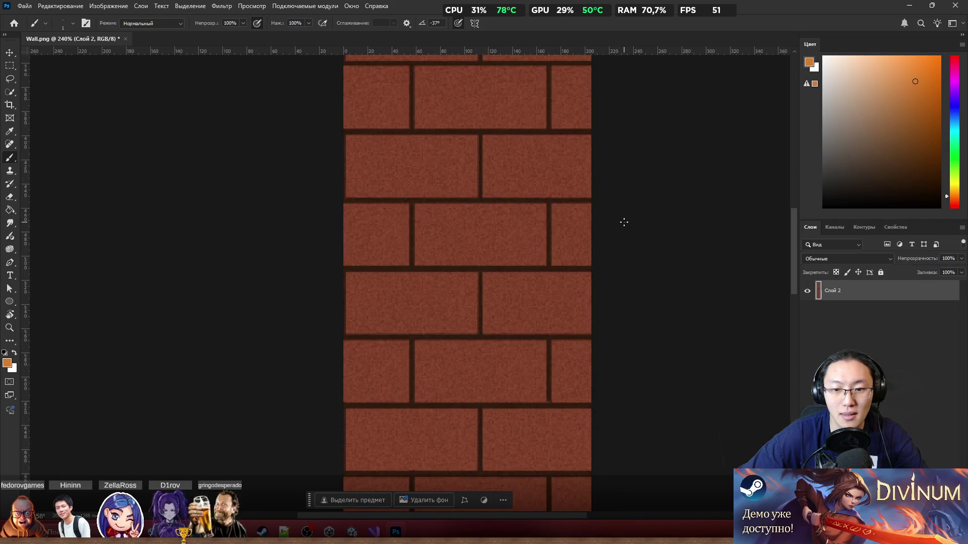
pyautogui.scroll(-1, 624, 223)
pyautogui.click(11, 109)
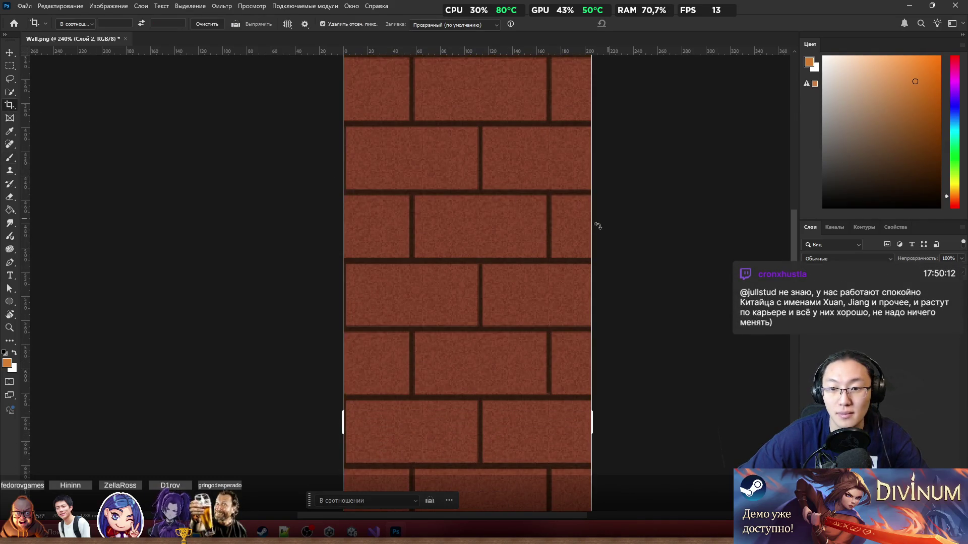
# Cancel the pending crop, then pull the left and right crop edges in around a narrow strip near the right end
pyautogui.moveTo(605, 393)
pyautogui.mouseDown()
pyautogui.moveTo(596, 429)
pyautogui.moveTo(605, 423)
pyautogui.mouseUp()
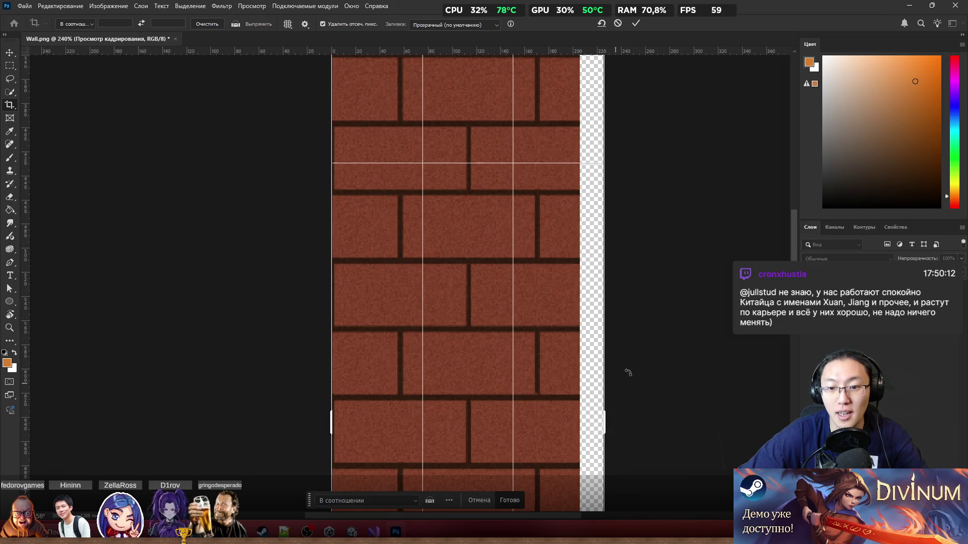
pyautogui.click(482, 501)
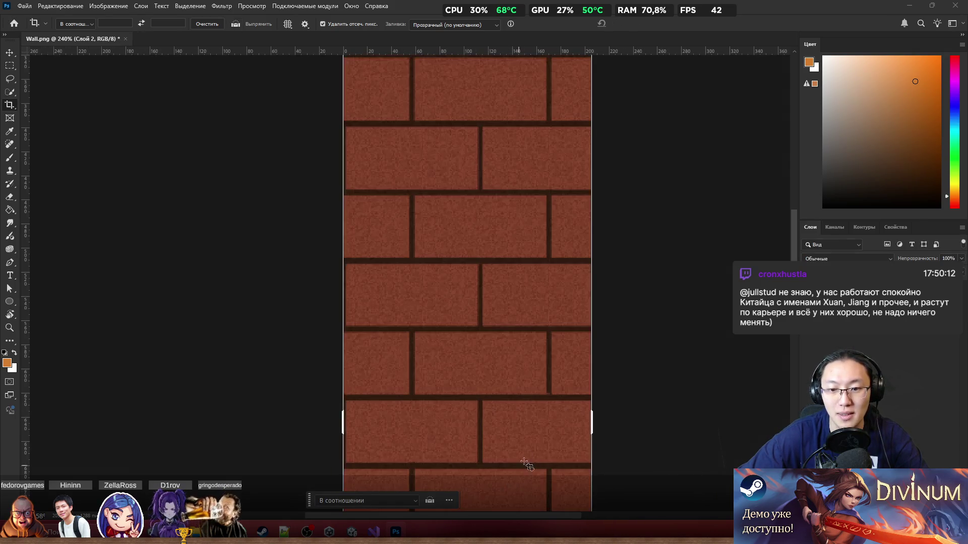
pyautogui.scroll(-10, 571, 324)
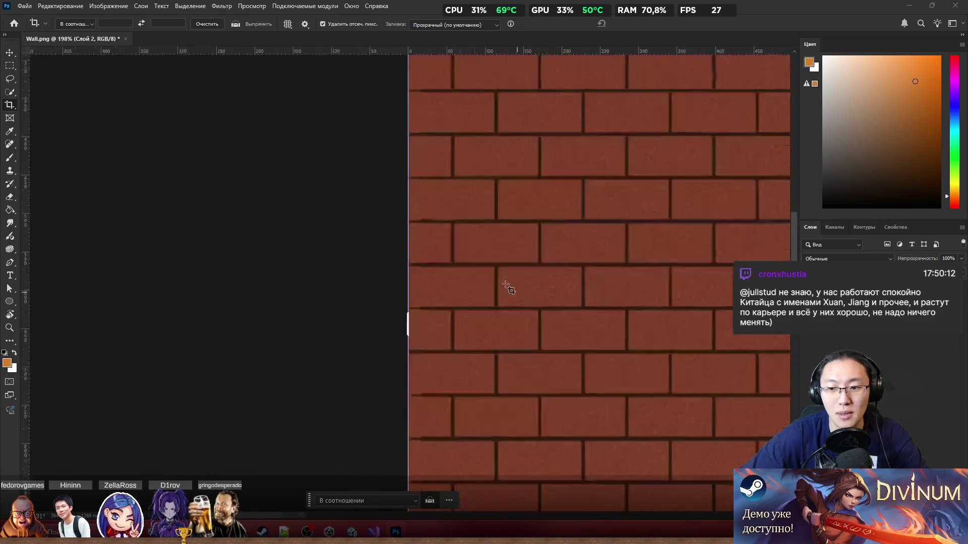
pyautogui.hscroll(3, 533, 266)
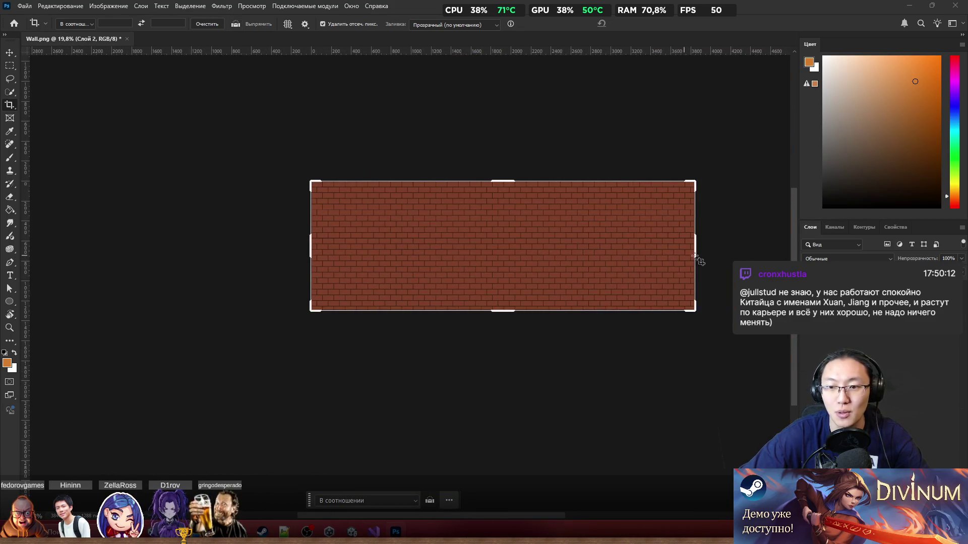
pyautogui.moveTo(312, 252); pyautogui.dragTo(474, 265)
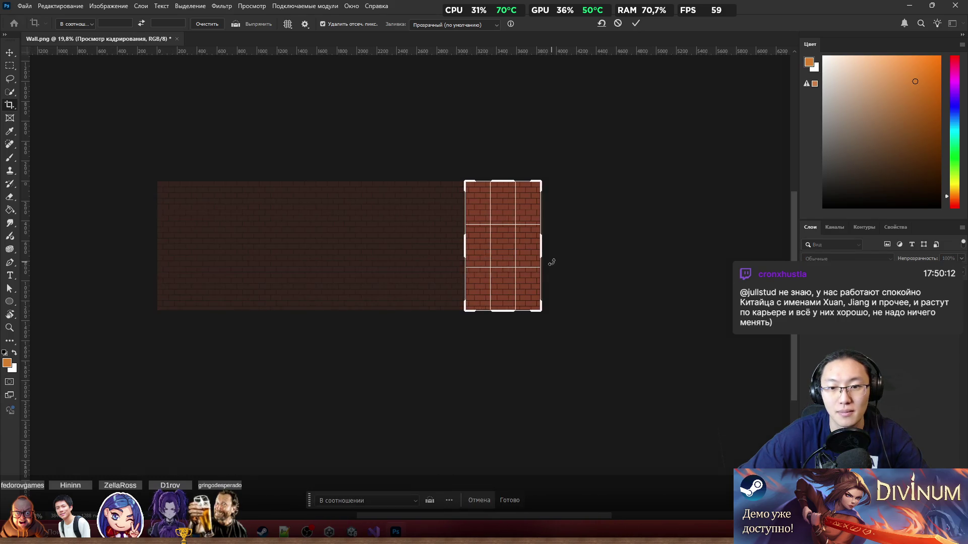
pyautogui.moveTo(545, 247); pyautogui.dragTo(513, 241)
pyautogui.scroll(8, 524, 250)
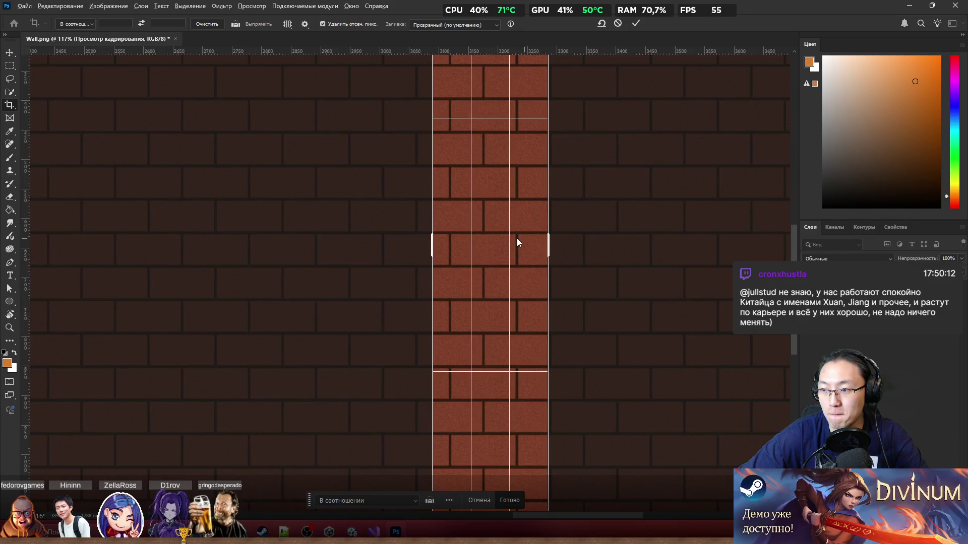
pyautogui.scroll(3, 515, 240)
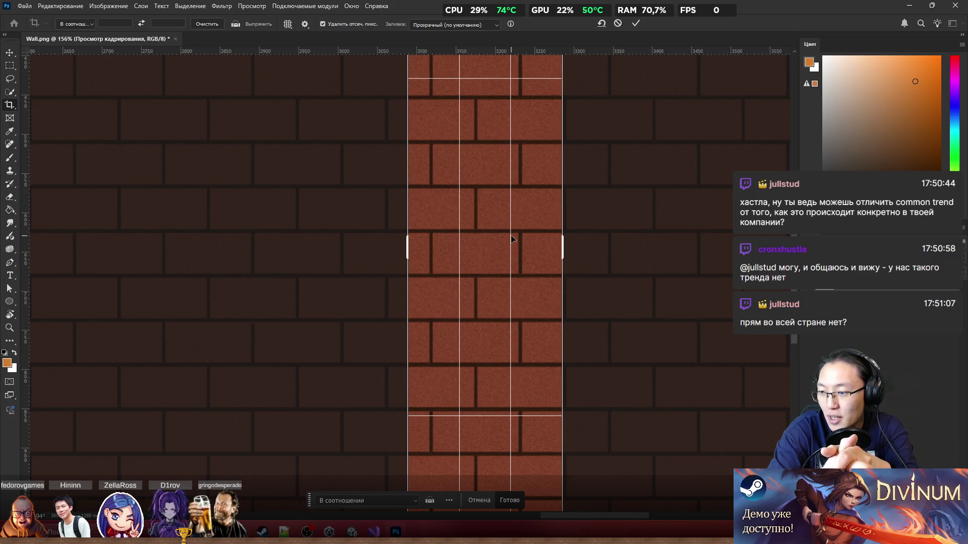
# Adjust the crop's left and right edges to a width of about 226 px
pyautogui.scroll(4, 442, 236)
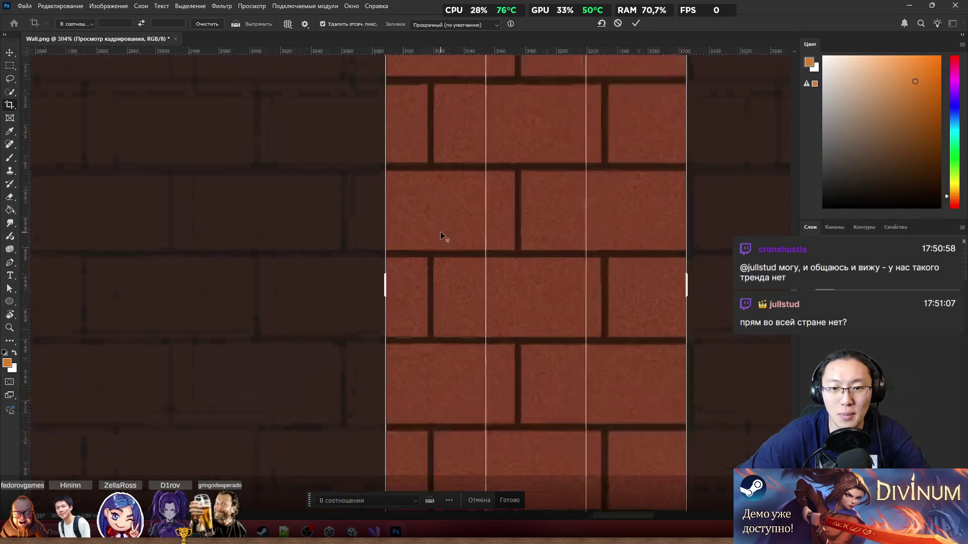
pyautogui.scroll(2, 426, 252)
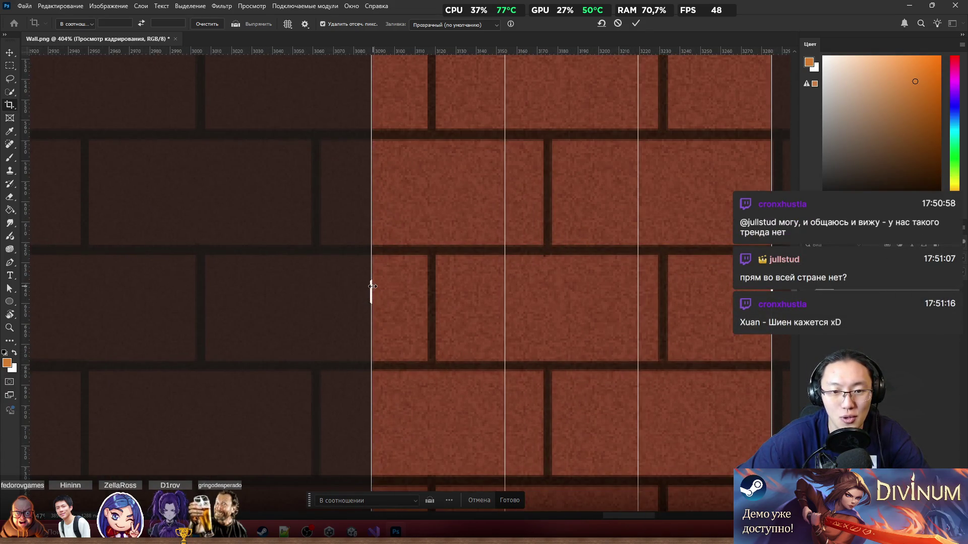
pyautogui.moveTo(373, 293)
pyautogui.mouseDown()
pyautogui.moveTo(423, 297)
pyautogui.moveTo(410, 297)
pyautogui.mouseUp()
pyautogui.scroll(8, 400, 292)
pyautogui.scroll(-3, 245, 297)
pyautogui.scroll(-5, 244, 296)
pyautogui.scroll(5, 429, 274)
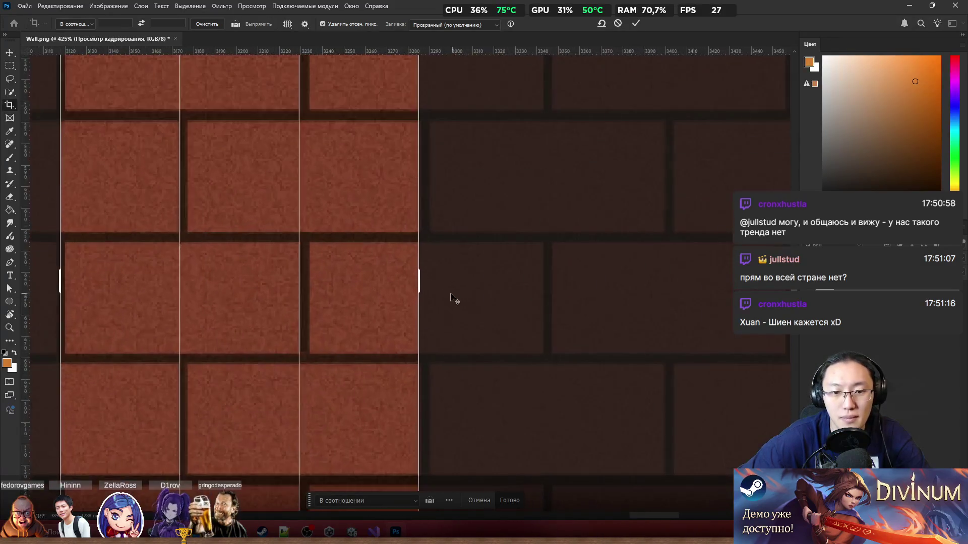
pyautogui.moveTo(429, 274); pyautogui.dragTo(632, 289)
pyautogui.scroll(8, 594, 343)
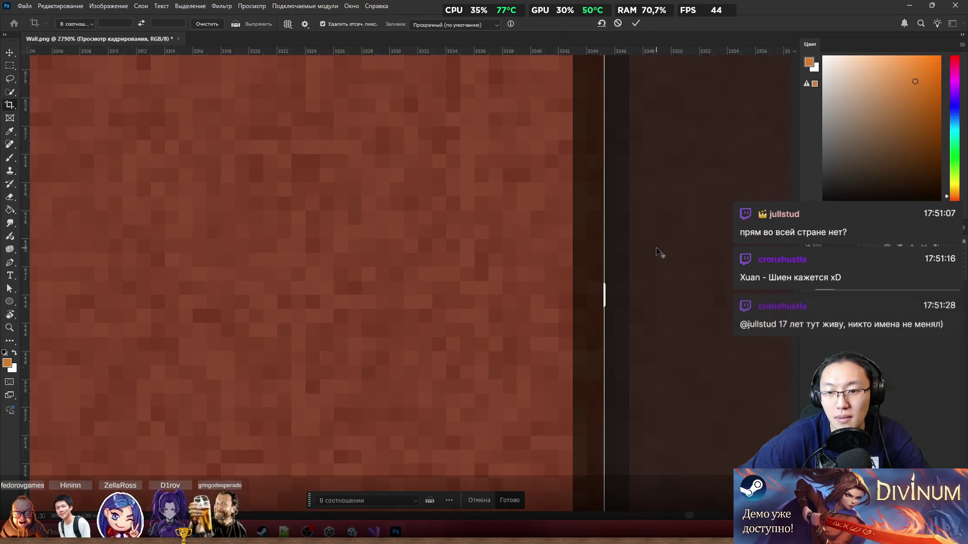
pyautogui.moveTo(579, 373)
pyautogui.mouseDown()
pyautogui.moveTo(533, 372)
pyautogui.moveTo(547, 374)
pyautogui.mouseUp()
pyautogui.moveTo(550, 373)
pyautogui.mouseDown()
pyautogui.moveTo(577, 368)
pyautogui.moveTo(576, 353)
pyautogui.mouseUp()
pyautogui.scroll(-5, 576, 327)
pyautogui.scroll(-10, 573, 315)
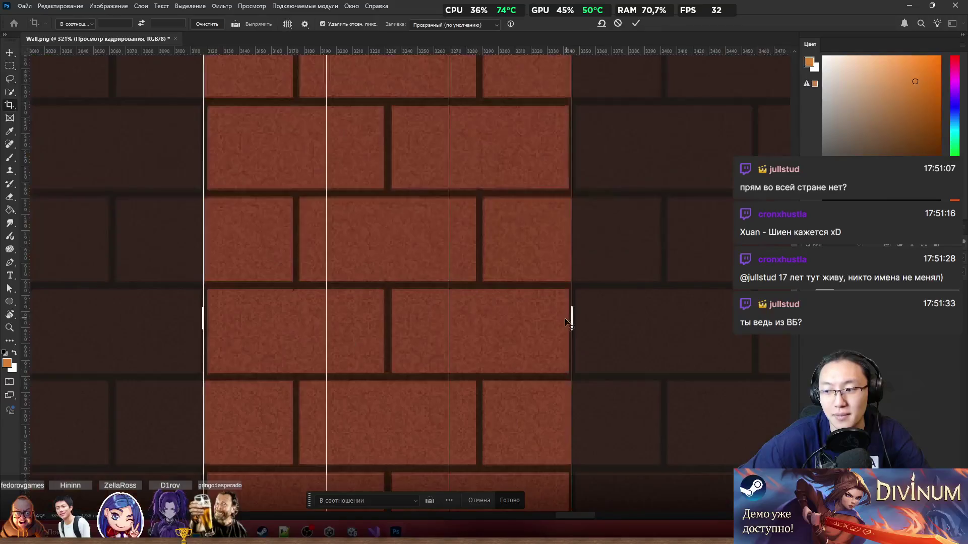
pyautogui.scroll(2, 532, 154)
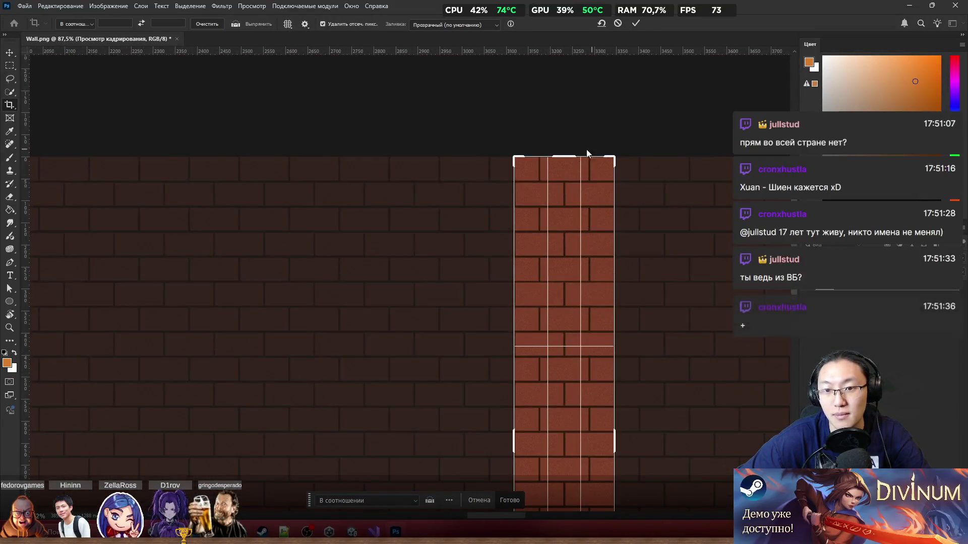
# Set the crop's top and bottom edges on mortar lines to frame two brick rows, about 113 px tall
pyautogui.moveTo(566, 160)
pyautogui.mouseDown()
pyautogui.moveTo(568, 304)
pyautogui.moveTo(568, 294)
pyautogui.mouseUp()
pyautogui.scroll(4, 593, 313)
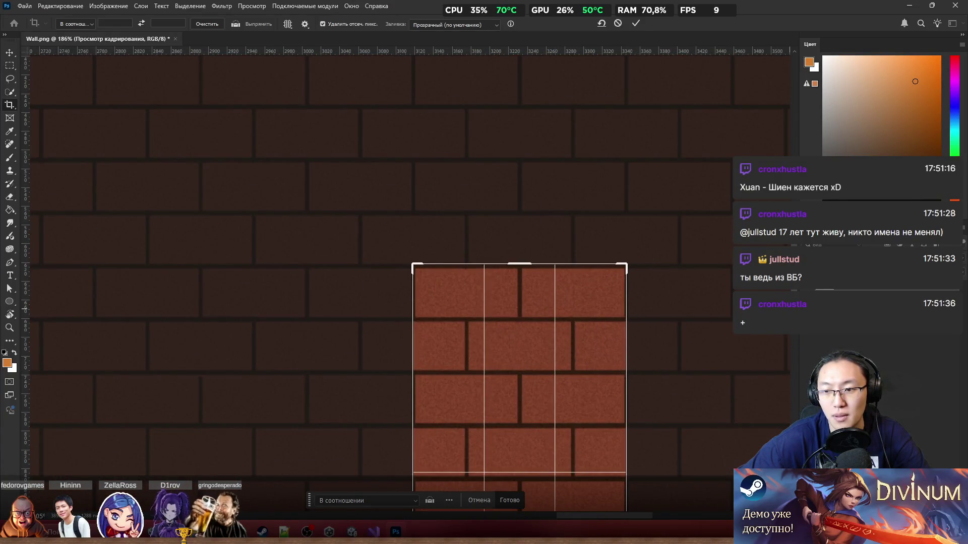
pyautogui.scroll(-10, 408, 267)
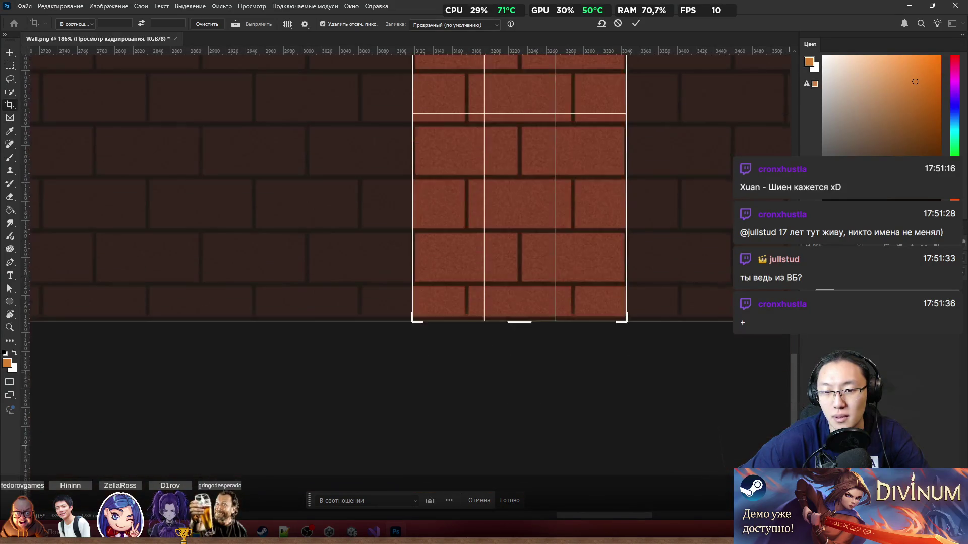
pyautogui.moveTo(528, 323)
pyautogui.mouseDown()
pyautogui.moveTo(538, 217)
pyautogui.moveTo(534, 195)
pyautogui.moveTo(524, 195)
pyautogui.moveTo(521, 87)
pyautogui.moveTo(520, 119)
pyautogui.mouseUp()
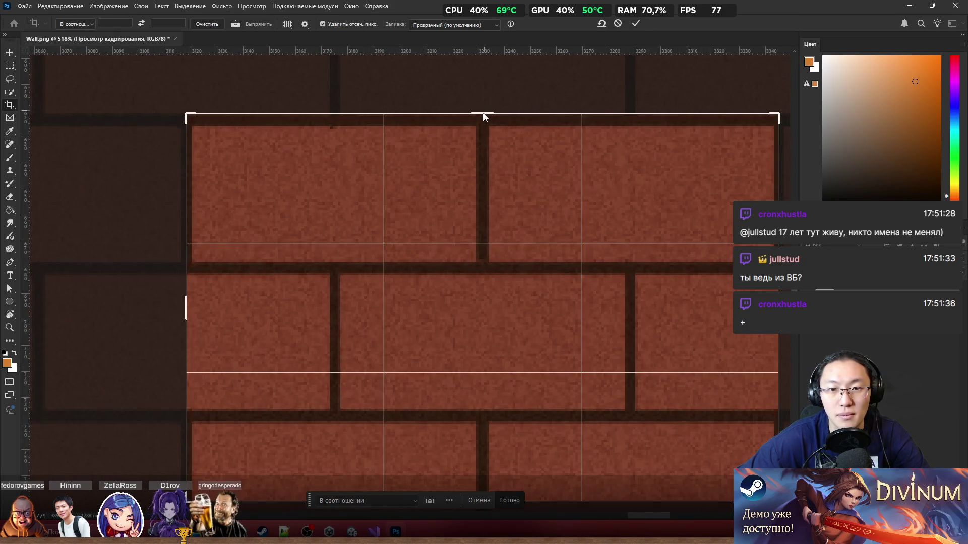
pyautogui.moveTo(483, 115); pyautogui.dragTo(491, 193)
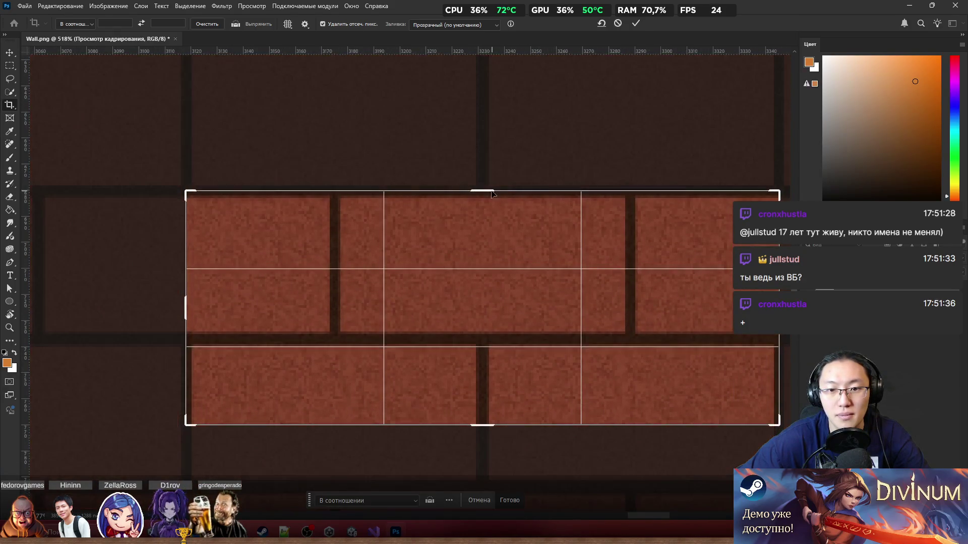
pyautogui.scroll(4, 484, 194)
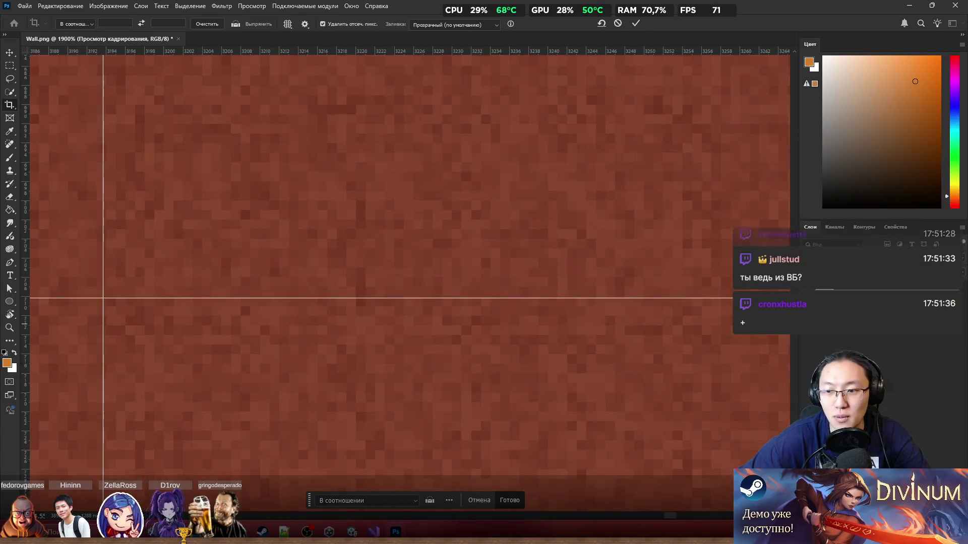
pyautogui.moveTo(464, 199)
pyautogui.mouseDown()
pyautogui.moveTo(465, 190)
pyautogui.moveTo(464, 363)
pyautogui.moveTo(465, 346)
pyautogui.mouseUp()
pyautogui.scroll(-10, 403, 272)
pyautogui.scroll(10, 444, 327)
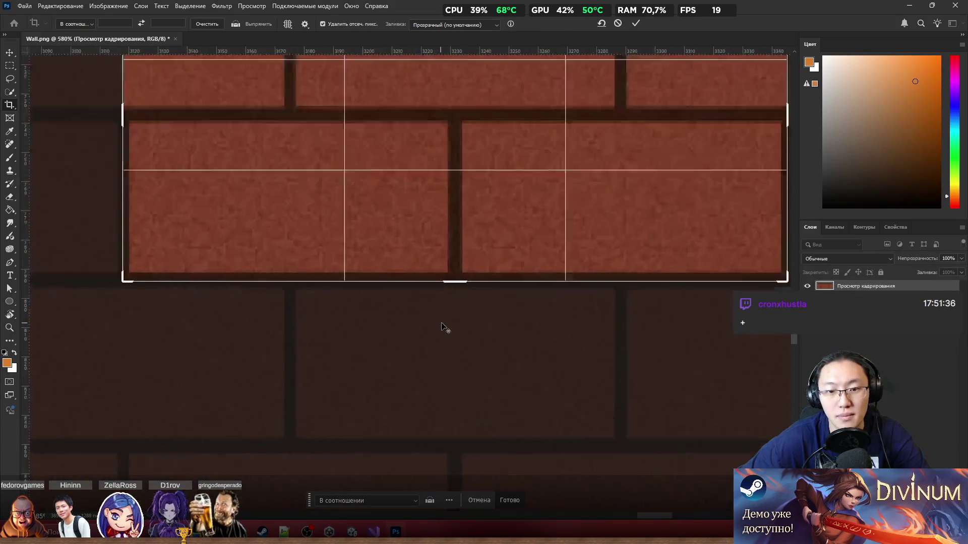
pyautogui.scroll(2, 472, 252)
pyautogui.moveTo(446, 215)
pyautogui.mouseDown()
pyautogui.moveTo(456, 192)
pyautogui.moveTo(458, 209)
pyautogui.mouseUp()
pyautogui.scroll(-3, 491, 255)
pyautogui.scroll(-4, 491, 255)
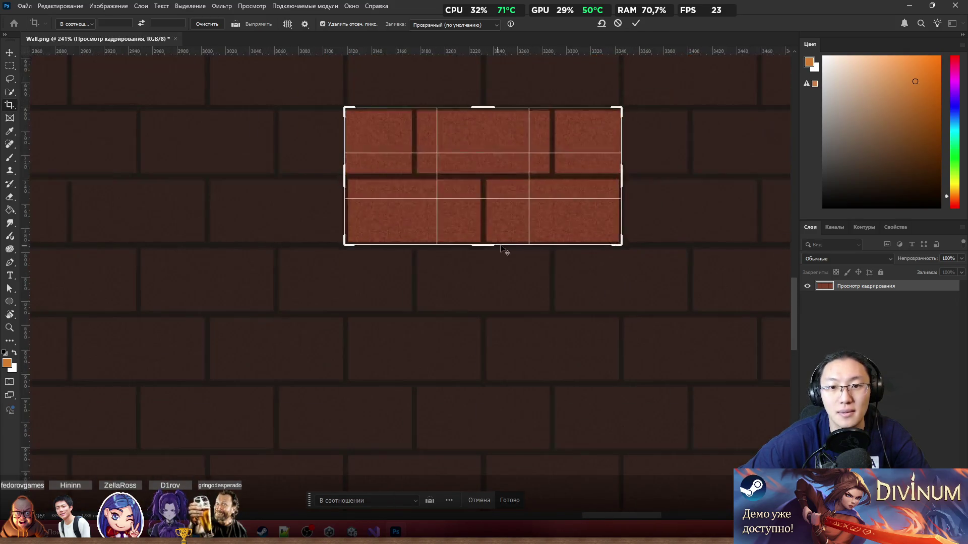
pyautogui.hotkey('alt', 'space')
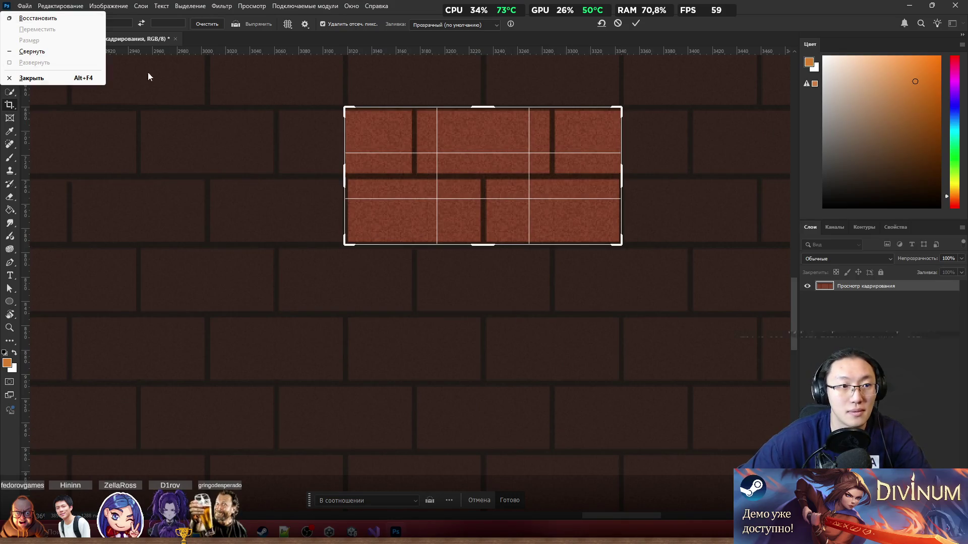
# Commit the crop so Wall.png becomes a two-row brick tile, then zoom to inspect it
pyautogui.press('Escape')
pyautogui.press('Return')
pyautogui.scroll(3, 365, 126)
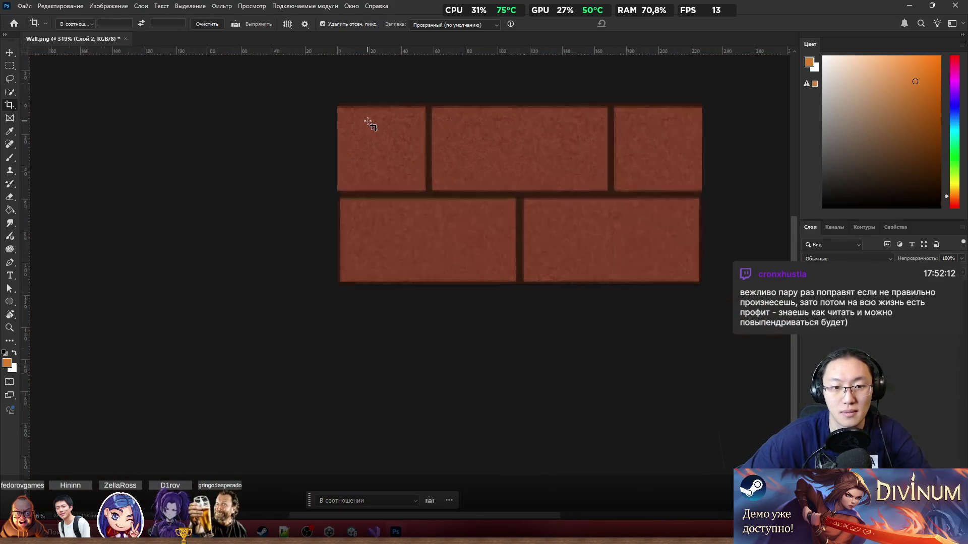
pyautogui.scroll(-4, 507, 259)
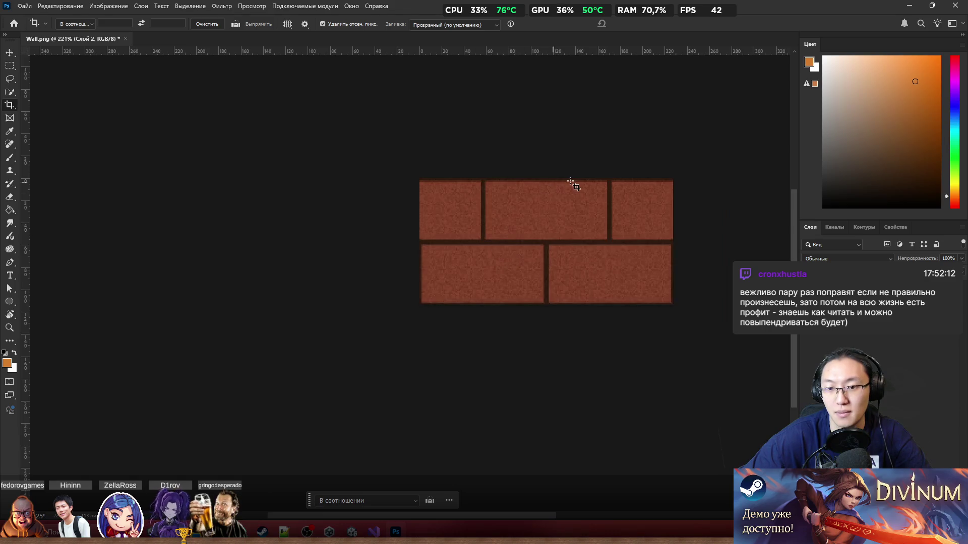
pyautogui.scroll(-2, 409, 130)
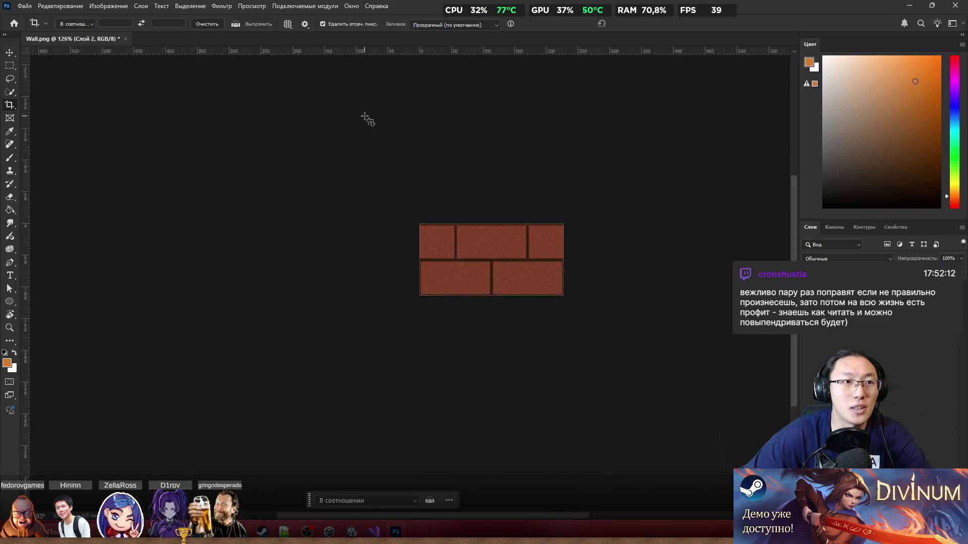
pyautogui.press('super+g')
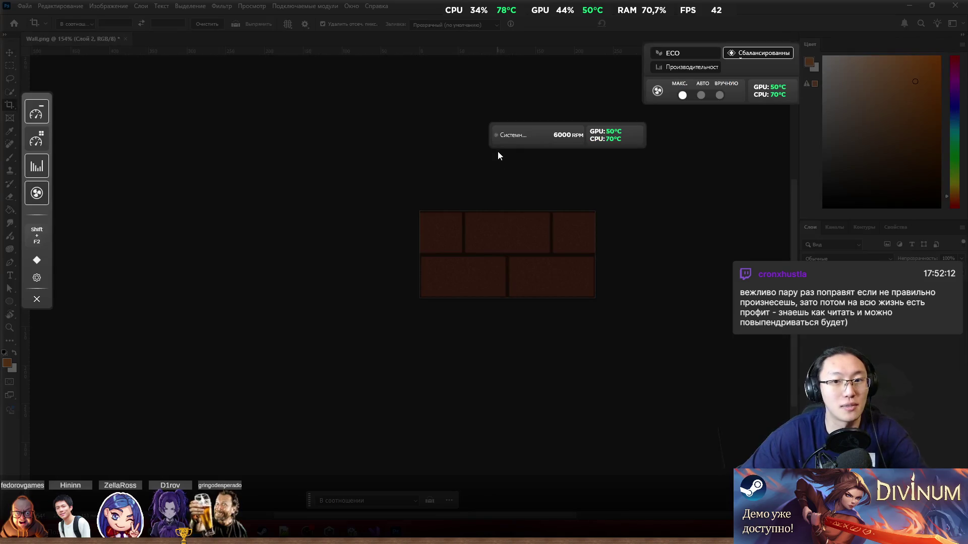
pyautogui.press('Escape')
pyautogui.scroll(4, 613, 218)
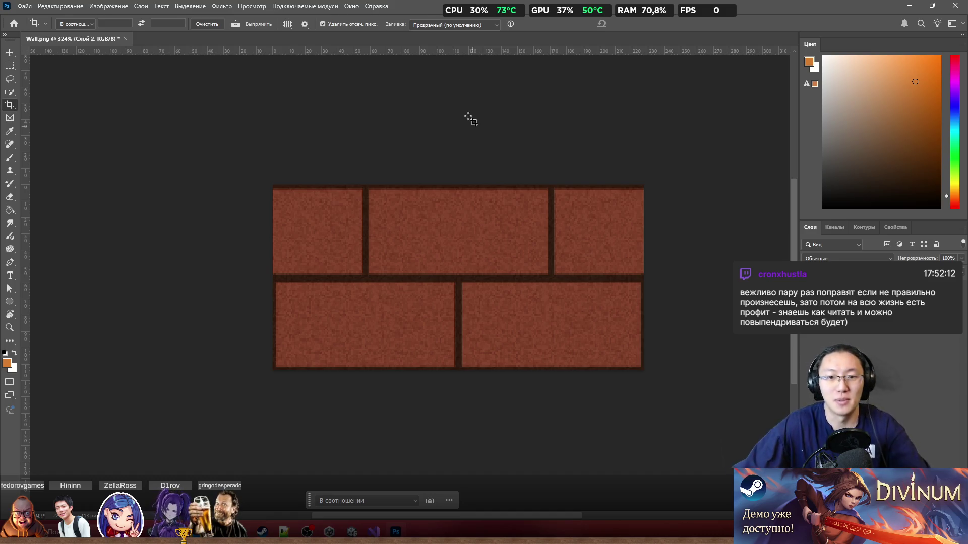
pyautogui.scroll(5, 384, 201)
pyautogui.scroll(-4, 384, 202)
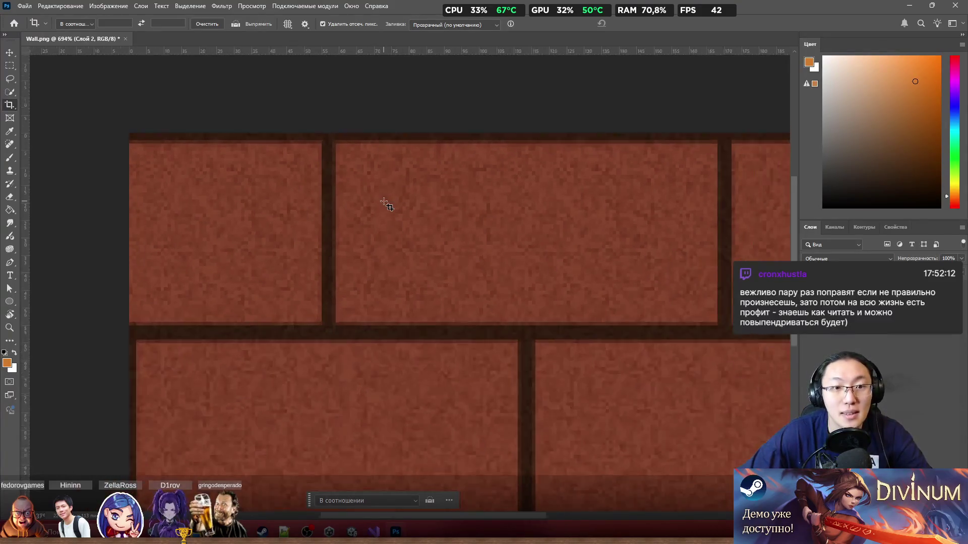
pyautogui.scroll(8, 541, 249)
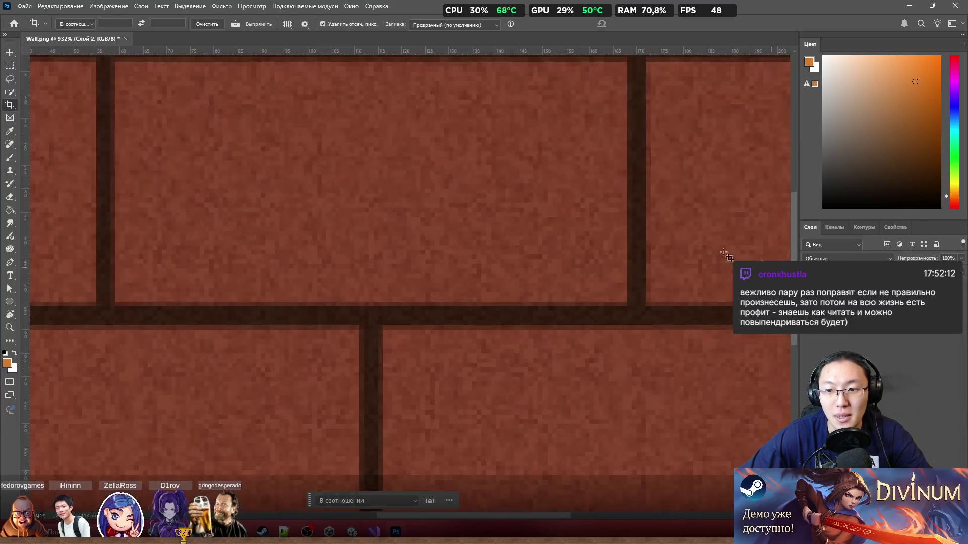
pyautogui.scroll(3, 680, 292)
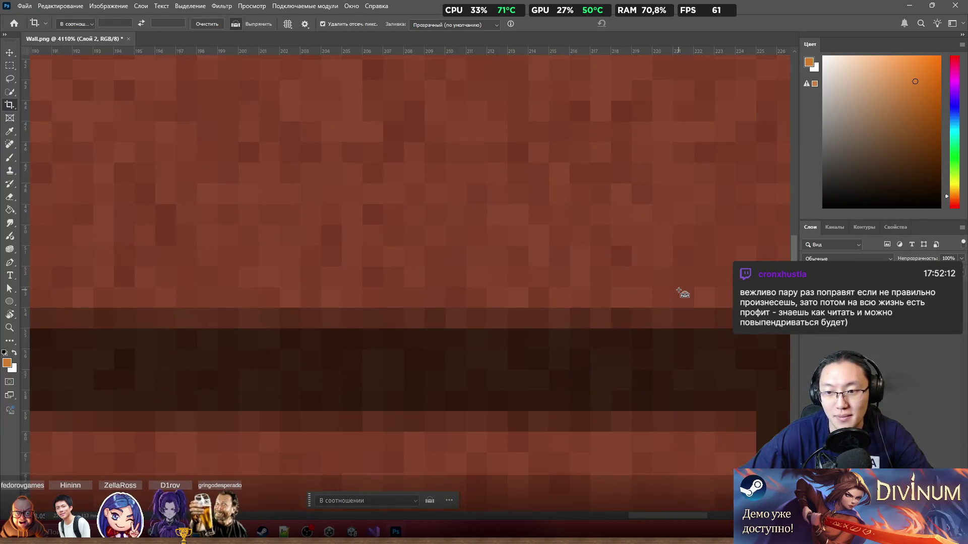
# With the Brush tool, sample the dark brown mortar as the foreground colour instead of orange
pyautogui.press('b')
pyautogui.keyDown('alt'); pyautogui.rightClick(599, 271); pyautogui.keyUp('alt')
pyautogui.scroll(3, 634, 273)
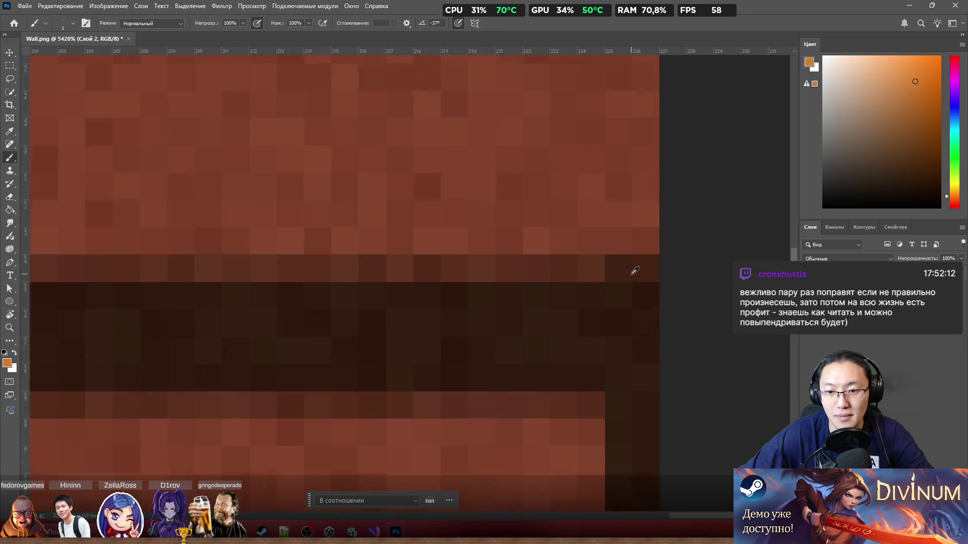
pyautogui.keyDown('alt'); pyautogui.click(526, 262); pyautogui.keyUp('alt')
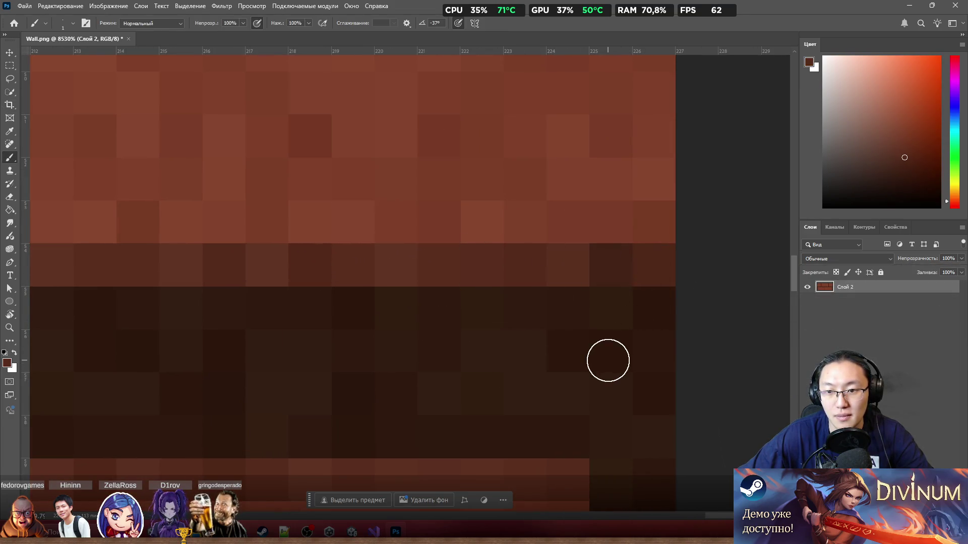
pyautogui.keyDown('alt'); pyautogui.click(370, 275); pyautogui.keyUp('alt')
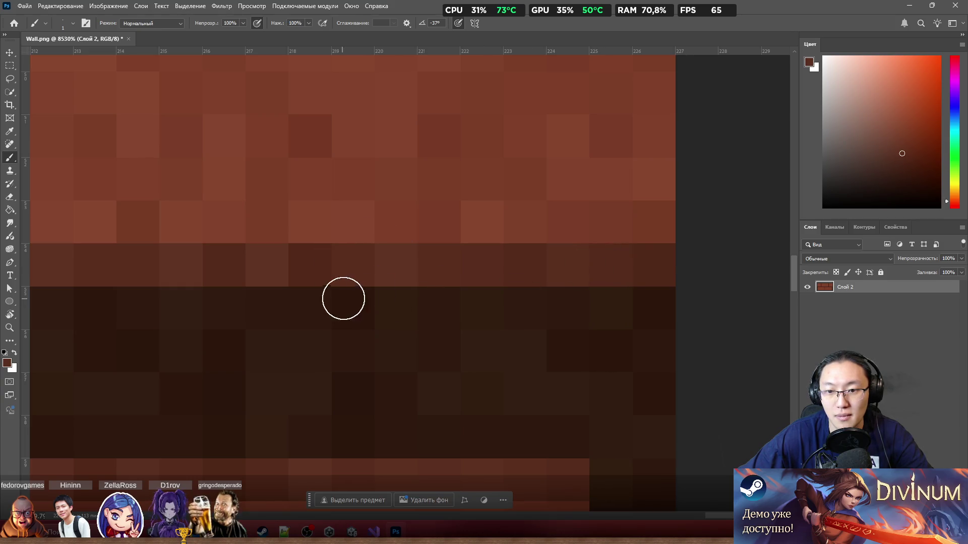
pyautogui.scroll(-3, 438, 274)
pyautogui.scroll(-10, 554, 348)
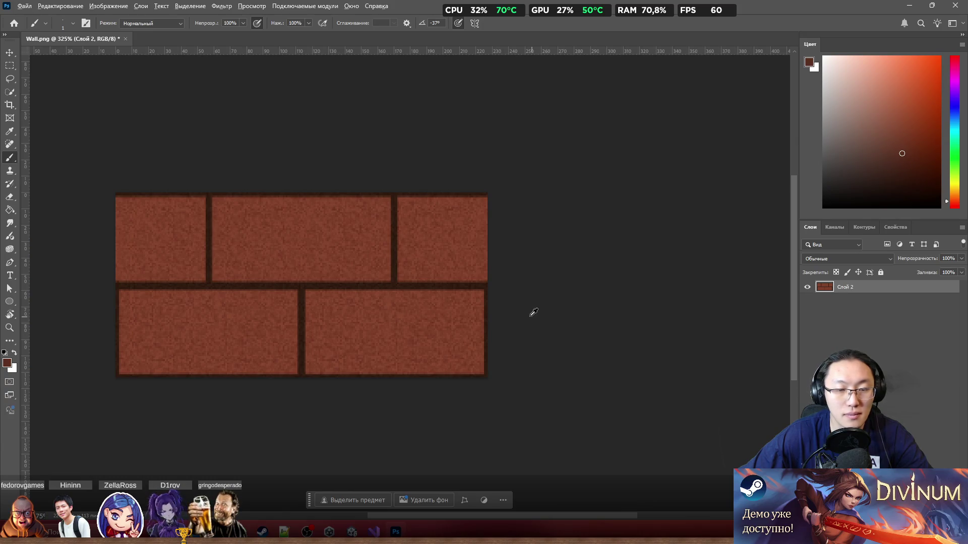
pyautogui.scroll(-2, 485, 278)
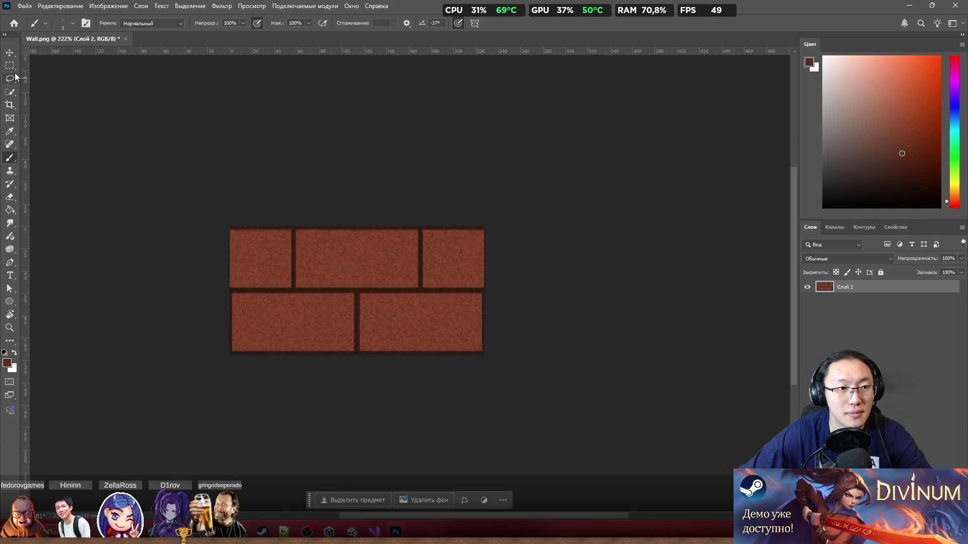
# Extend the canvas right and below the brick tile, and place a tile copy beside the original
pyautogui.click(11, 118)
pyautogui.click(16, 106)
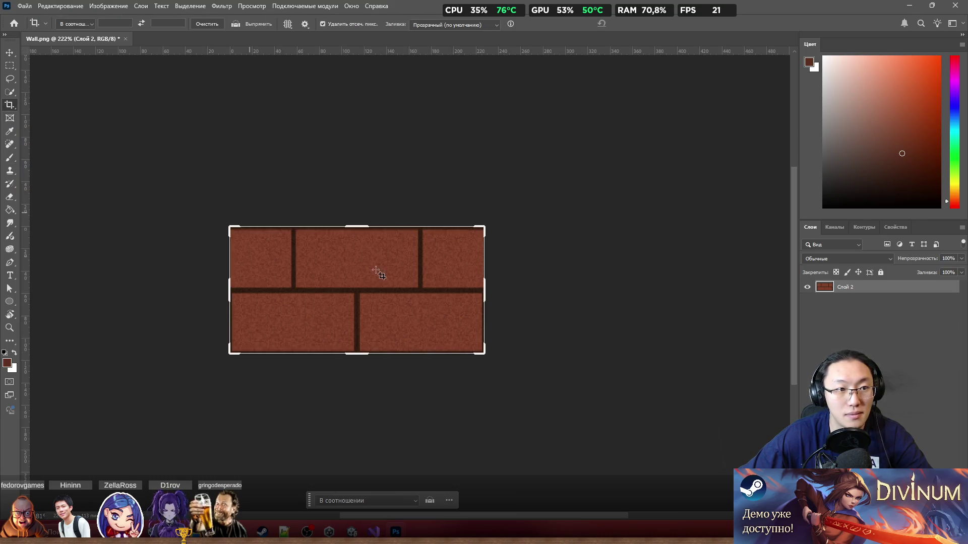
pyautogui.moveTo(483, 352); pyautogui.dragTo(630, 382)
pyautogui.press('Return')
pyautogui.scroll(5, 283, 121)
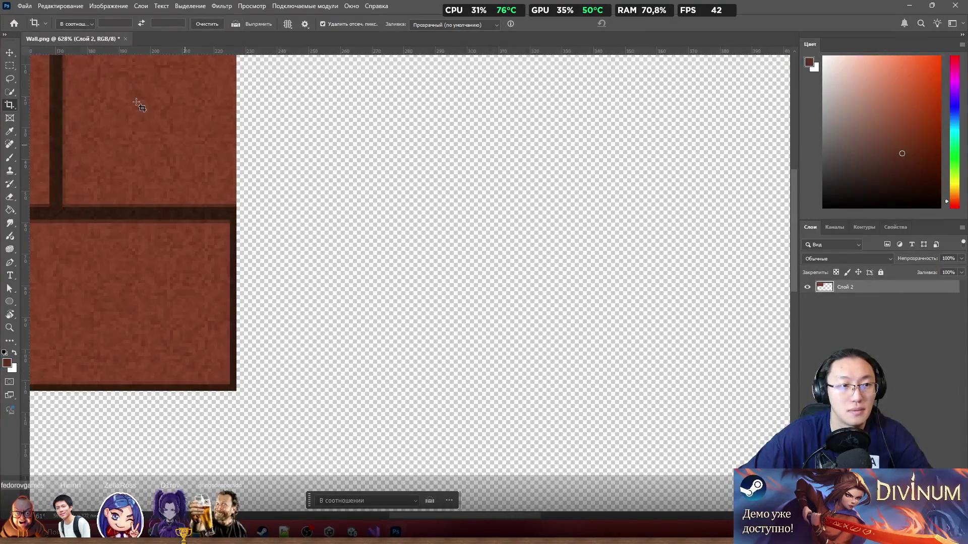
pyautogui.click(9, 53)
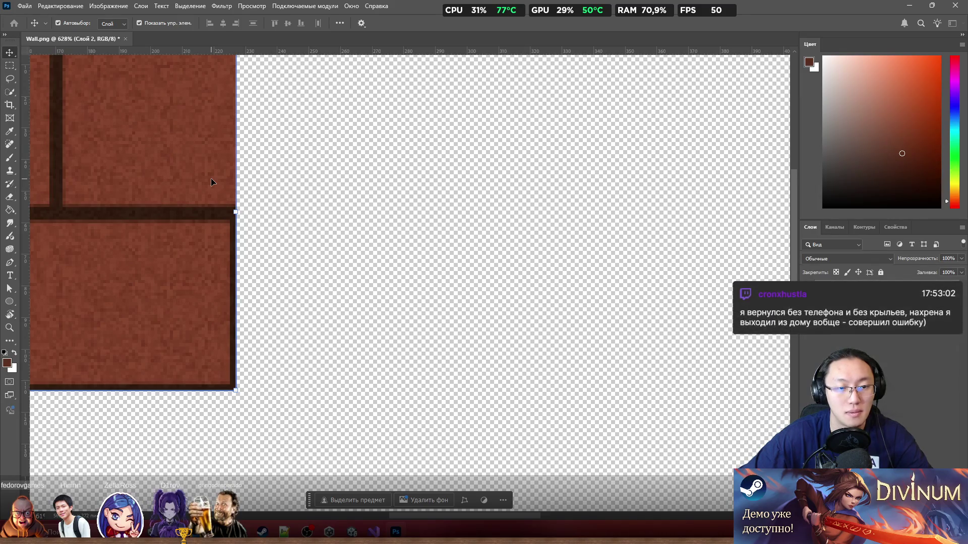
pyautogui.moveTo(212, 181)
pyautogui.mouseDown()
pyautogui.moveTo(263, 231)
pyautogui.moveTo(410, 179)
pyautogui.moveTo(364, 173)
pyautogui.mouseUp()
# Place a brick tile copy at the lower left and align it with the wall
pyautogui.scroll(-5, 368, 197)
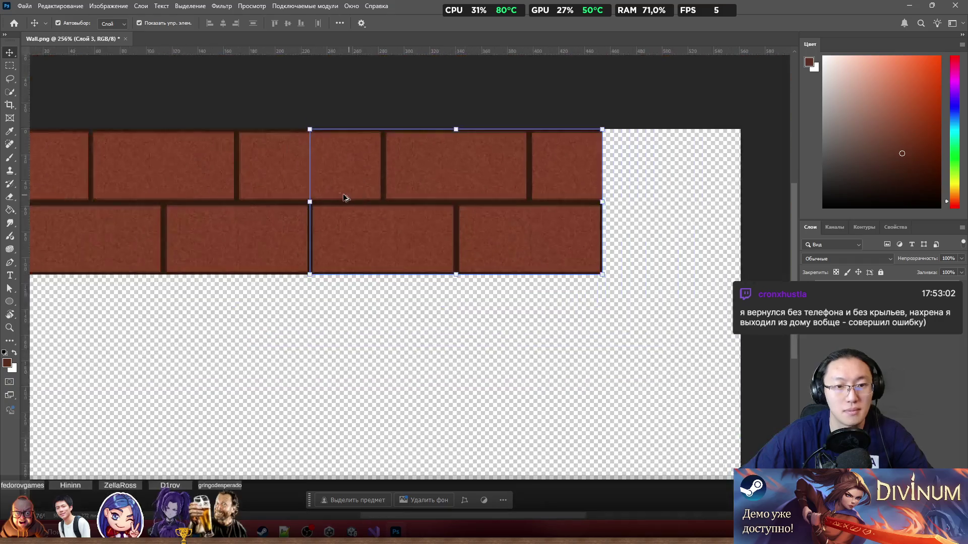
pyautogui.moveTo(386, 215)
pyautogui.keyDown('alt'); pyautogui.mouseDown()
pyautogui.moveTo(336, 277)
pyautogui.moveTo(229, 289)
pyautogui.moveTo(209, 267)
pyautogui.mouseUp(); pyautogui.keyUp('alt')
pyautogui.scroll(5, 209, 267)
pyautogui.moveTo(381, 265); pyautogui.dragTo(384, 269)
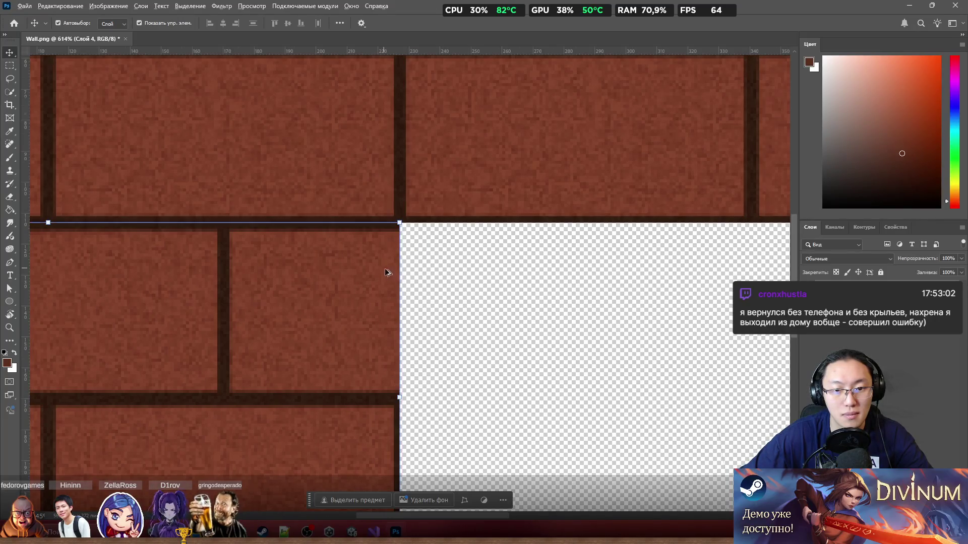
pyautogui.scroll(-5, 385, 272)
pyautogui.hotkey('ctrl', 'e')
pyautogui.scroll(3, 106, 282)
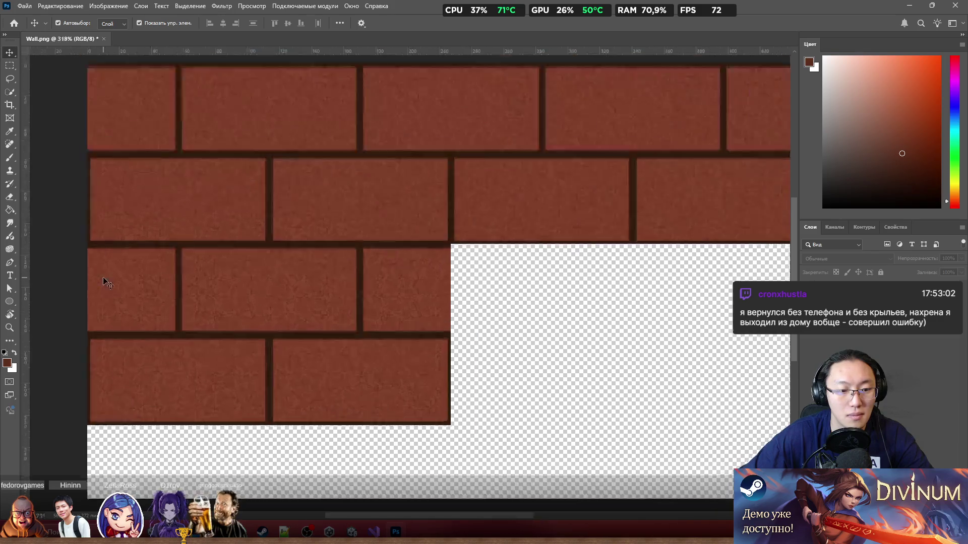
pyautogui.scroll(2, 106, 283)
pyautogui.moveTo(147, 309)
pyautogui.mouseDown()
pyautogui.moveTo(160, 304)
pyautogui.moveTo(148, 308)
pyautogui.mouseUp()
pyautogui.scroll(-4, 173, 276)
pyautogui.scroll(2, 359, 306)
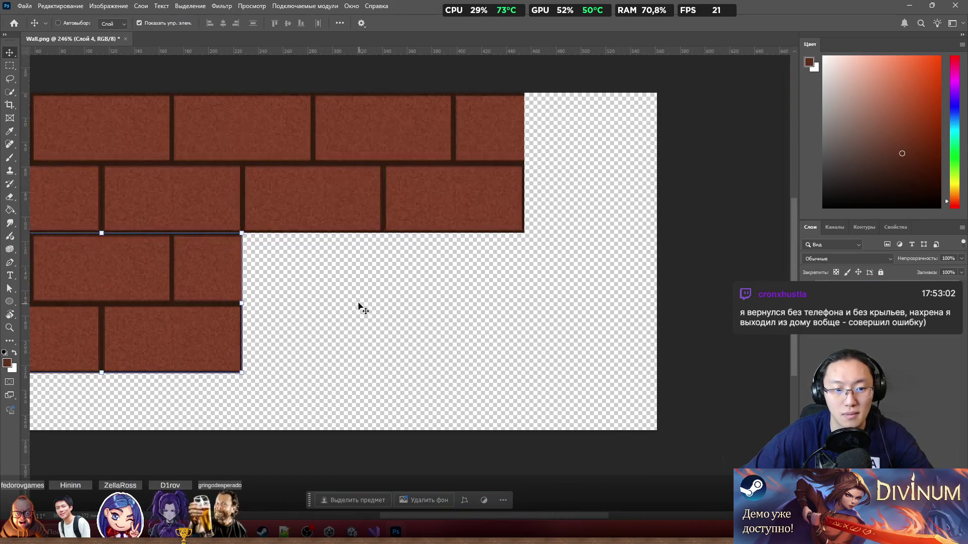
# Paste another brick copy, move and tilt it, then undo the misplaced piece
pyautogui.hotkey('ctrl', 'v')
pyautogui.moveTo(267, 259)
pyautogui.mouseDown()
pyautogui.moveTo(355, 287)
pyautogui.moveTo(271, 259)
pyautogui.mouseUp()
pyautogui.scroll(3, 253, 252)
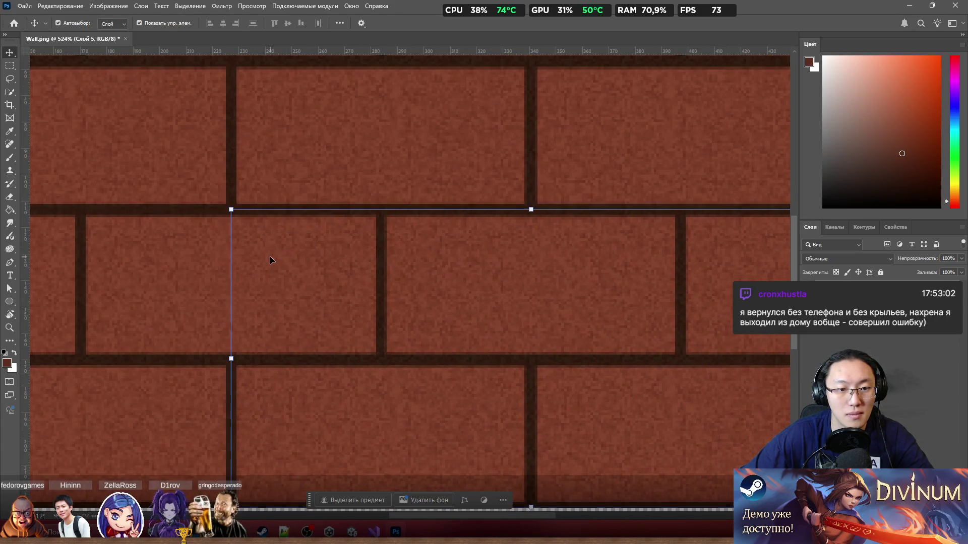
pyautogui.scroll(-4, 270, 256)
pyautogui.hscroll(-2, 337, 268)
pyautogui.moveTo(443, 391)
pyautogui.mouseDown()
pyautogui.moveTo(485, 398)
pyautogui.moveTo(420, 412)
pyautogui.mouseUp()
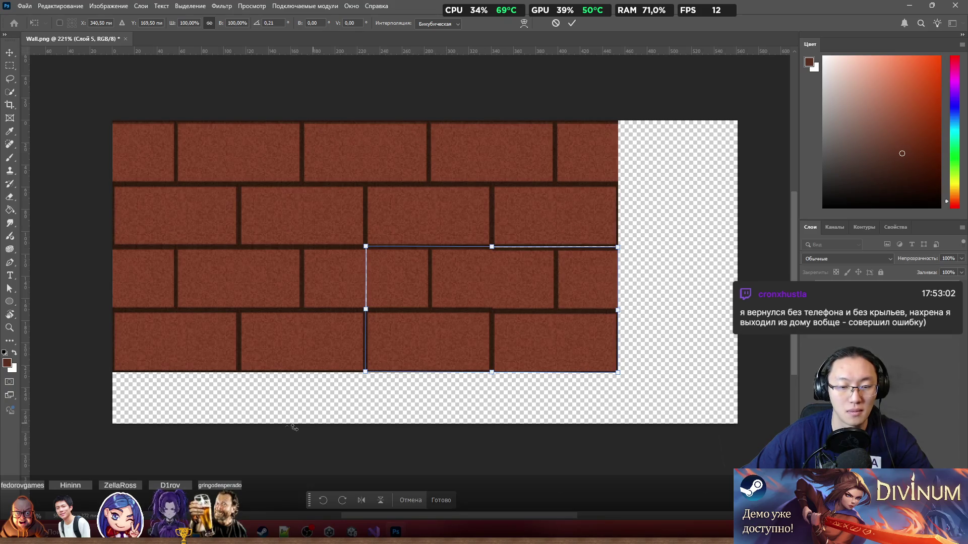
pyautogui.press('Return')
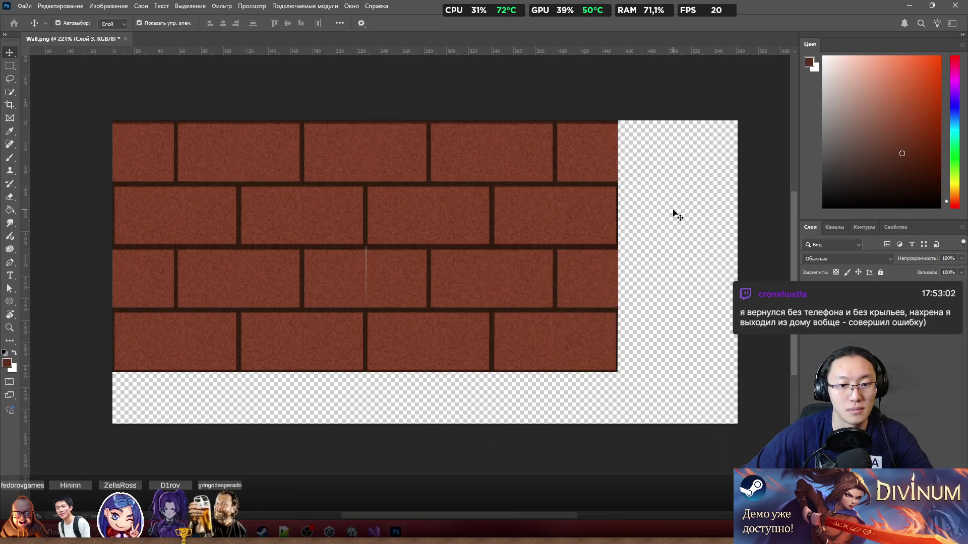
pyautogui.hotkey('ctrl', 'z')
pyautogui.hotkey('ctrl', 'z')
pyautogui.hotkey('ctrl', 'z')
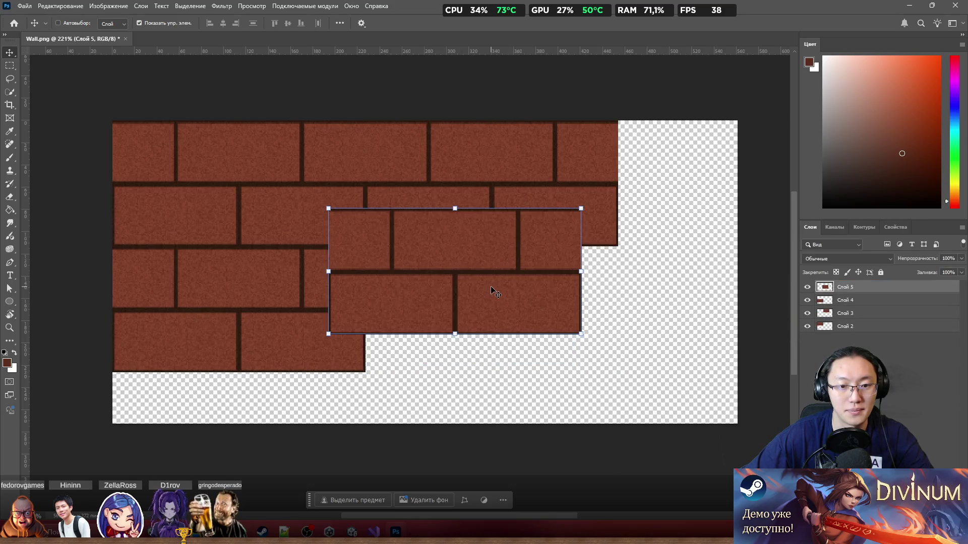
# Fill the remaining gap with a brick copy to complete the four-row block
pyautogui.moveTo(186, 294)
pyautogui.mouseDown()
pyautogui.moveTo(371, 254)
pyautogui.moveTo(443, 293)
pyautogui.moveTo(365, 313)
pyautogui.mouseUp()
pyautogui.scroll(5, 369, 245)
pyautogui.scroll(-3, 468, 296)
pyautogui.scroll(-5, 468, 295)
pyautogui.scroll(3, 455, 305)
# Look over the finished wall and select the Слой 5 layer holding the lower-right bricks
pyautogui.click(396, 446)
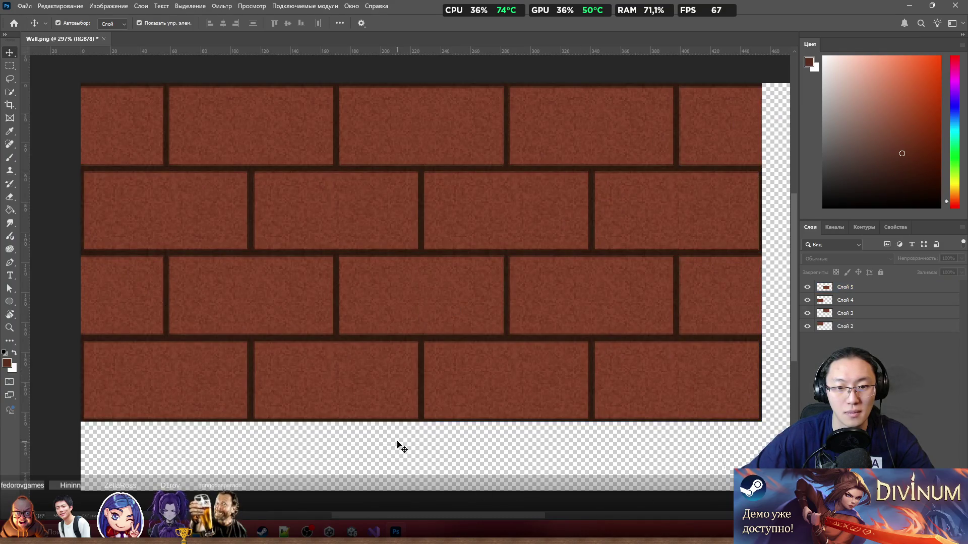
pyautogui.scroll(-5, 399, 446)
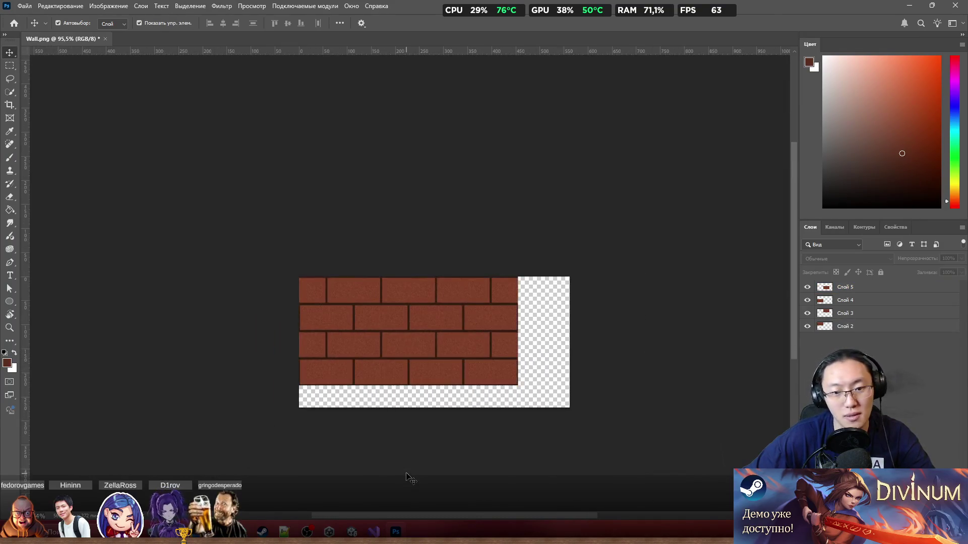
pyautogui.scroll(3, 406, 450)
pyautogui.scroll(3, 400, 447)
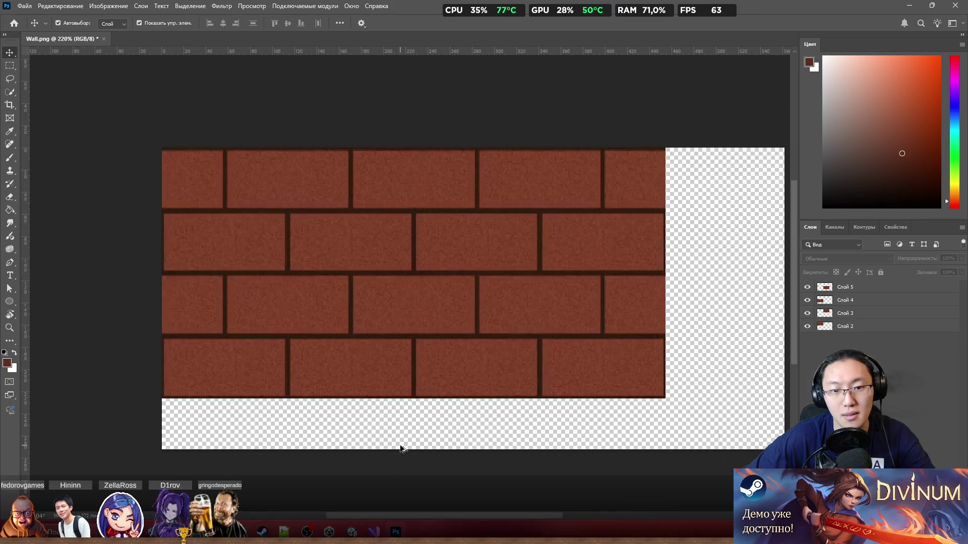
pyautogui.scroll(2, 401, 448)
pyautogui.scroll(-5, 401, 448)
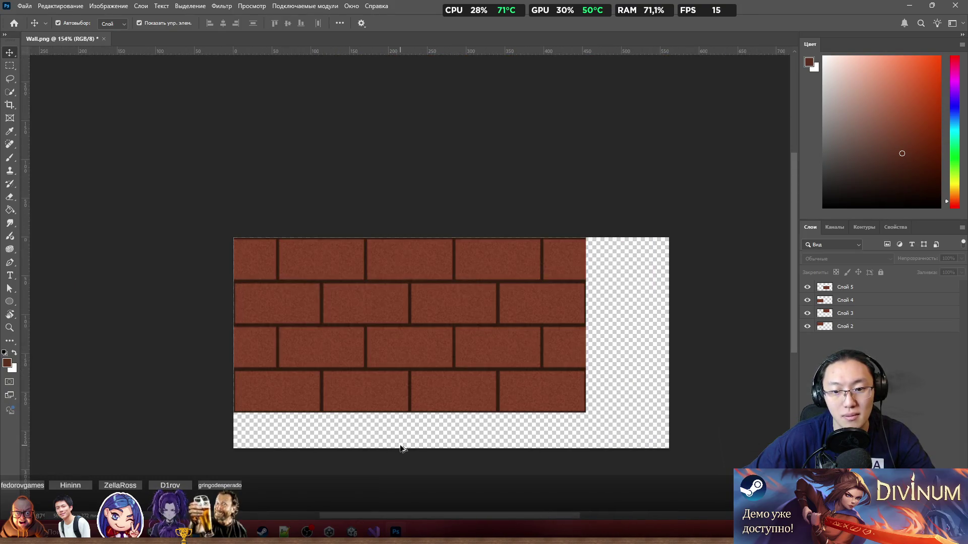
pyautogui.scroll(4, 401, 448)
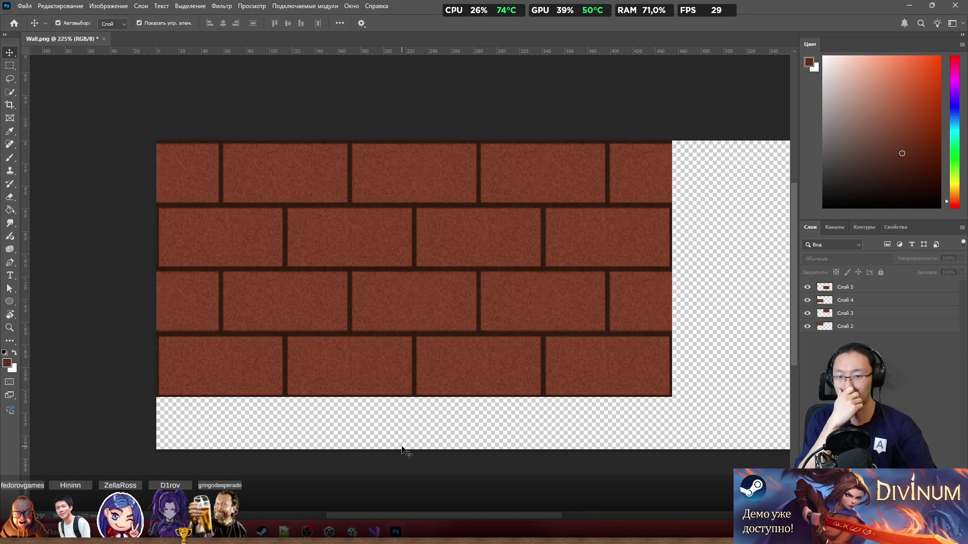
pyautogui.scroll(-8, 644, 181)
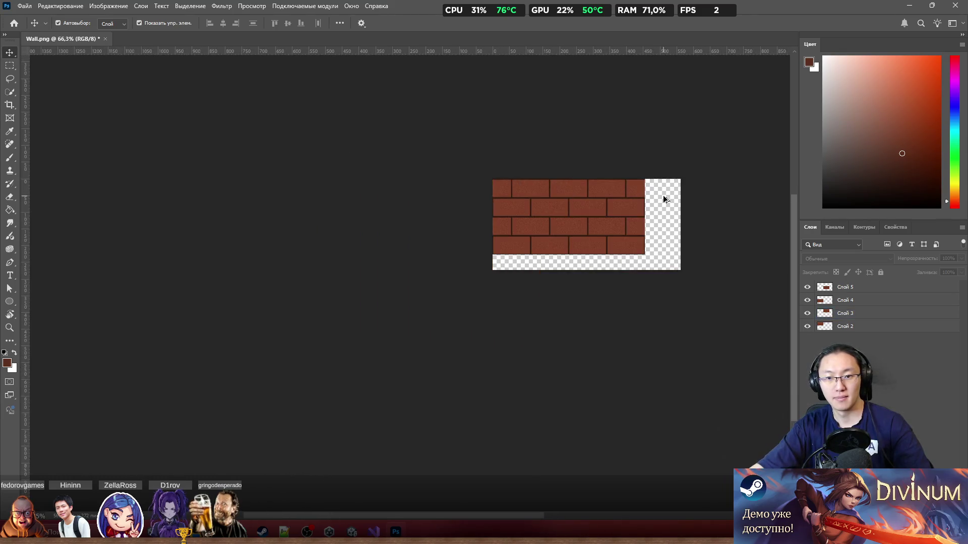
pyautogui.scroll(7, 664, 193)
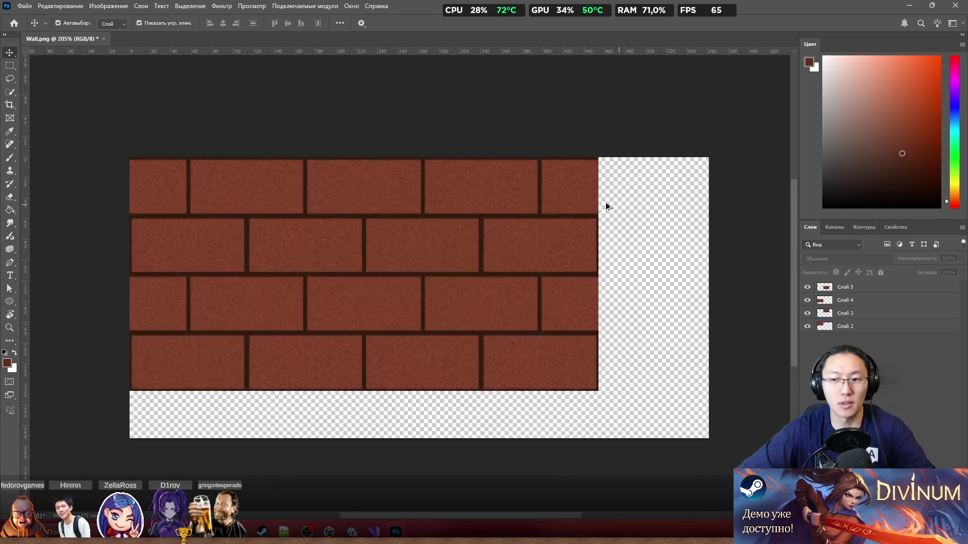
pyautogui.click(859, 299)
pyautogui.click(865, 287)
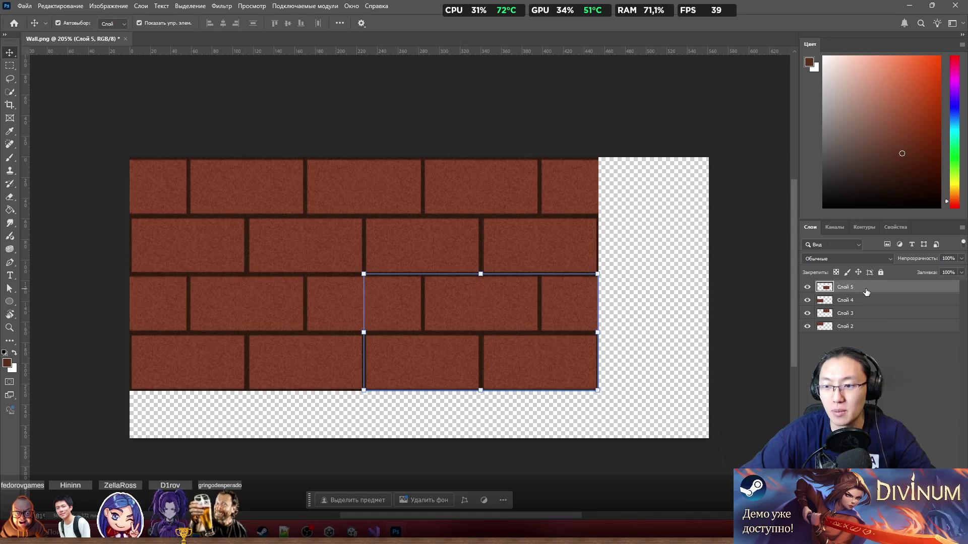
# Quick-export the Слой 5 layer as a PNG named Wall
pyautogui.rightClick(866, 291)
pyautogui.click(874, 60)
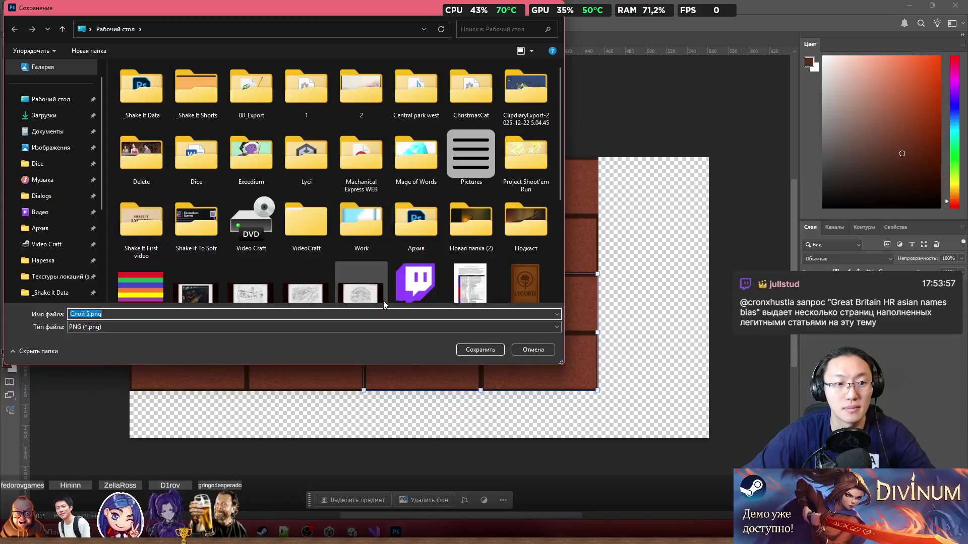
pyautogui.write('Wall')
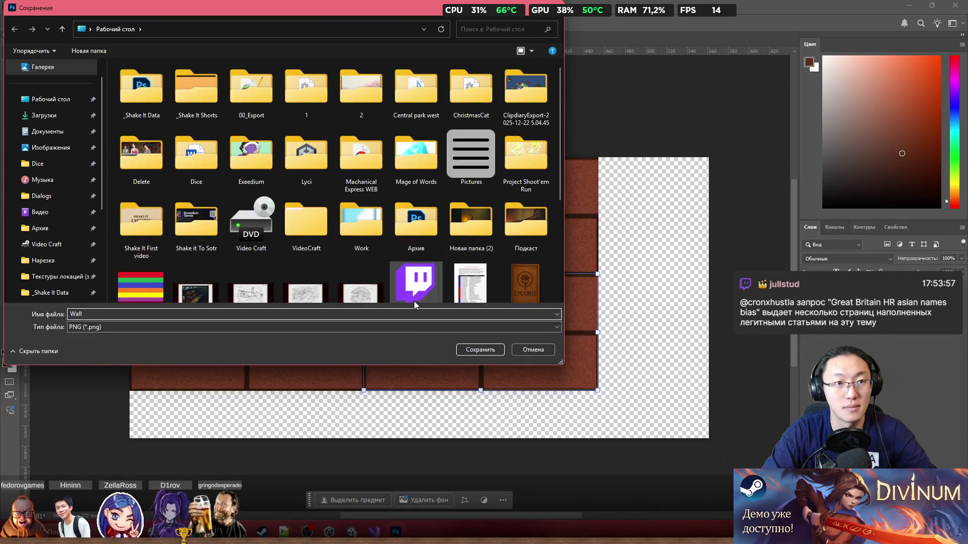
pyautogui.press('Return')
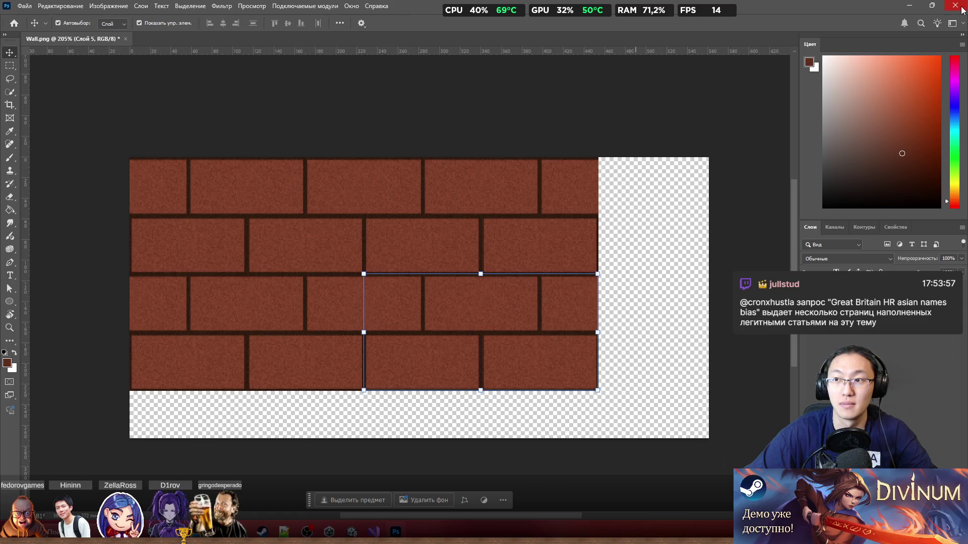
# Quit Photoshop without saving the document and minimize the remaining windows
pyautogui.click(961, 7)
pyautogui.click(512, 196)
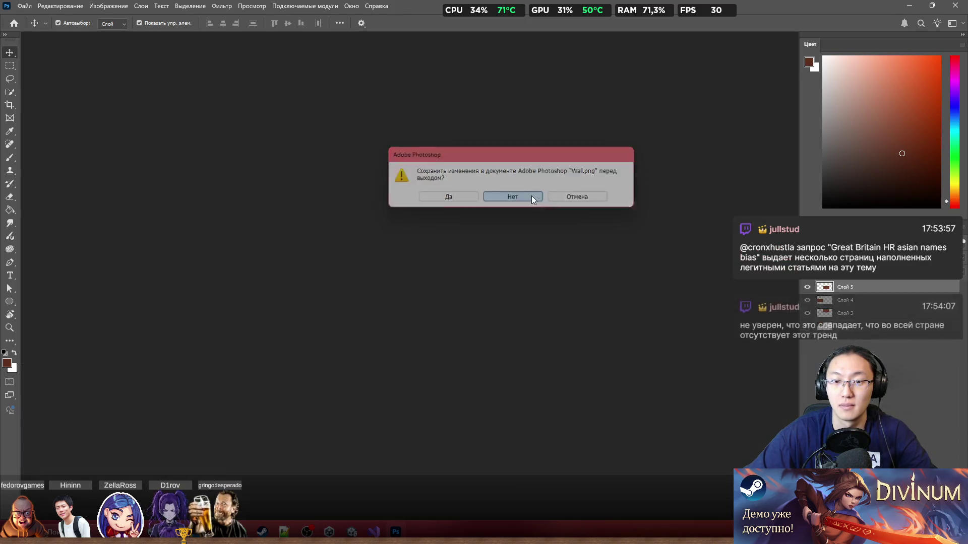
pyautogui.click(900, 9)
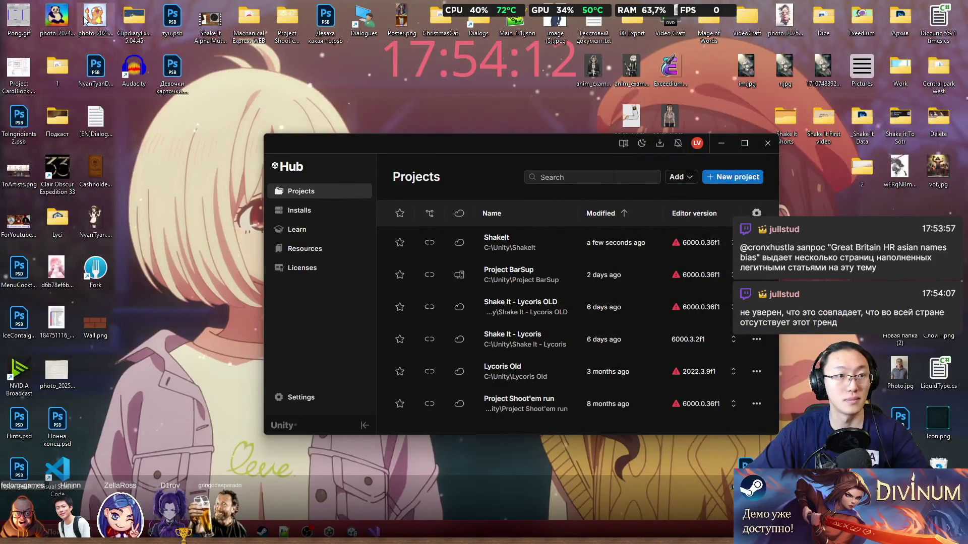
pyautogui.moveTo(946, 49); pyautogui.dragTo(819, 199)
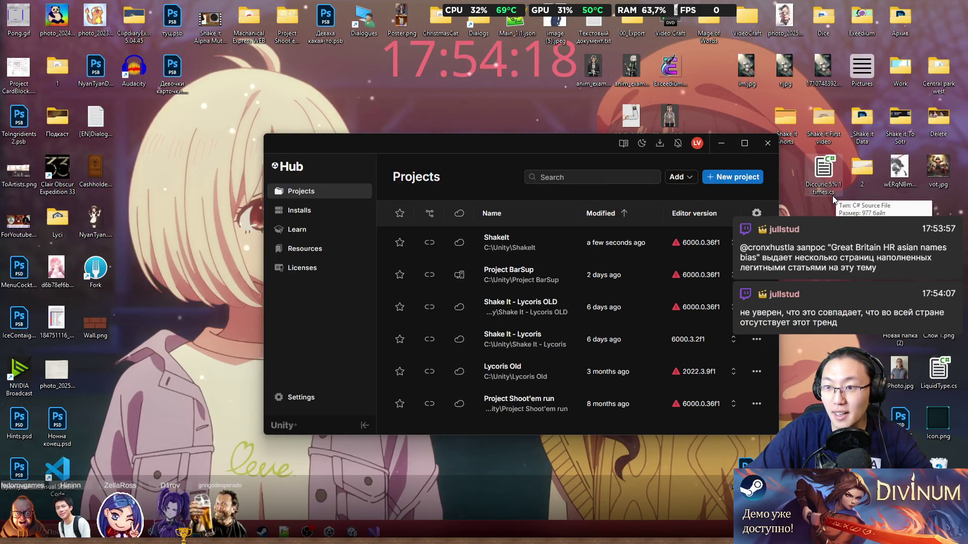
pyautogui.doubleClick(826, 170)
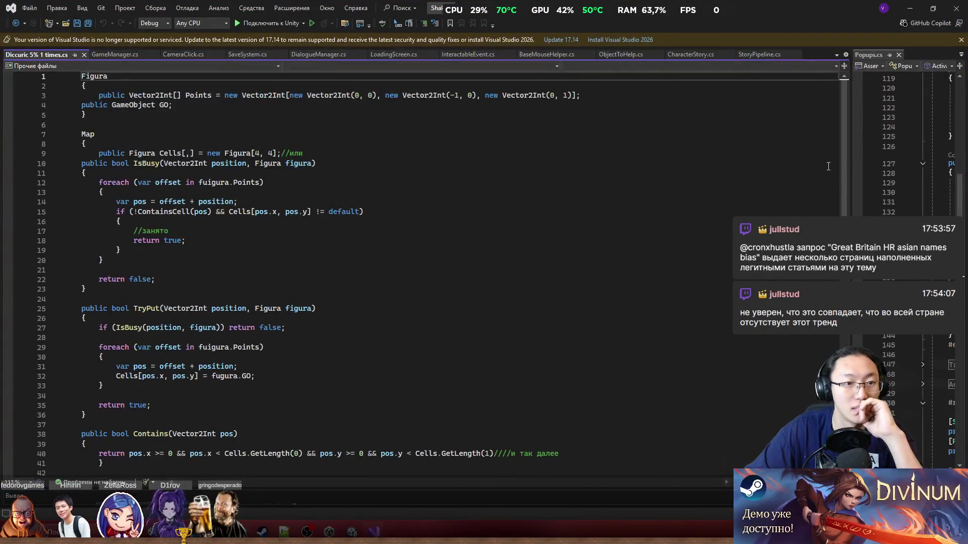
pyautogui.scroll(-8, 527, 152)
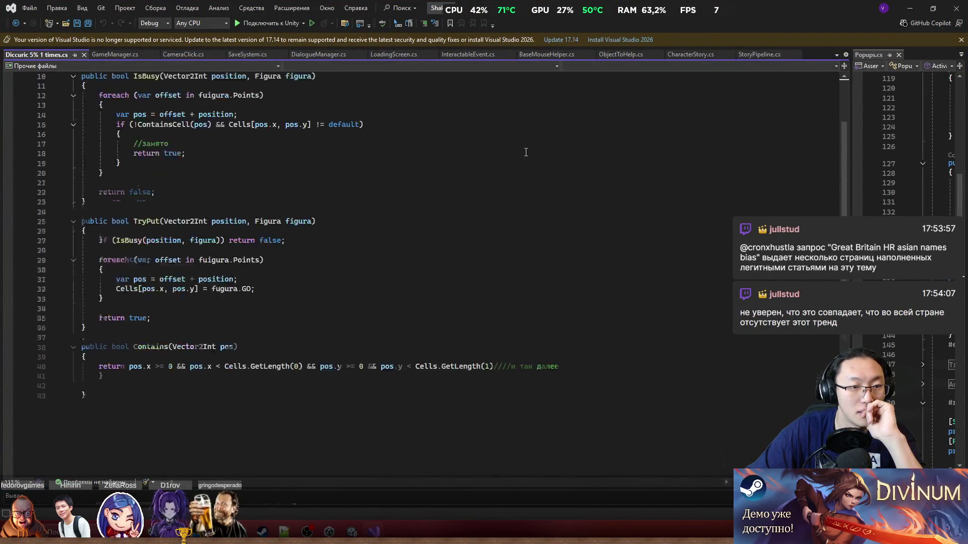
pyautogui.scroll(7, 526, 152)
pyautogui.moveTo(751, 8); pyautogui.dragTo(751, 111)
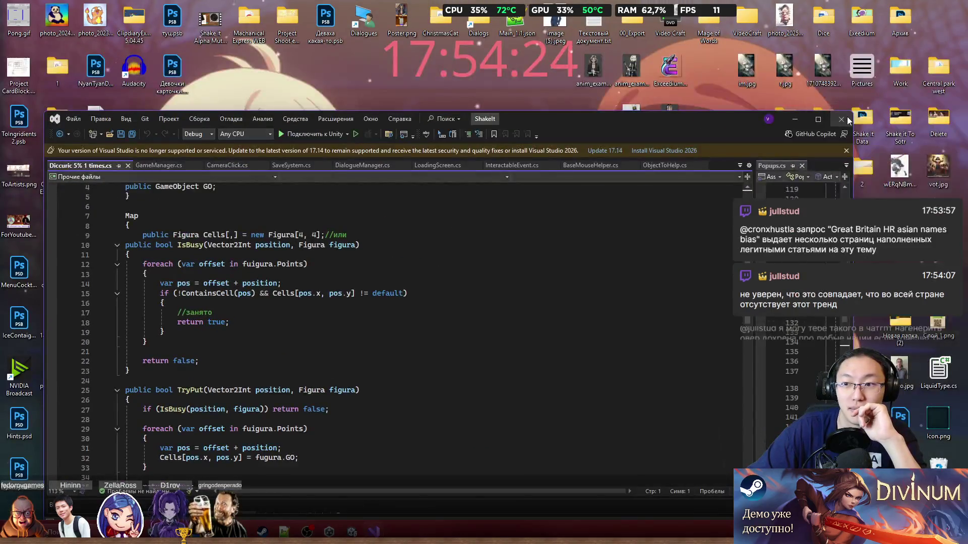
pyautogui.click(794, 119)
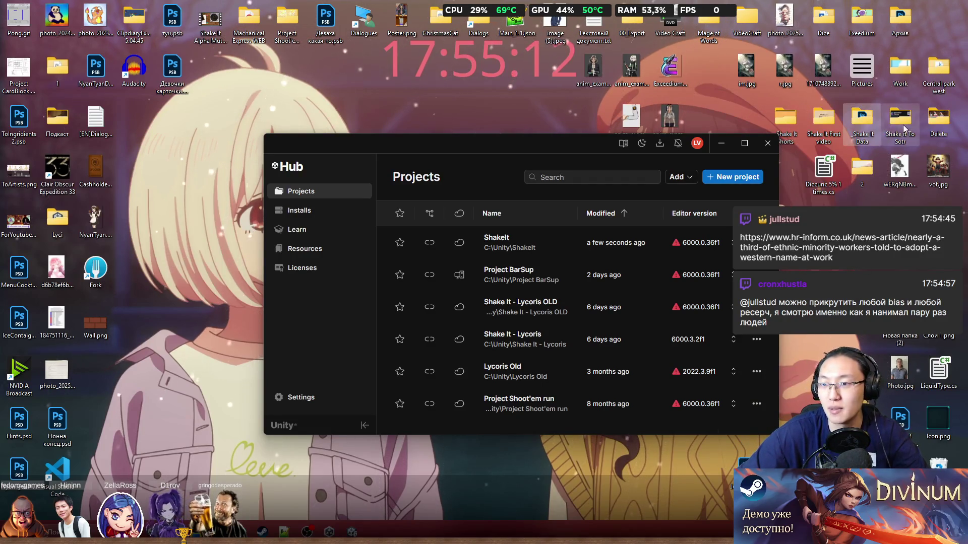
# Close Unity Hub and open the _Shake It Data > Background folder in File Explorer
pyautogui.click(768, 144)
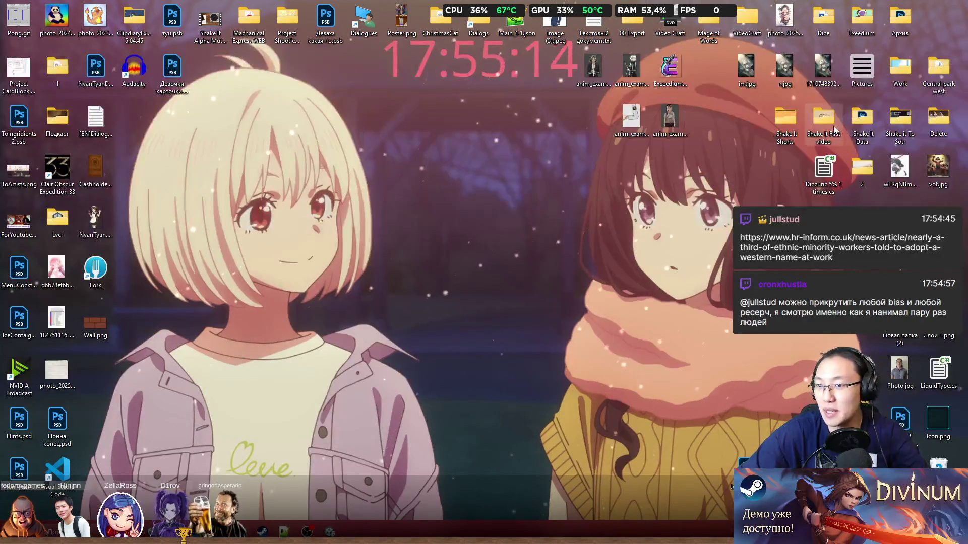
pyautogui.doubleClick(798, 135)
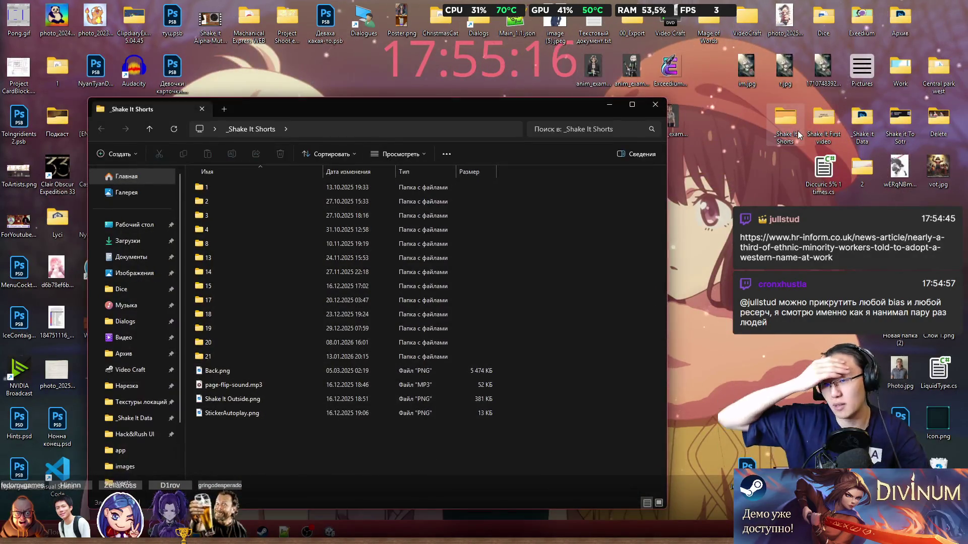
pyautogui.moveTo(428, 110); pyautogui.dragTo(508, 102)
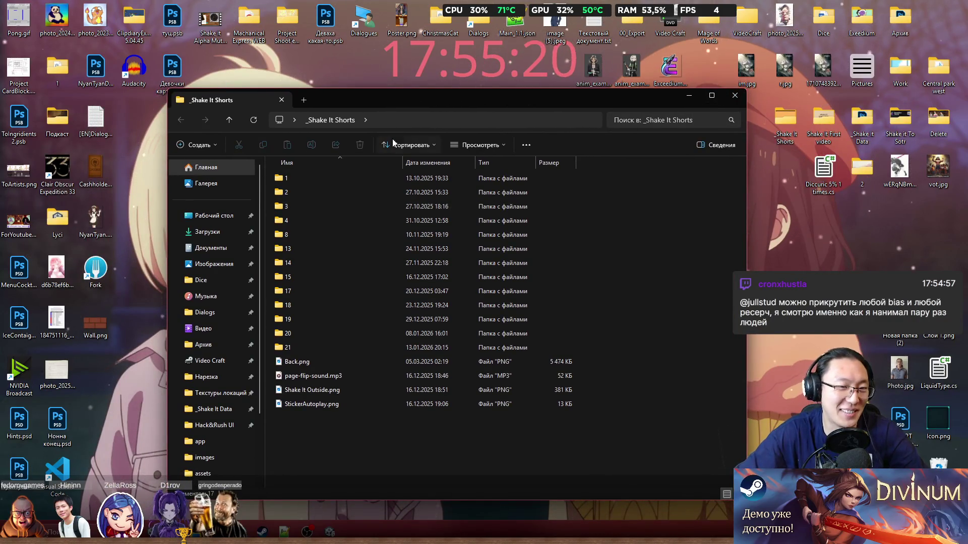
pyautogui.click(727, 99)
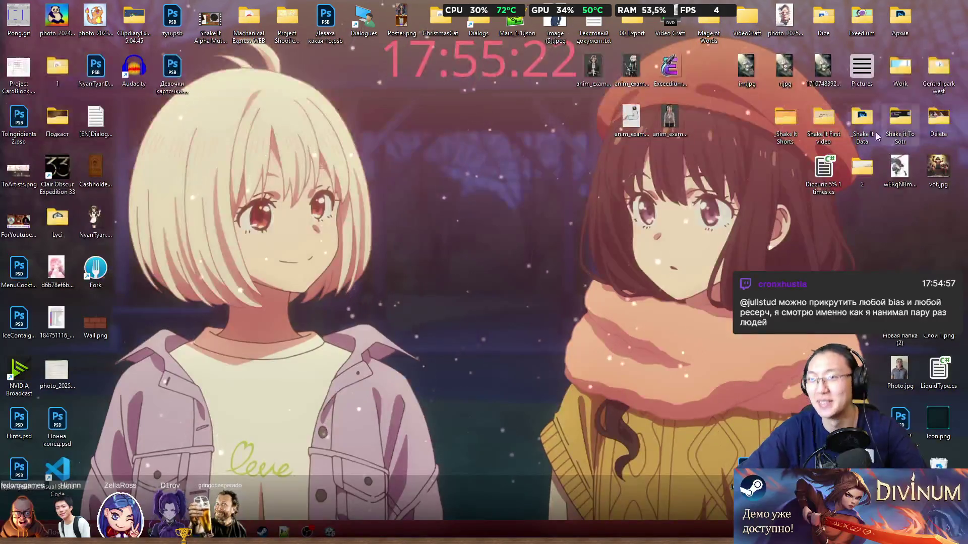
pyautogui.doubleClick(855, 126)
pyautogui.moveTo(298, 97); pyautogui.dragTo(379, 91)
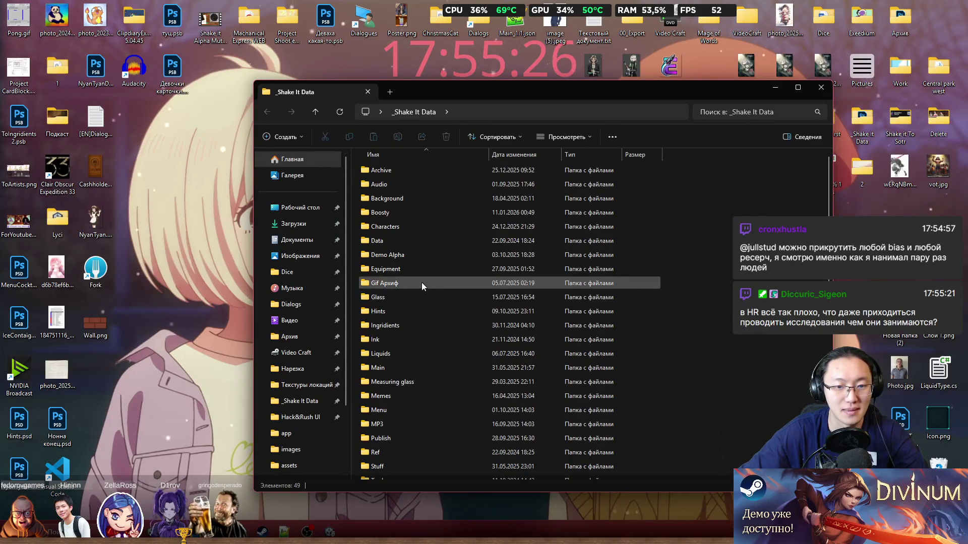
pyautogui.scroll(-5, 418, 346)
pyautogui.scroll(5, 399, 270)
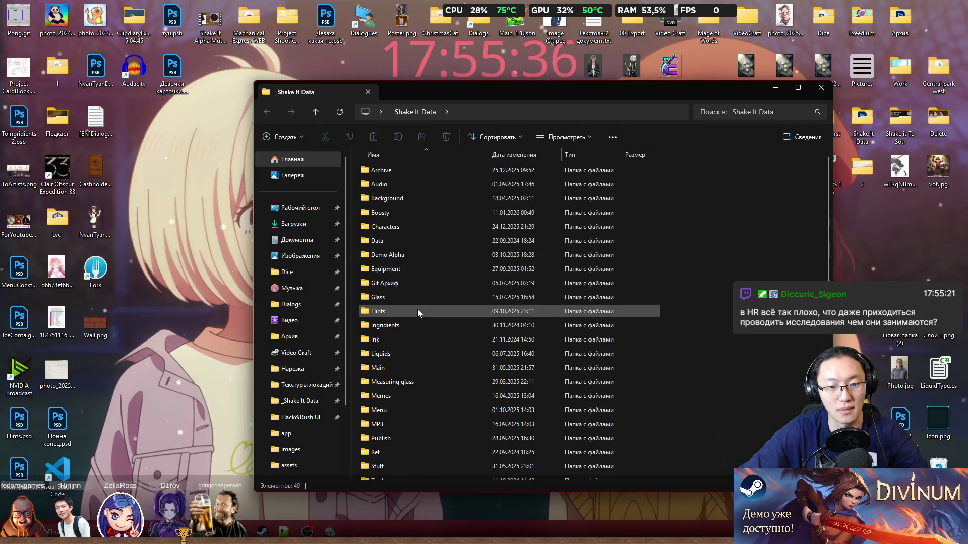
pyautogui.doubleClick(408, 198)
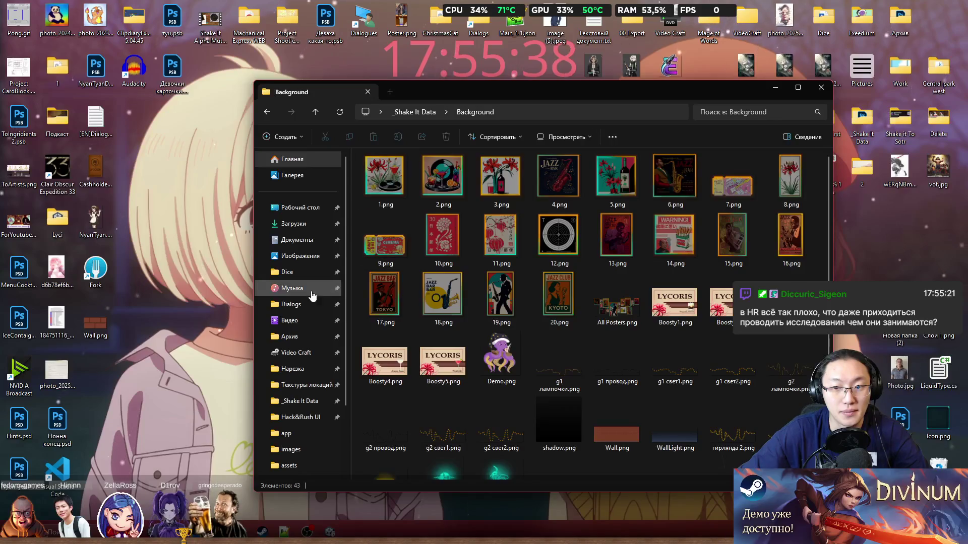
pyautogui.scroll(-2, 504, 322)
# Rename the desktop Wall.png to Wall2.png and move it into the Background folder
pyautogui.click(152, 338)
pyautogui.click(89, 336)
pyautogui.write('2')
pyautogui.press('Return')
pyautogui.moveTo(110, 325)
pyautogui.mouseDown()
pyautogui.moveTo(643, 420)
pyautogui.moveTo(706, 455)
pyautogui.mouseUp()
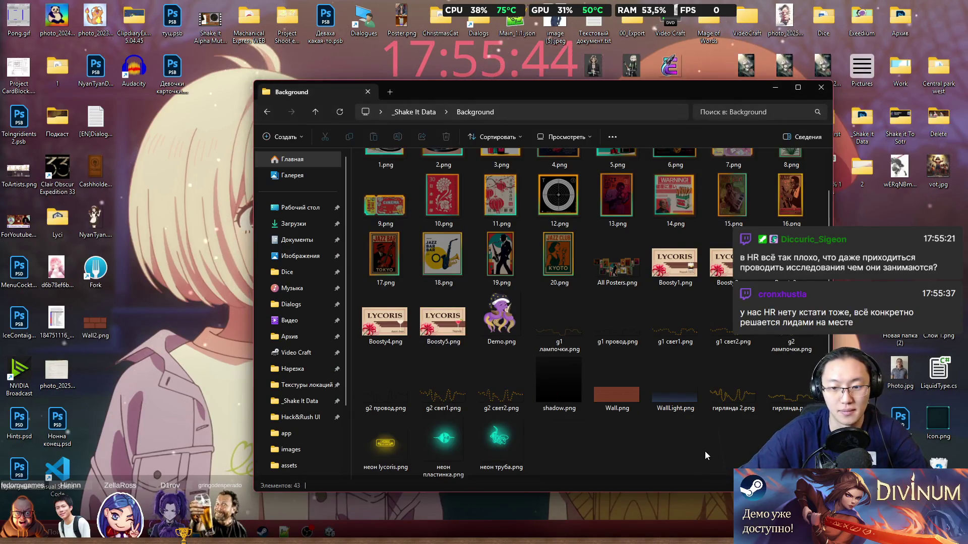
pyautogui.click(374, 529)
pyautogui.hotkey('alt', 'Tab')
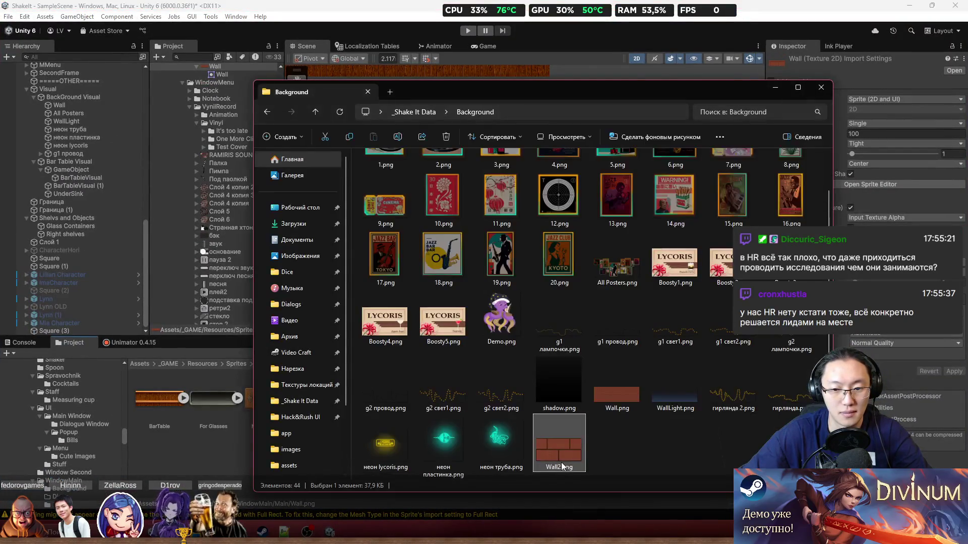
# Add the Wall2 sprite to the scene and position it below the bar
pyautogui.click(239, 450)
pyautogui.scroll(-2, 482, 235)
pyautogui.moveTo(477, 218); pyautogui.dragTo(504, 301)
pyautogui.moveTo(645, 398); pyautogui.dragTo(413, 239)
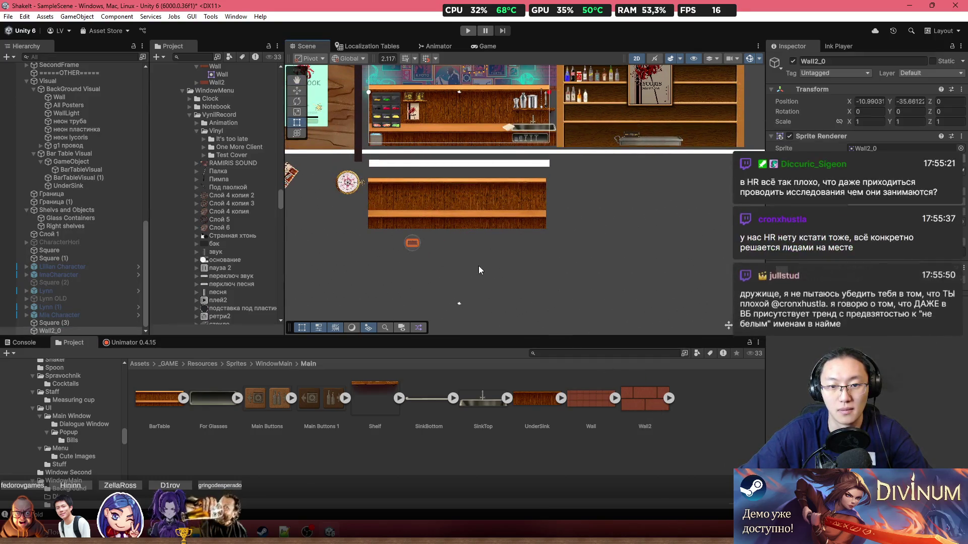
pyautogui.scroll(2, 429, 200)
# Set Wall2_0 to Tiled draw mode and stretch it into a long bar in place
pyautogui.click(429, 200)
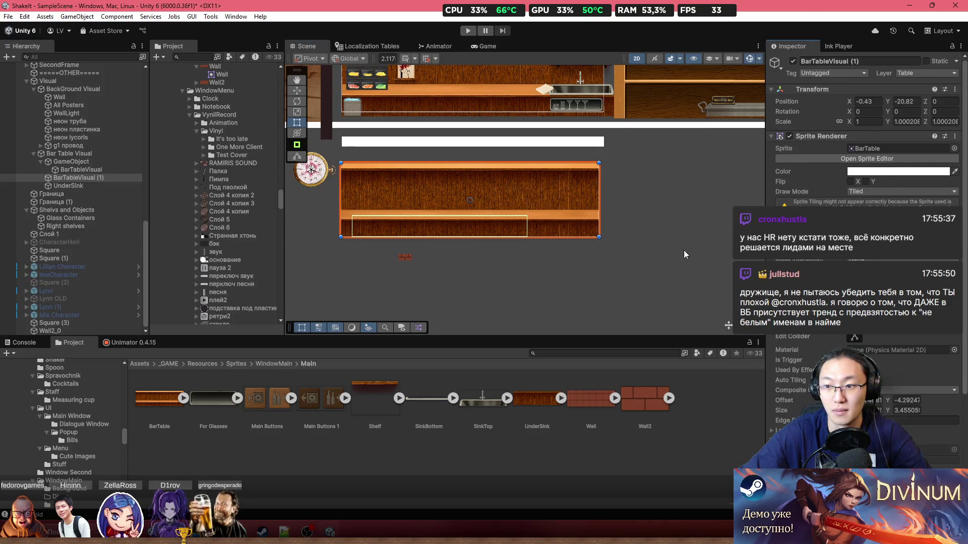
pyautogui.click(409, 257)
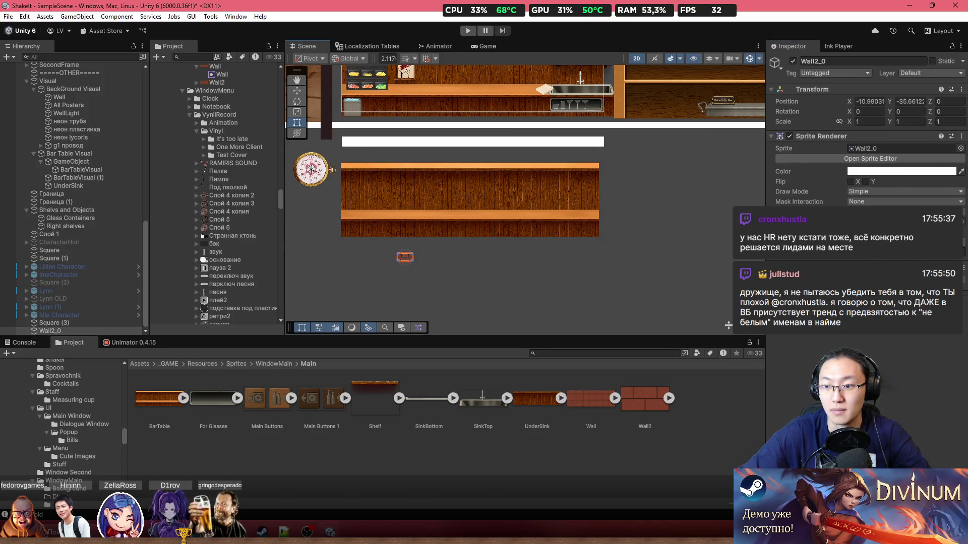
pyautogui.click(887, 191)
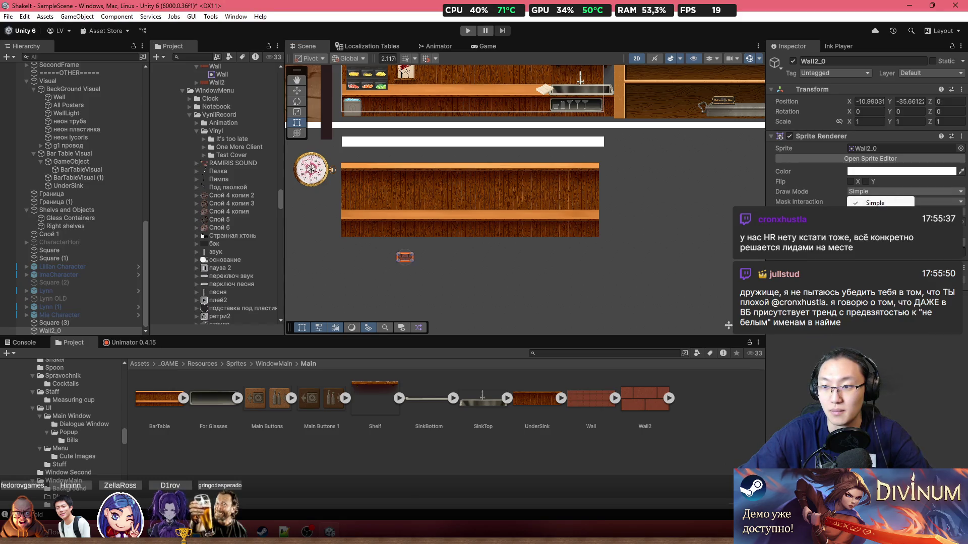
pyautogui.click(887, 209)
pyautogui.moveTo(414, 257); pyautogui.dragTo(534, 257)
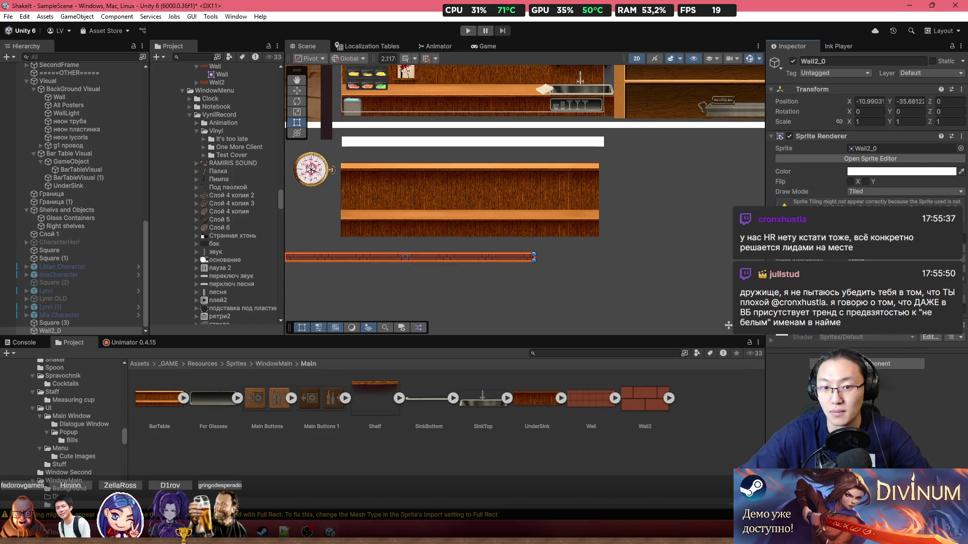
pyautogui.scroll(5, 444, 255)
pyautogui.moveTo(450, 255)
pyautogui.mouseDown()
pyautogui.moveTo(611, 150)
pyautogui.moveTo(620, 246)
pyautogui.mouseUp()
pyautogui.scroll(-6, 545, 308)
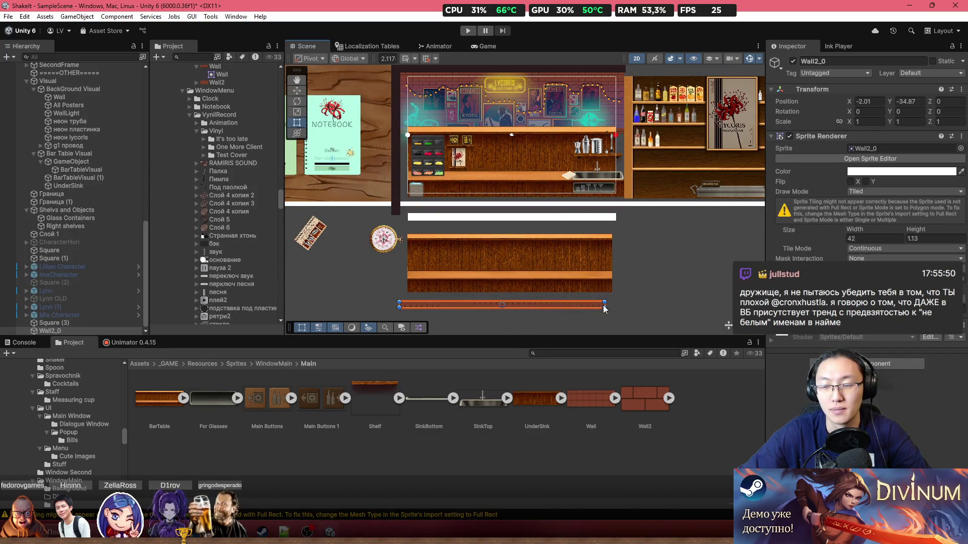
# Set the brick Wall to Tiled draw mode with X scale 1 and widen its right edge
pyautogui.click(577, 97)
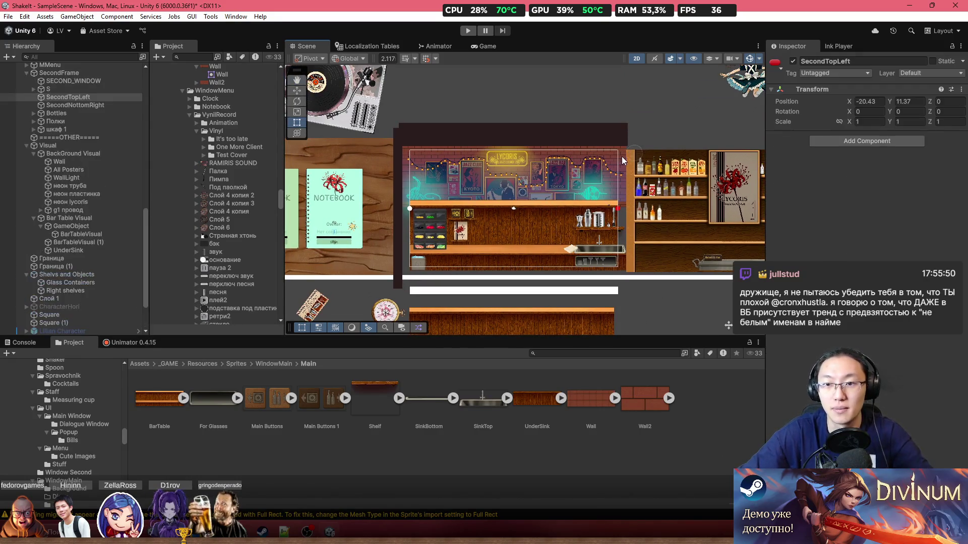
pyautogui.click(624, 159)
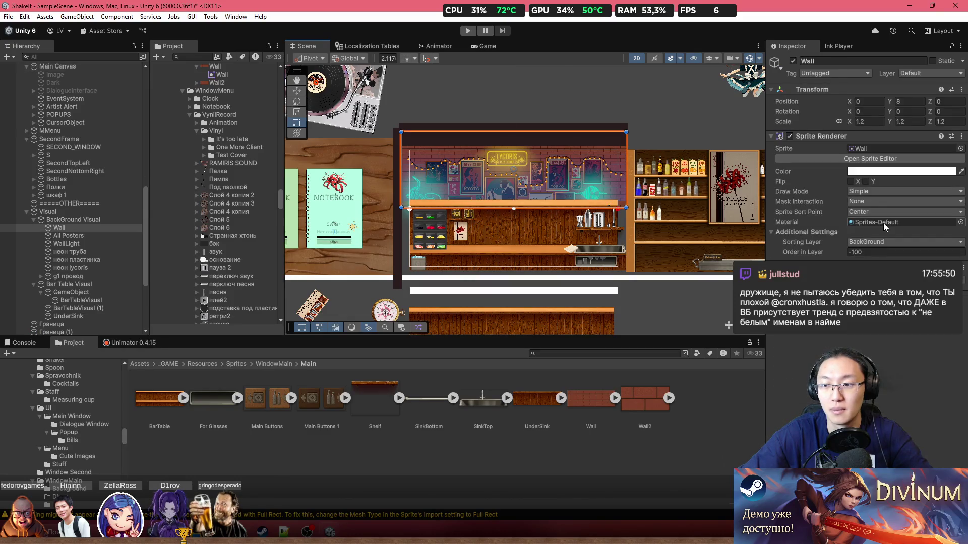
pyautogui.press('f')
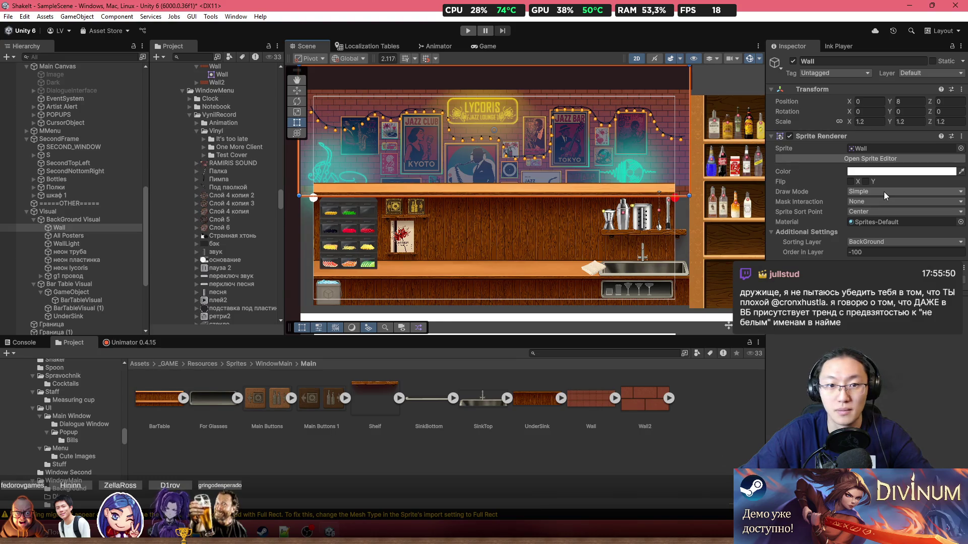
pyautogui.click(105, 228)
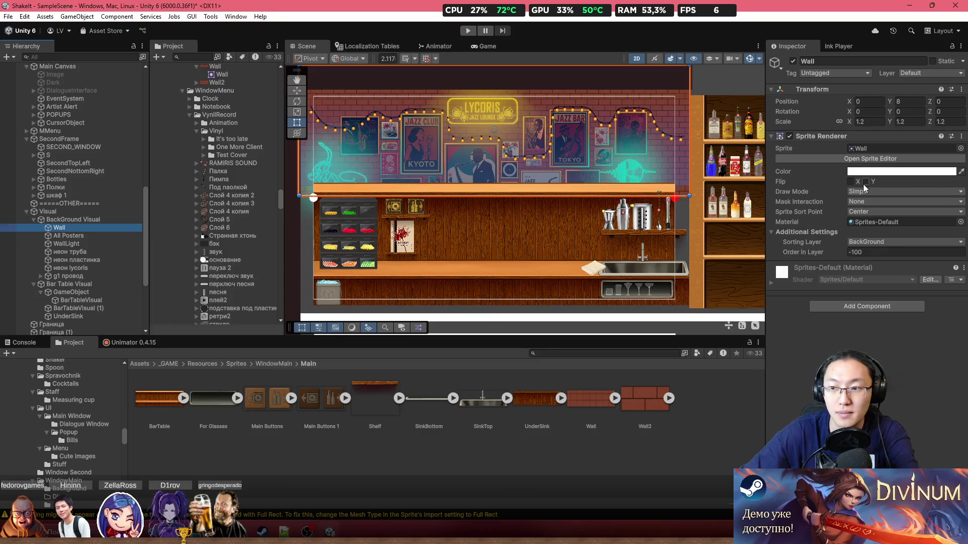
pyautogui.click(873, 122)
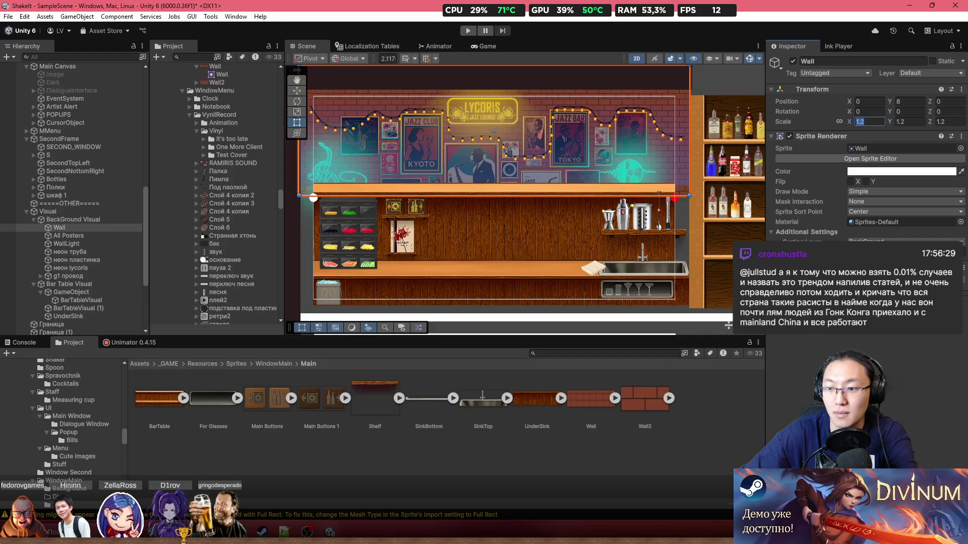
pyautogui.click(877, 192)
pyautogui.click(878, 228)
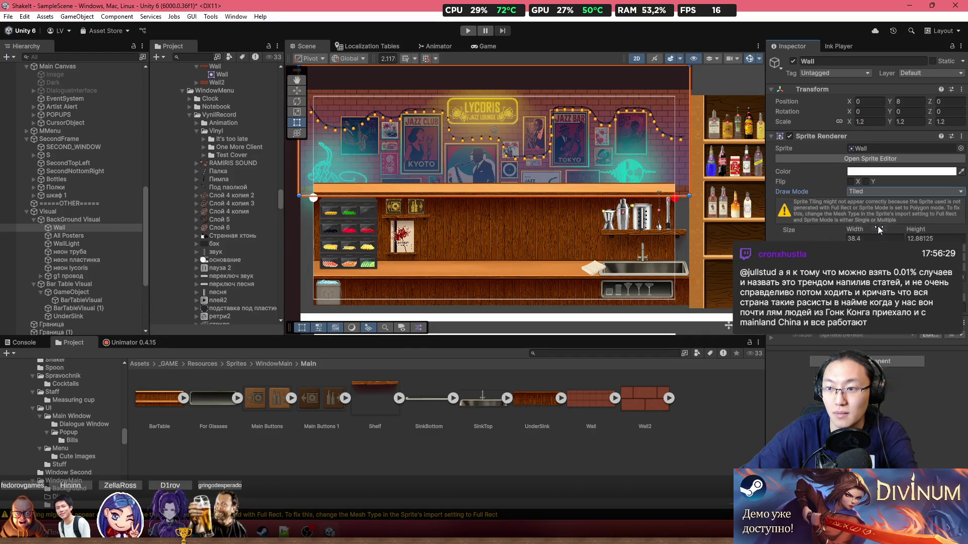
pyautogui.write('1')
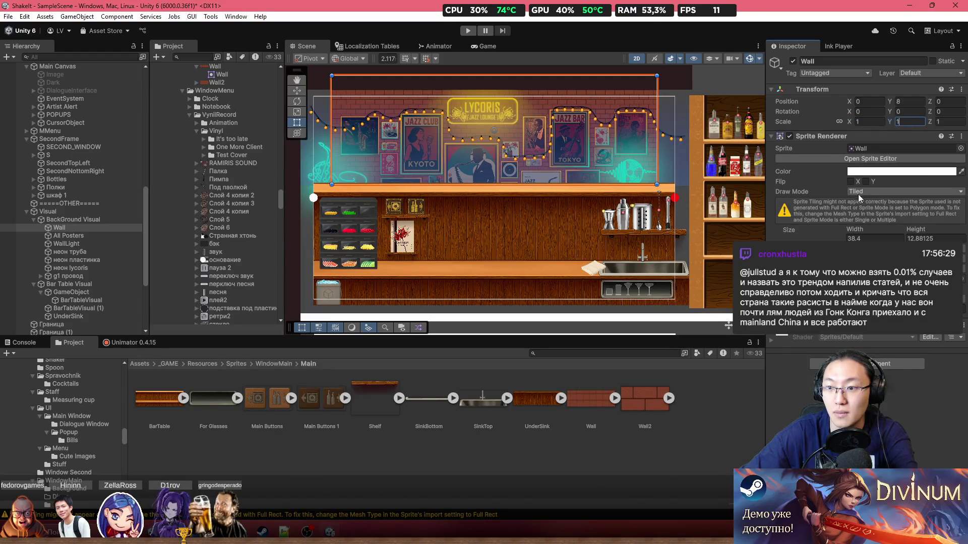
pyautogui.moveTo(656, 145); pyautogui.dragTo(664, 145)
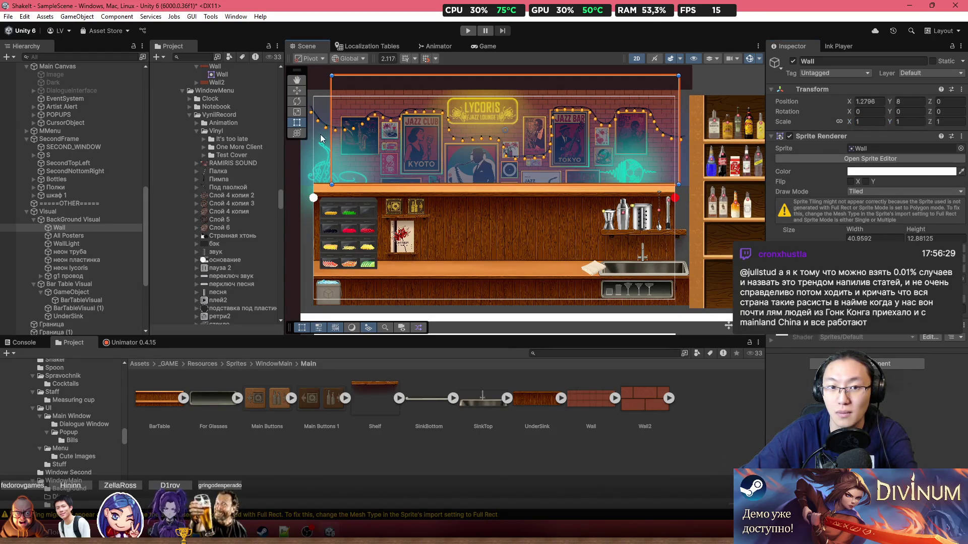
# Assign the Wall2_0 sprite to the Wall's Sprite field and view the whole wall
pyautogui.scroll(3, 362, 125)
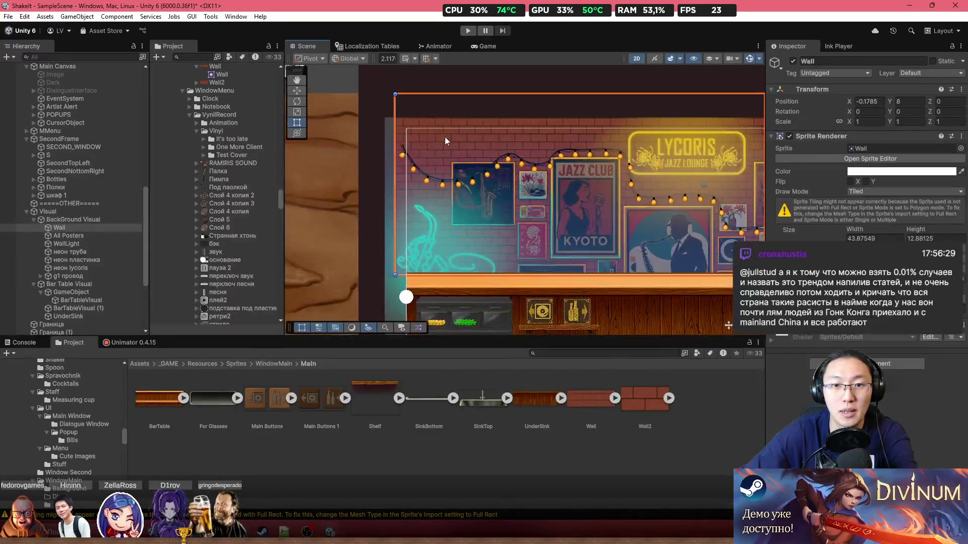
pyautogui.moveTo(524, 201); pyautogui.dragTo(403, 136)
pyautogui.scroll(-5, 591, 126)
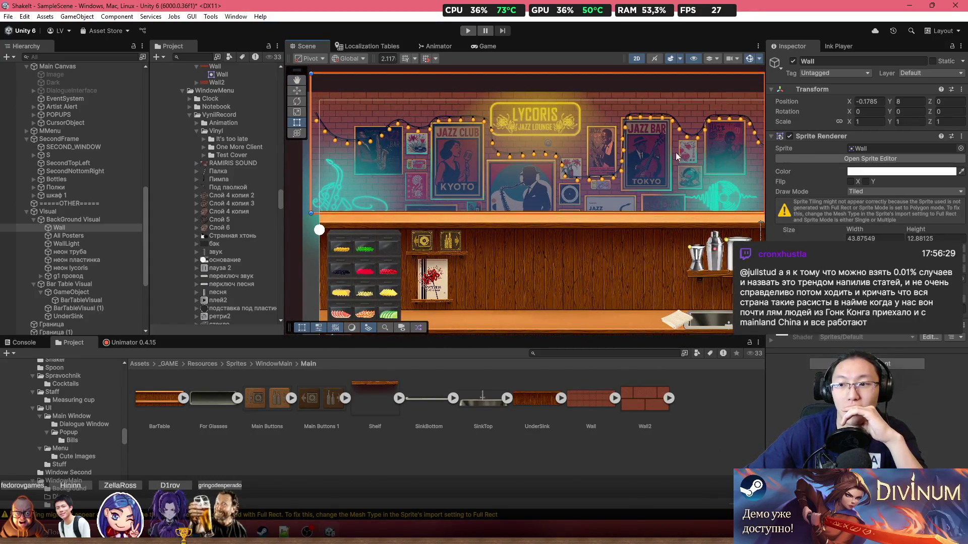
pyautogui.moveTo(893, 141); pyautogui.dragTo(901, 150)
pyautogui.scroll(3, 574, 158)
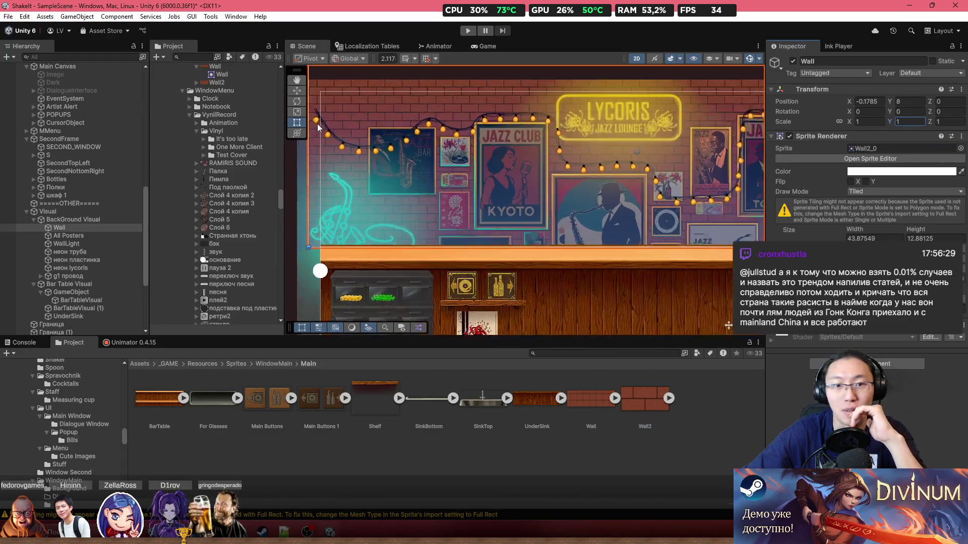
pyautogui.scroll(-1, 573, 158)
pyautogui.scroll(-2, 615, 182)
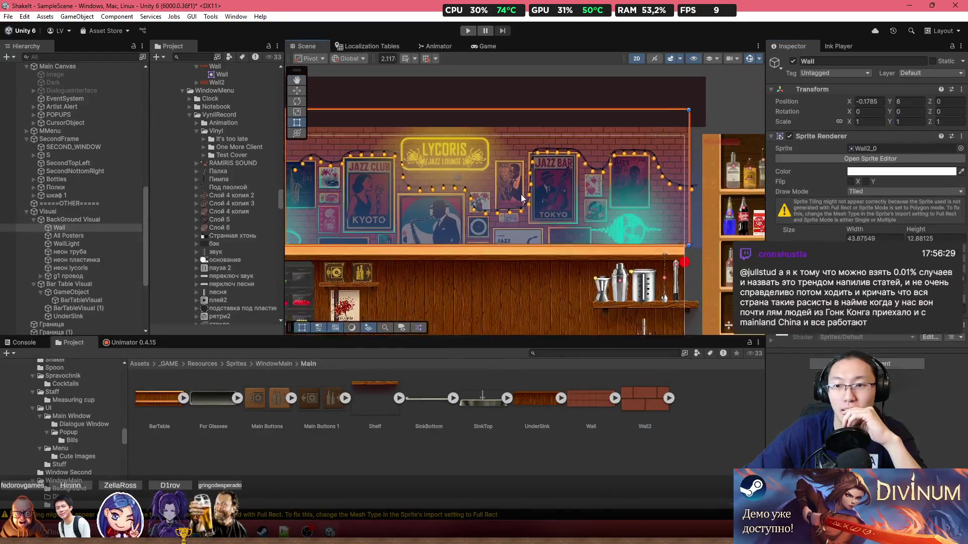
pyautogui.moveTo(654, 223); pyautogui.dragTo(676, 206)
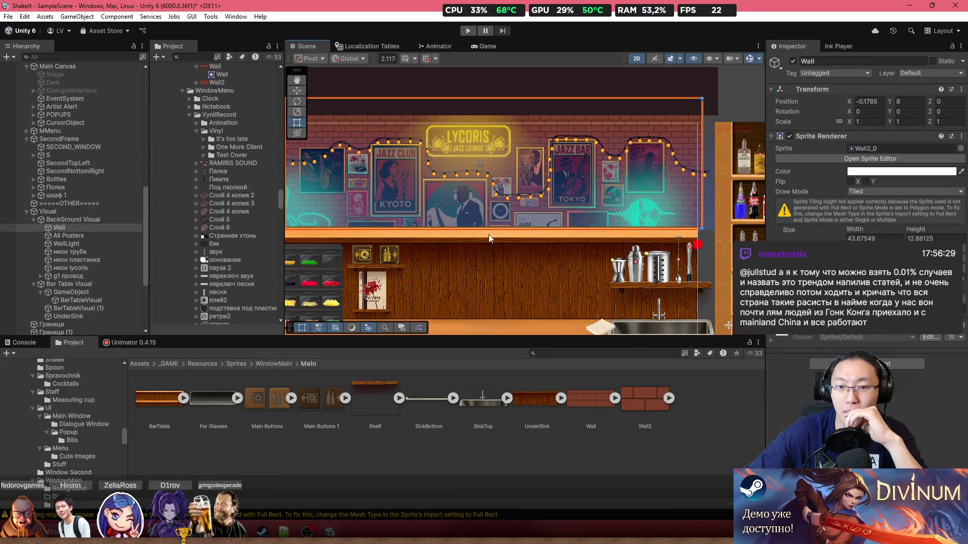
pyautogui.click(87, 227)
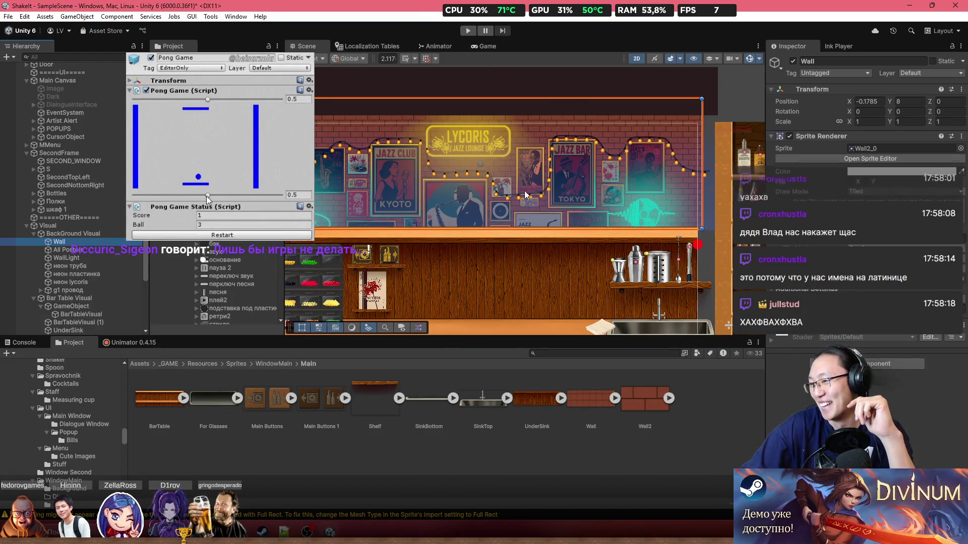
# Move the lower Pong paddle right and scroll the Hierarchy up toward GameManager
pyautogui.scroll(2, 524, 206)
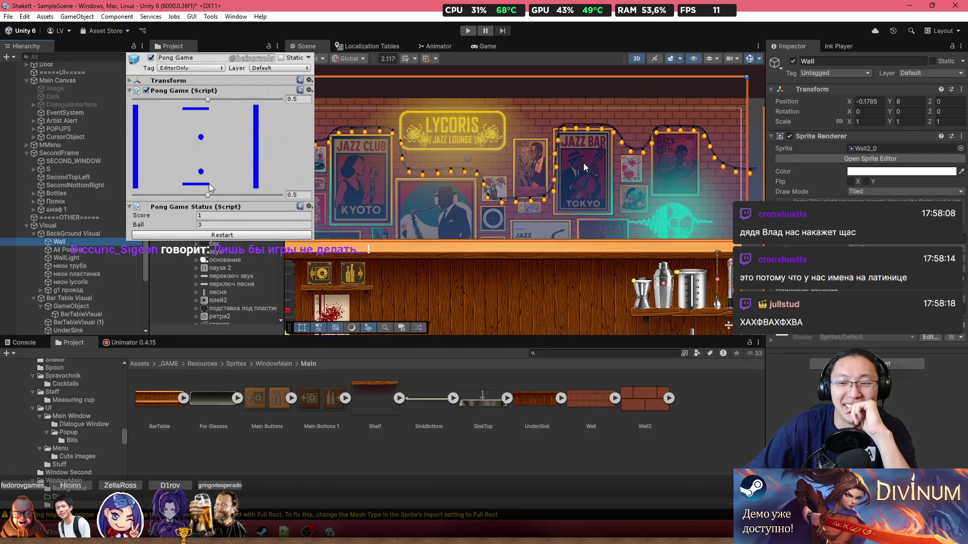
pyautogui.moveTo(208, 196); pyautogui.dragTo(221, 196)
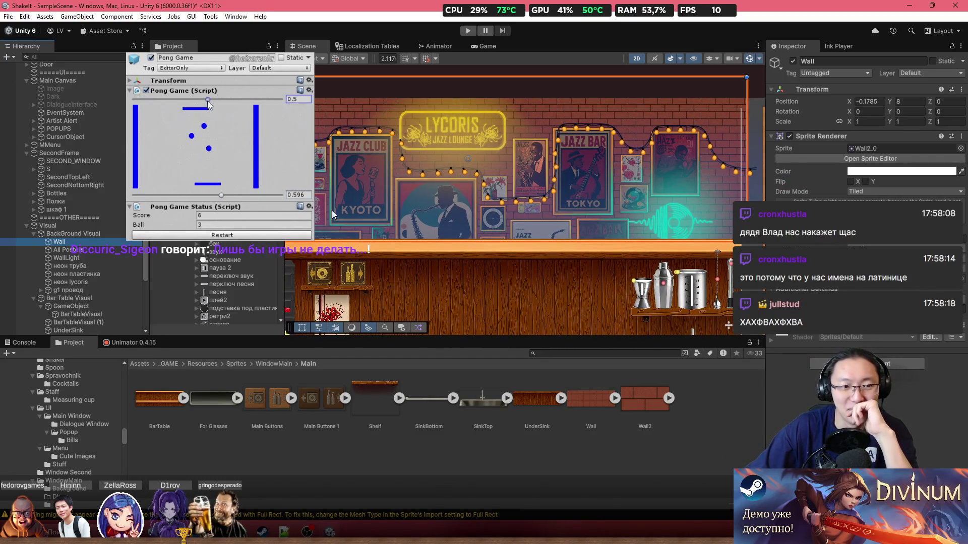
pyautogui.scroll(7, 108, 156)
pyautogui.scroll(6, 106, 129)
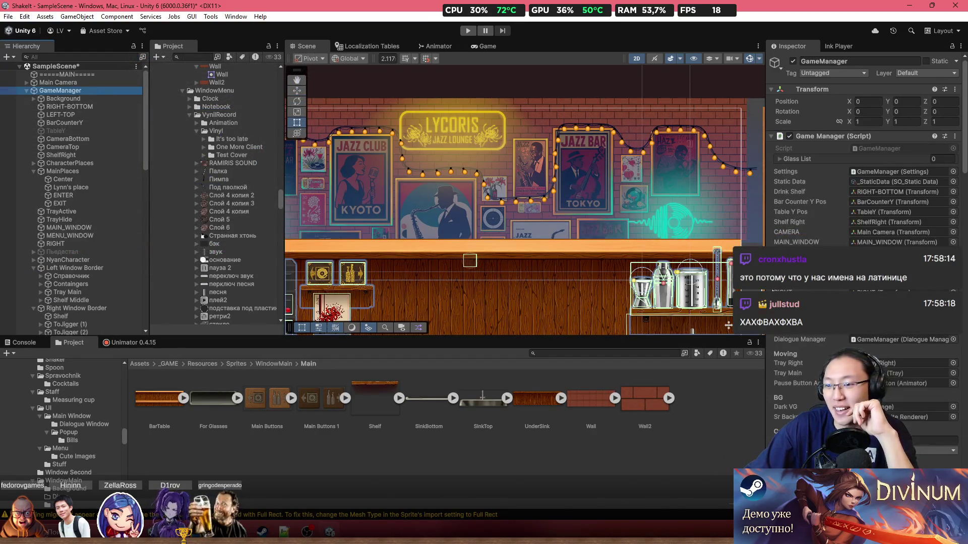
# Rescale the bar objects with Resize Window and pan to the bar's lower area
pyautogui.scroll(-5, 864, 201)
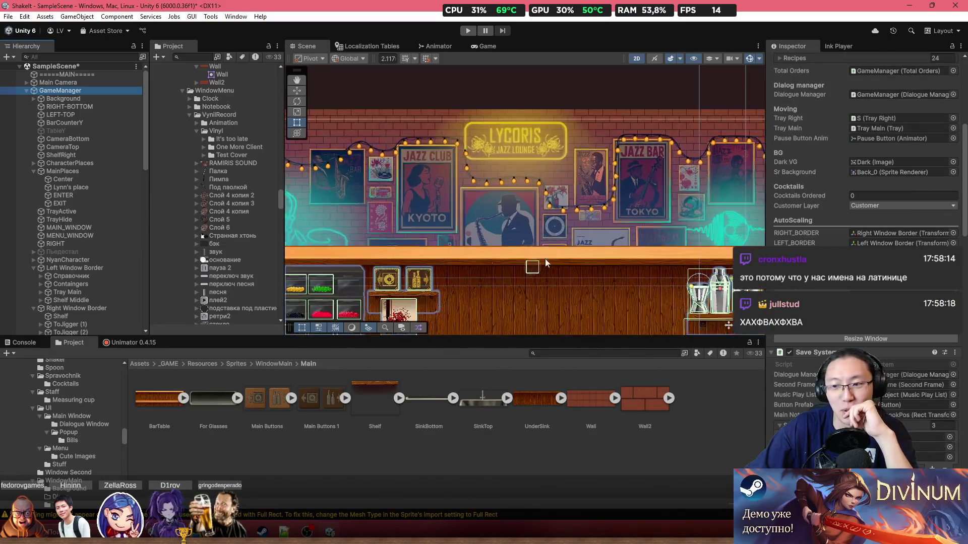
pyautogui.scroll(2, 566, 251)
pyautogui.scroll(-2, 566, 251)
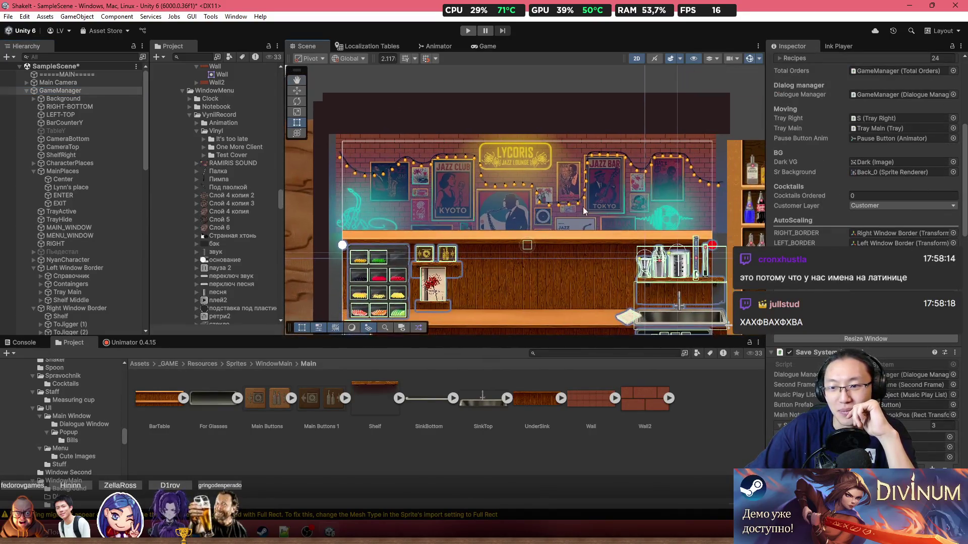
pyautogui.click(921, 339)
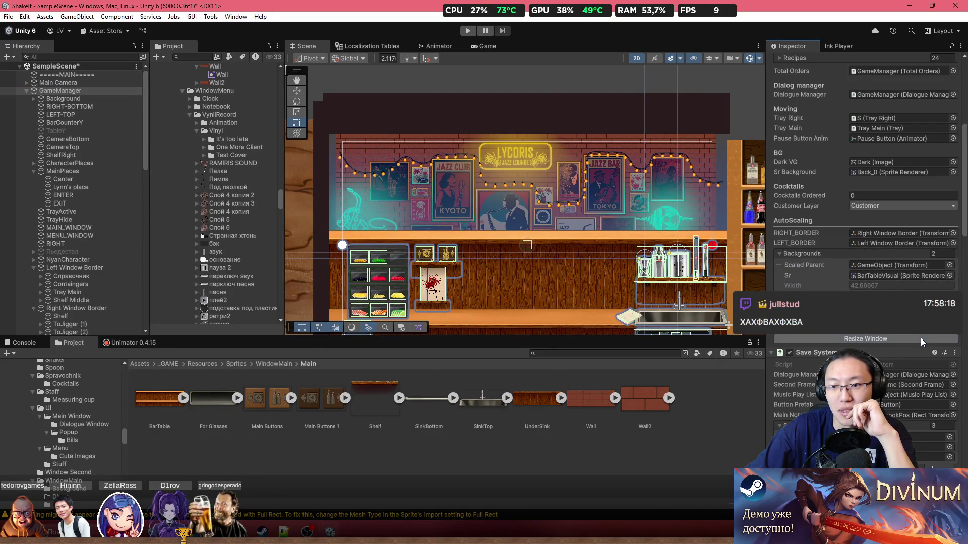
pyautogui.moveTo(615, 205); pyautogui.dragTo(597, 167)
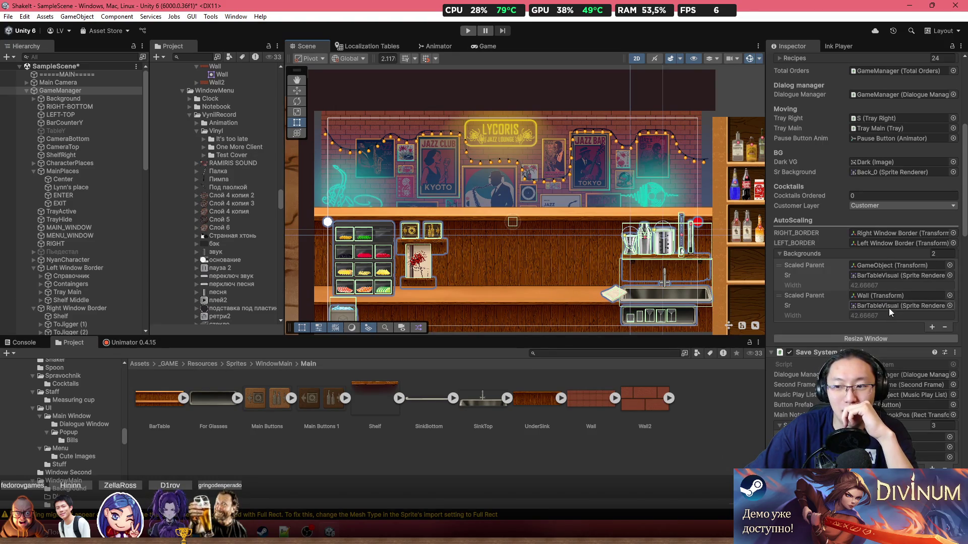
# Put Wall in the second background entry's Sr, set Scaled Parent to None, and resize again
pyautogui.scroll(-5, 70, 211)
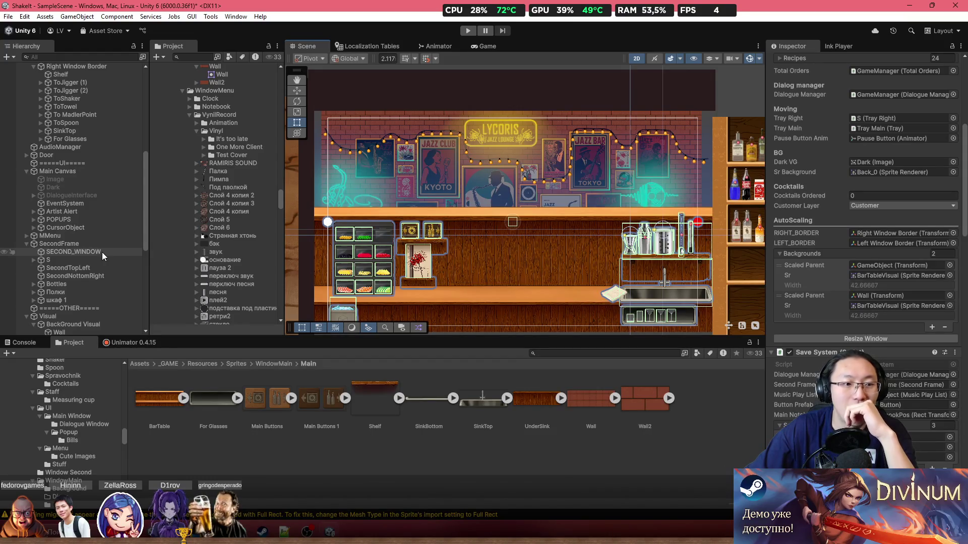
pyautogui.scroll(-5, 101, 252)
pyautogui.moveTo(93, 241); pyautogui.dragTo(946, 305)
pyautogui.click(949, 297)
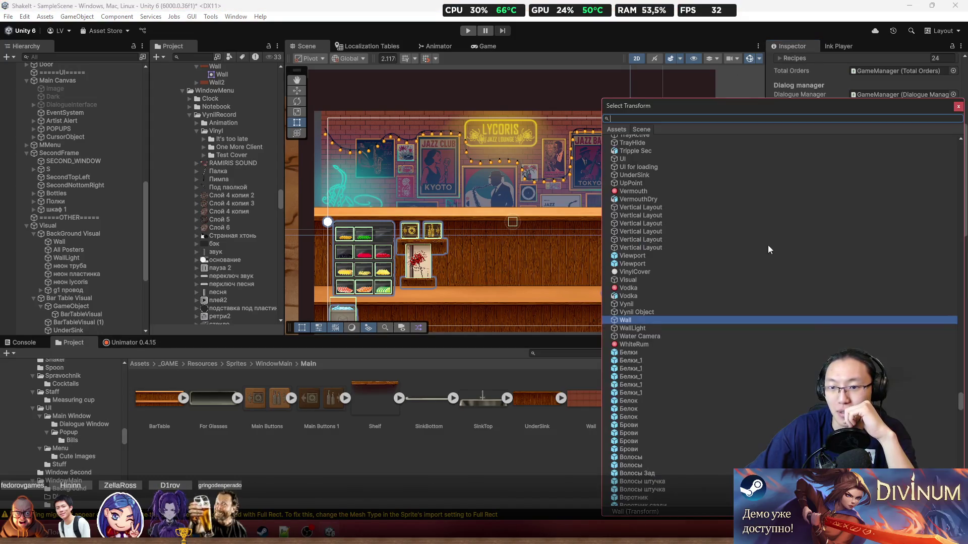
pyautogui.scroll(15, 936, 219)
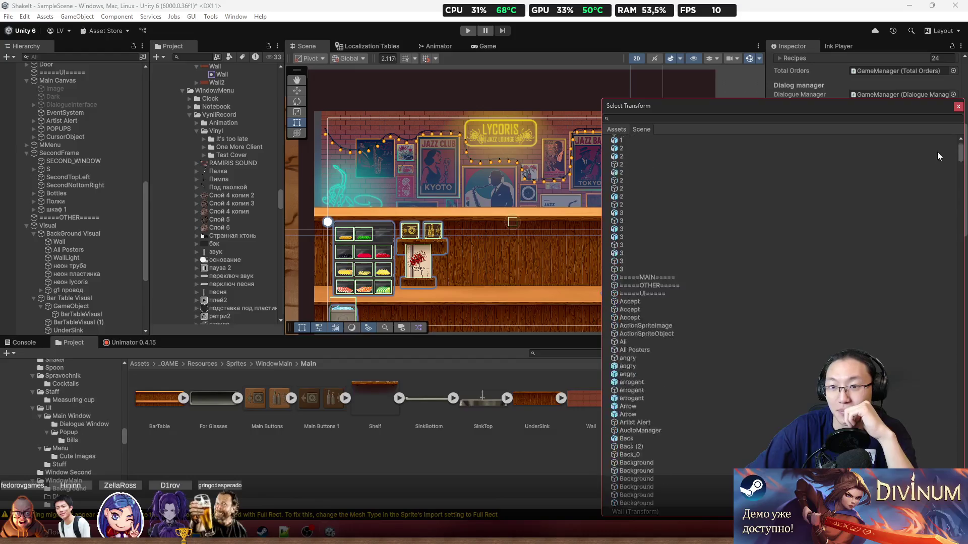
pyautogui.doubleClick(804, 141)
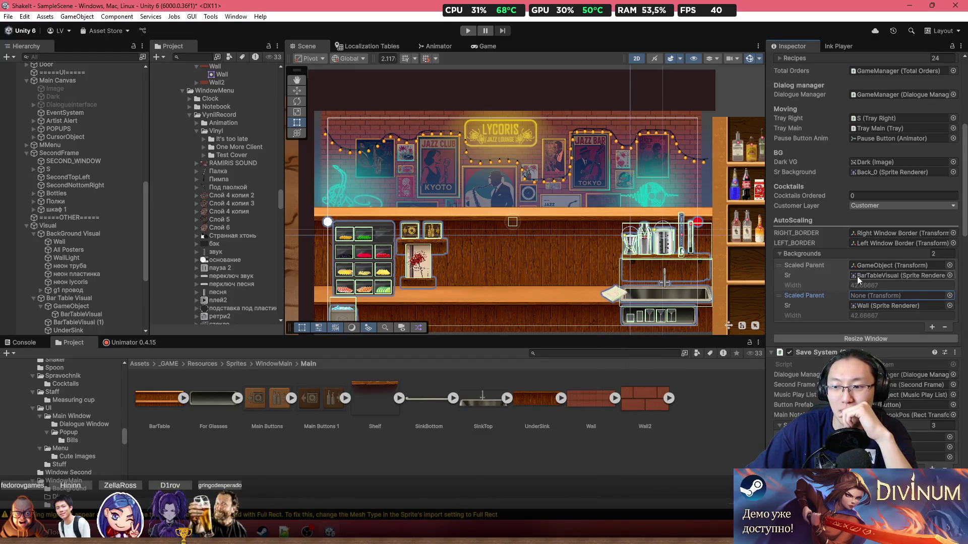
pyautogui.click(873, 341)
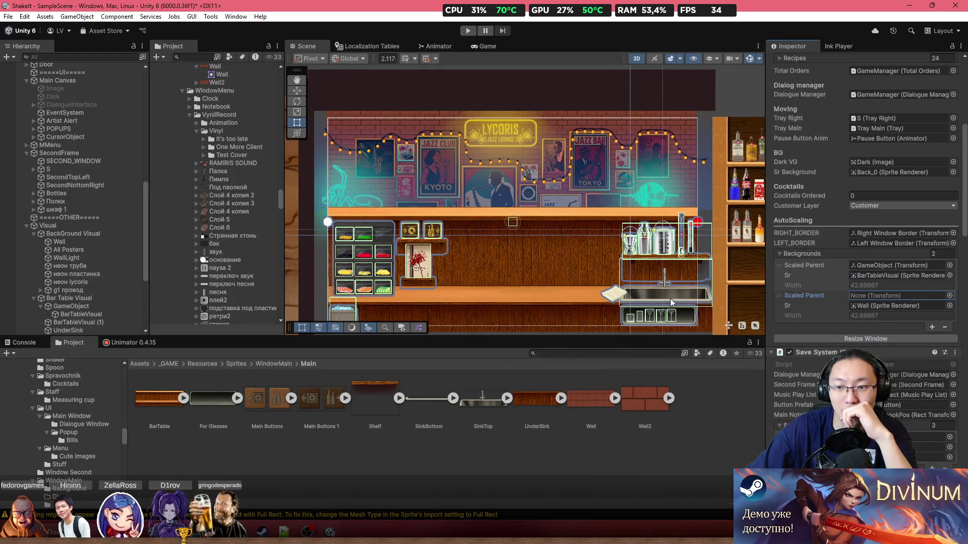
pyautogui.scroll(10, 389, 123)
pyautogui.scroll(5, 443, 104)
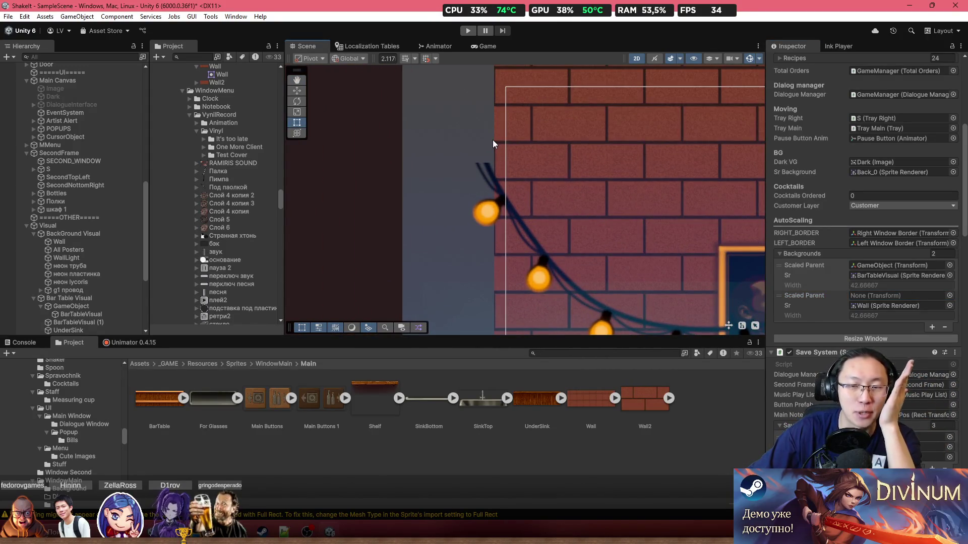
# Centre the brick Wall horizontally by setting its Position X to 0
pyautogui.scroll(-3, 524, 159)
pyautogui.scroll(-3, 524, 80)
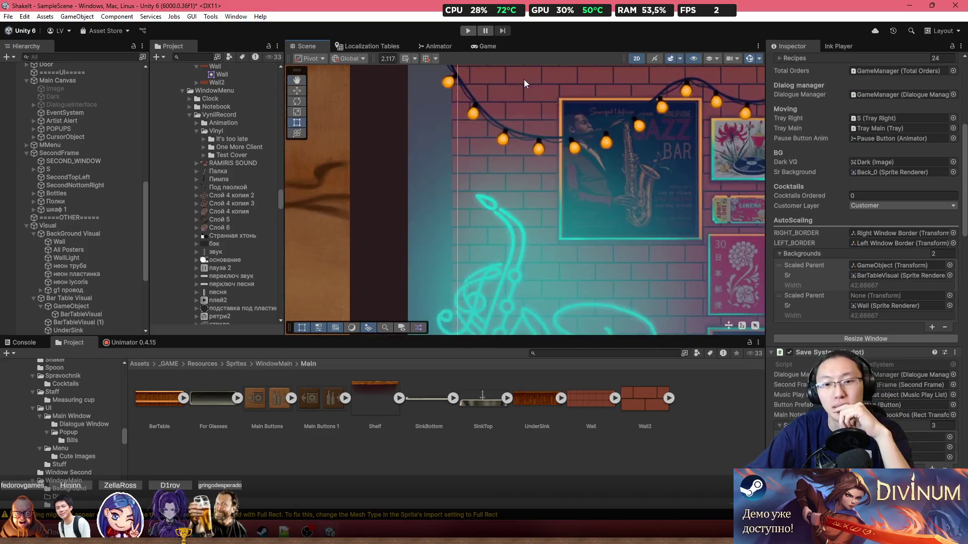
pyautogui.scroll(4, 546, 138)
pyautogui.scroll(-3, 500, 119)
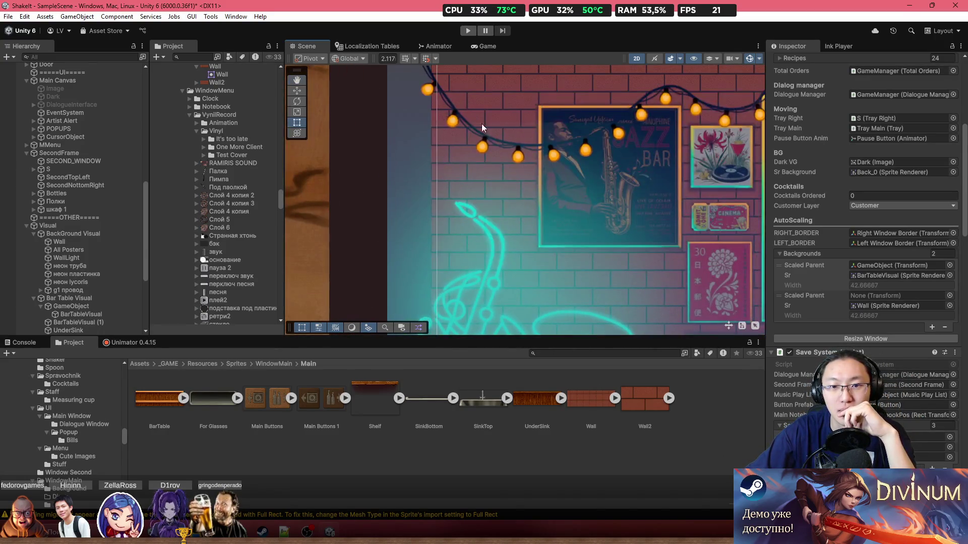
pyautogui.moveTo(515, 170); pyautogui.dragTo(469, 188)
pyautogui.scroll(5, 627, 180)
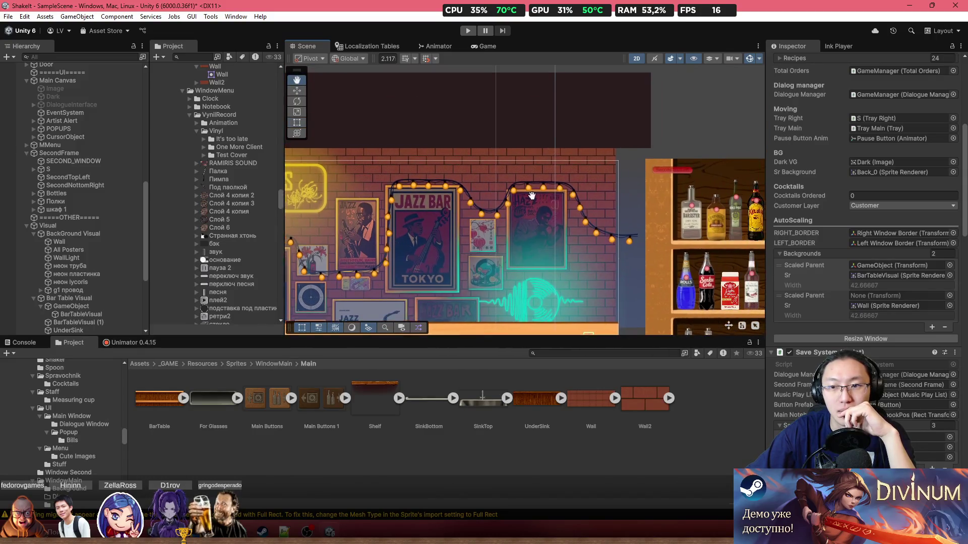
pyautogui.click(591, 136)
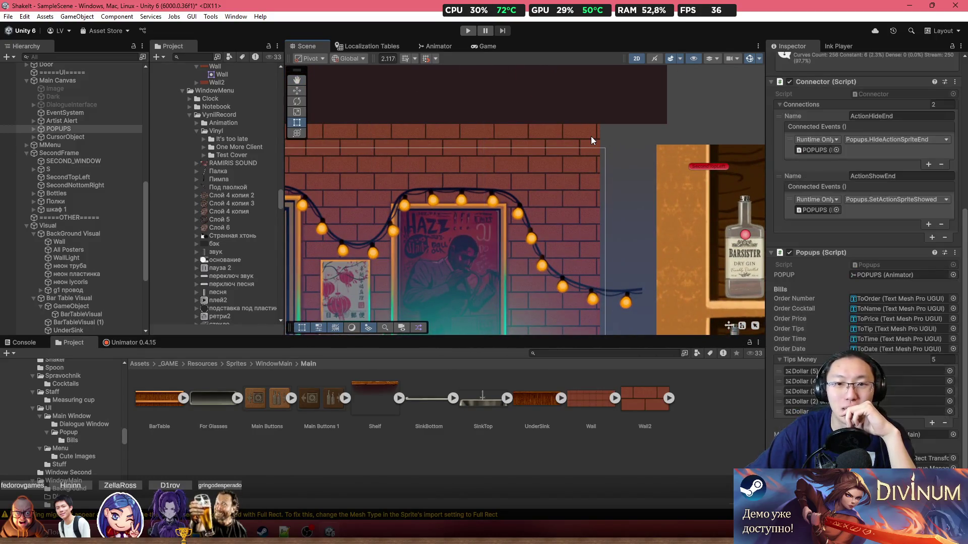
pyautogui.click(591, 137)
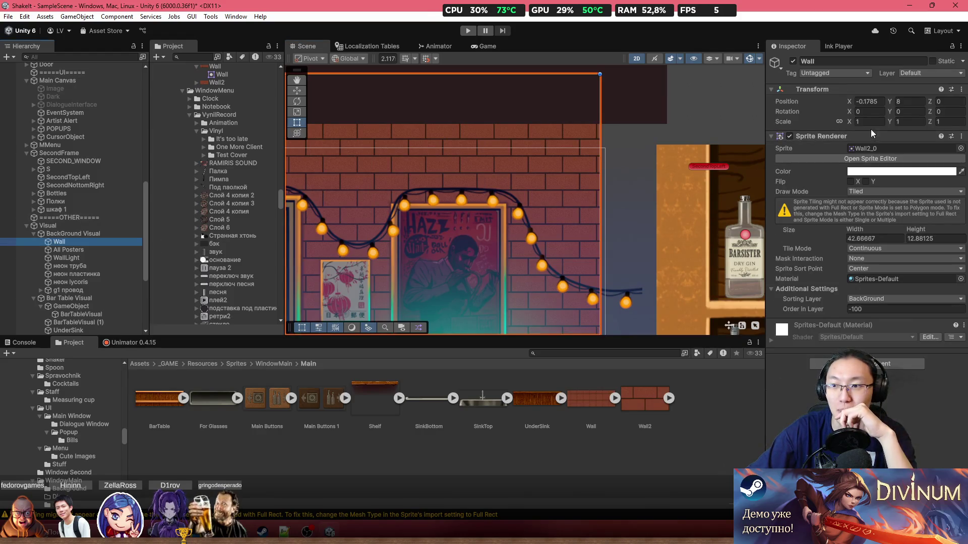
pyautogui.press('Return')
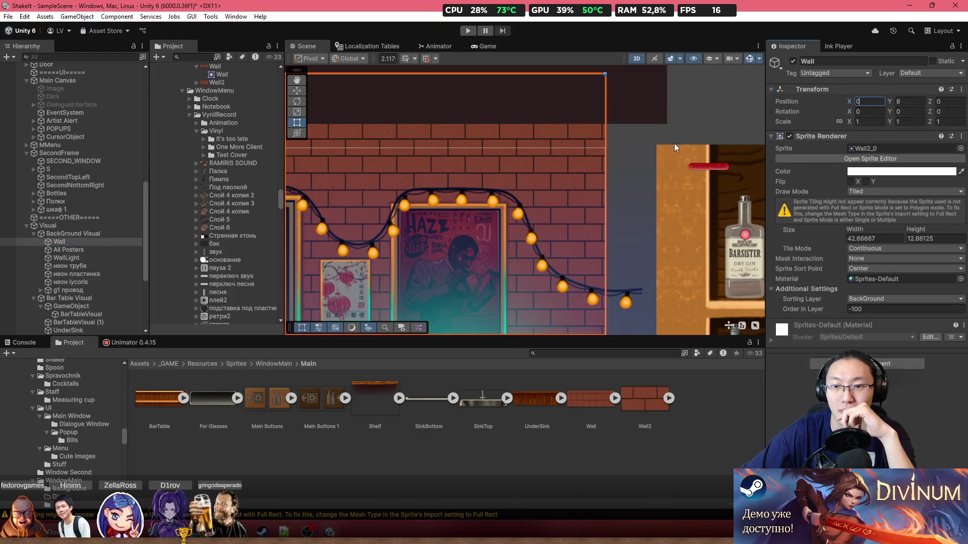
pyautogui.click(619, 146)
# Drag the Wall's top edge down so its tiled height becomes 10.77
pyautogui.scroll(-1, 619, 146)
pyautogui.scroll(-3, 609, 148)
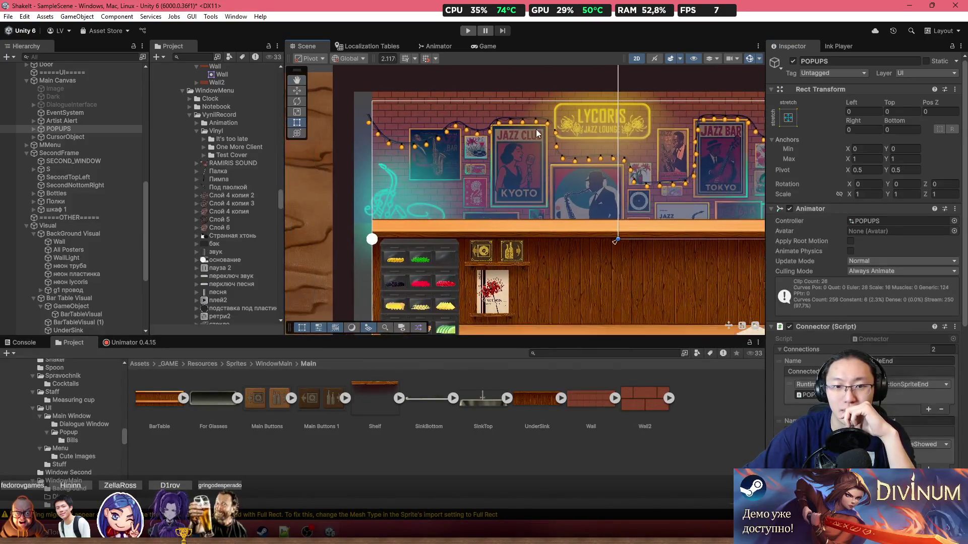
pyautogui.moveTo(479, 115); pyautogui.dragTo(485, 165)
pyautogui.scroll(5, 476, 167)
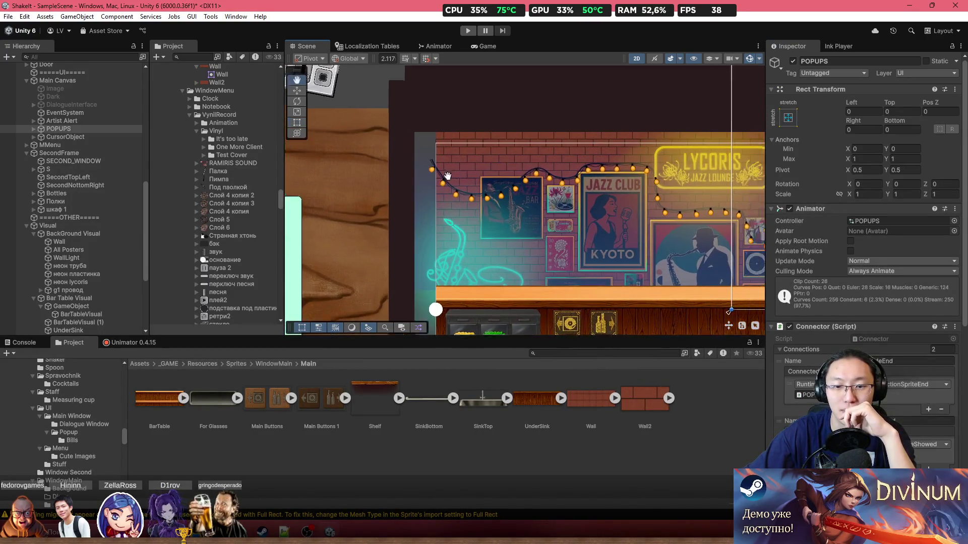
pyautogui.click(437, 167)
pyautogui.scroll(-5, 437, 167)
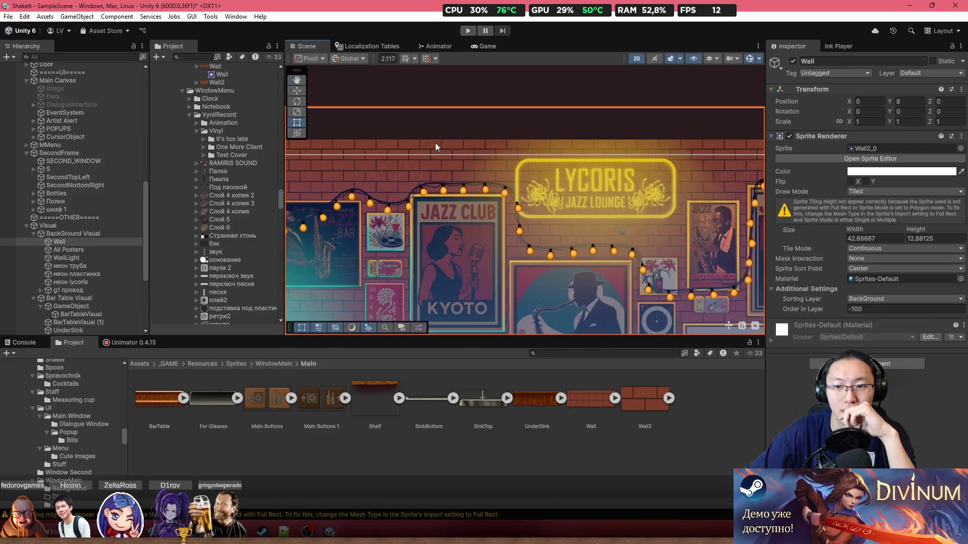
pyautogui.moveTo(630, 103); pyautogui.dragTo(646, 122)
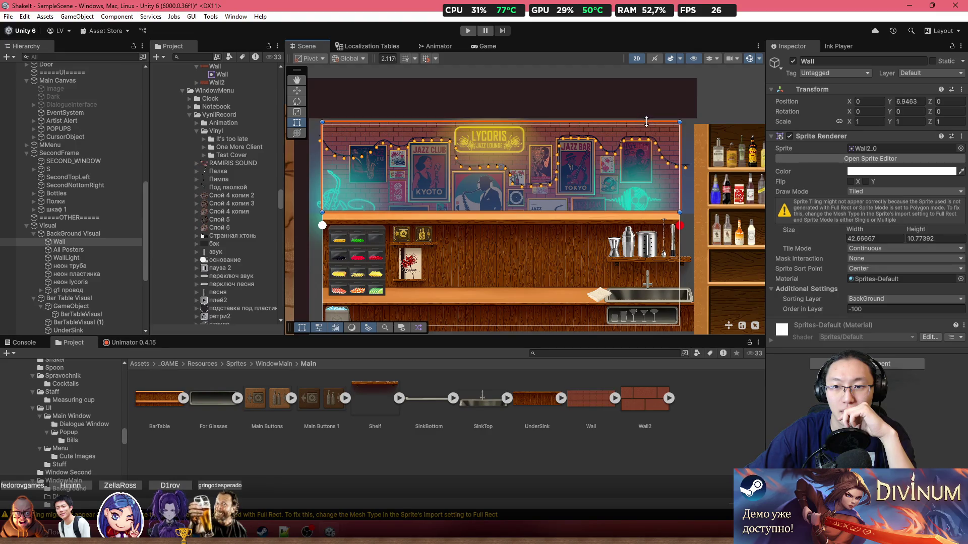
pyautogui.scroll(2, 661, 190)
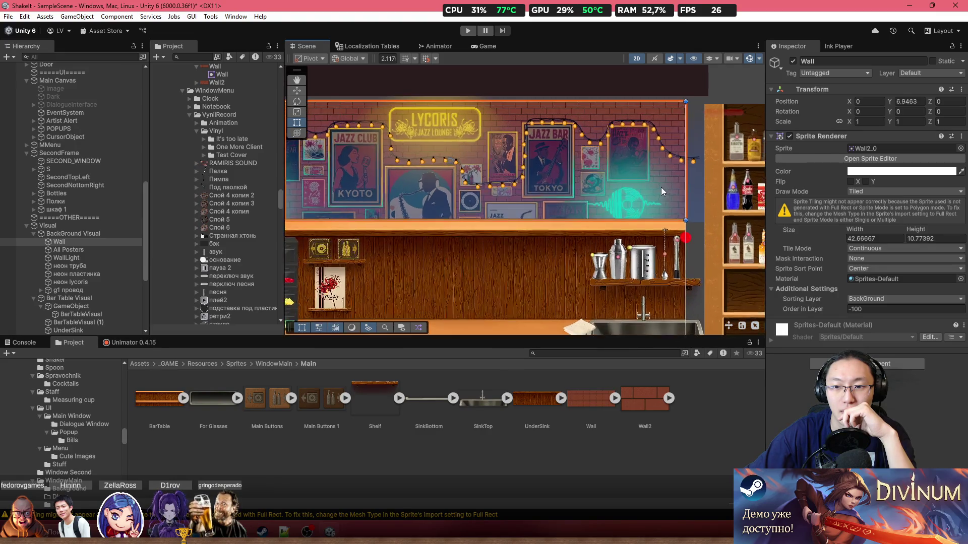
pyautogui.click(704, 196)
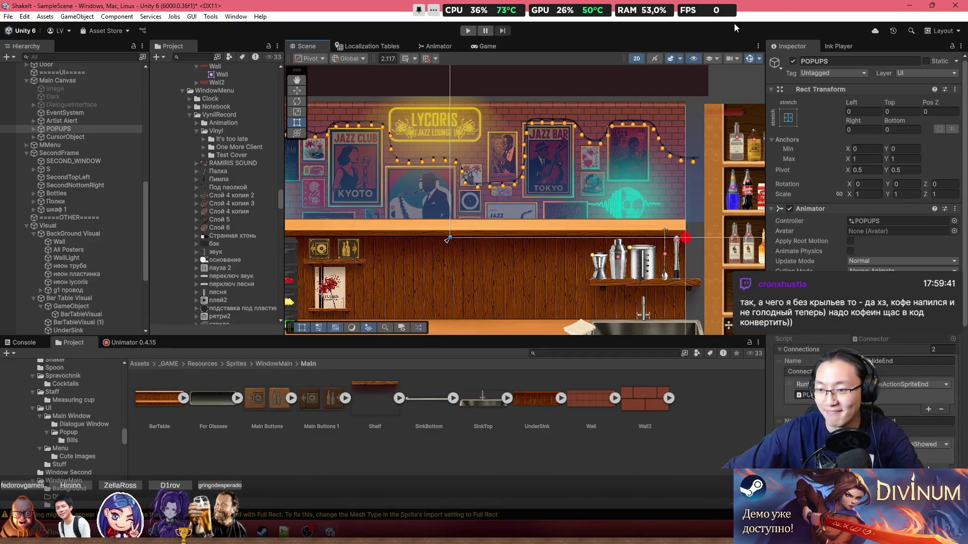
# Clear the current selection and zoom around the bar scene
pyautogui.scroll(-5, 427, 175)
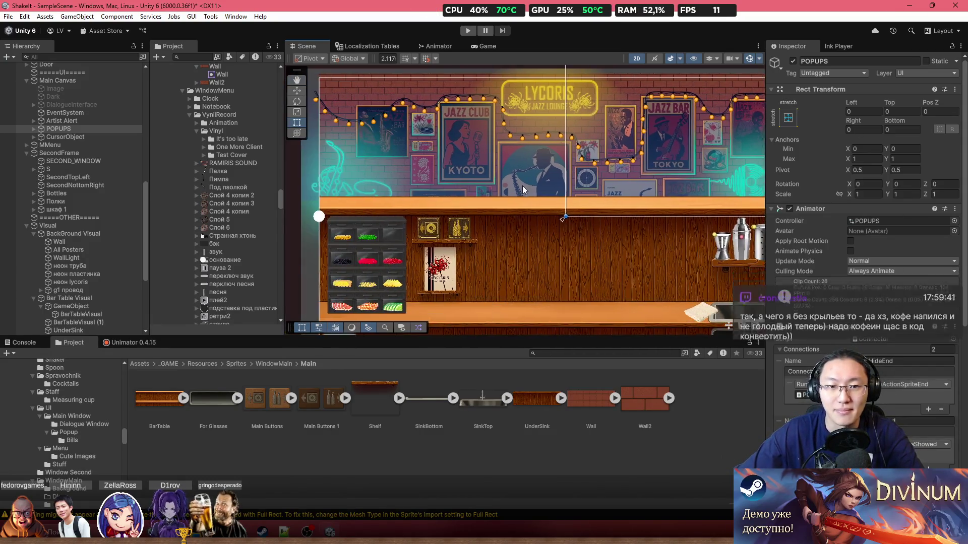
pyautogui.click(720, 217)
pyautogui.scroll(8, 664, 114)
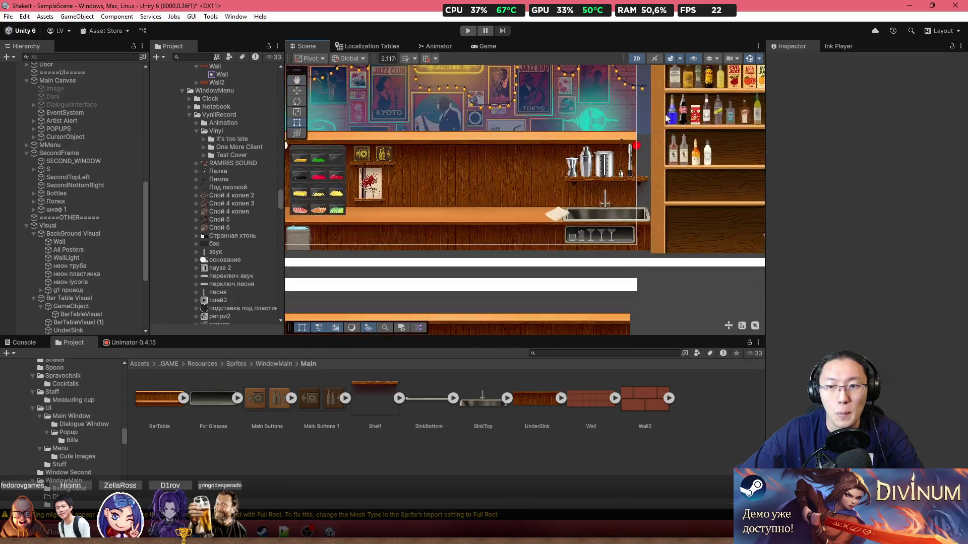
pyautogui.scroll(-3, 588, 148)
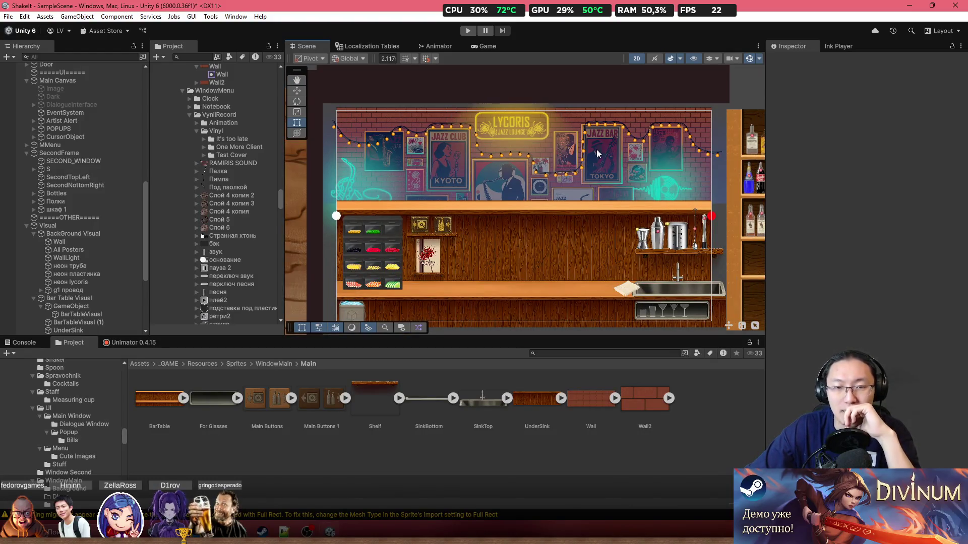
pyautogui.scroll(-3, 449, 235)
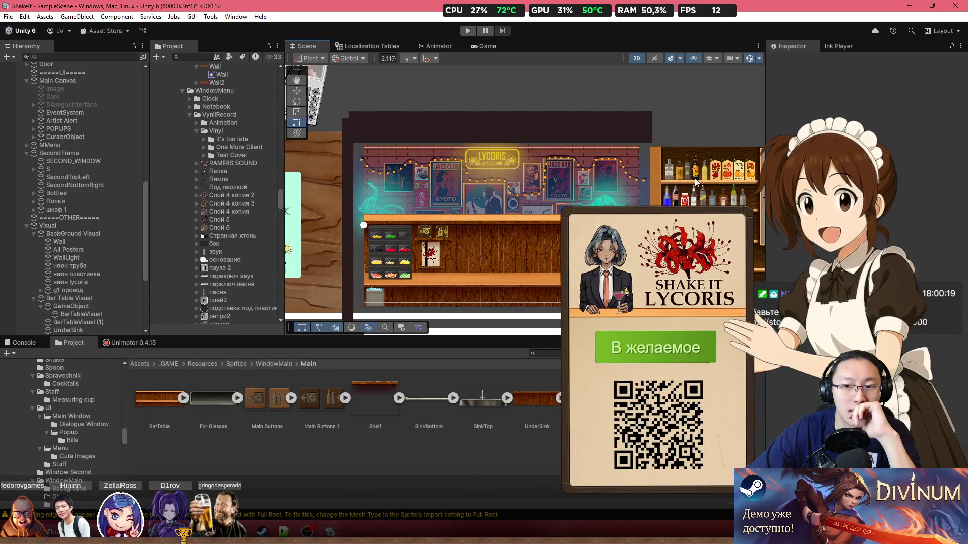
# Switch to the Game view and open its resolution dropdown
pyautogui.click(386, 46)
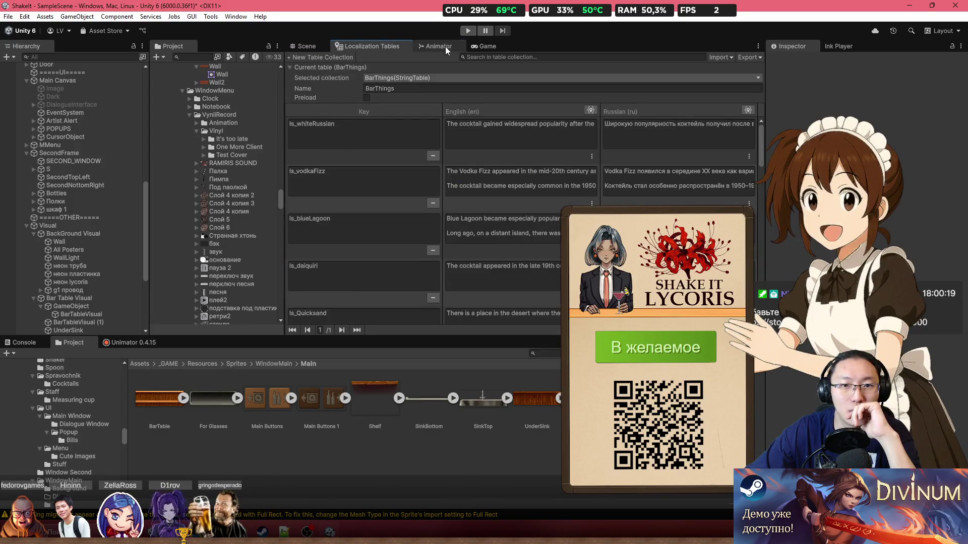
pyautogui.click(446, 47)
pyautogui.click(325, 47)
pyautogui.click(362, 50)
pyautogui.click(296, 49)
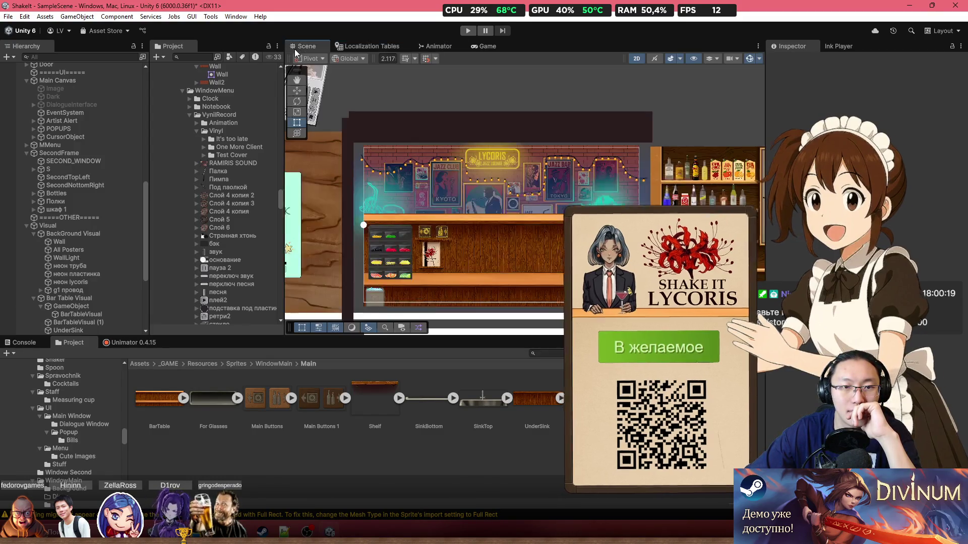
pyautogui.click(487, 46)
pyautogui.click(447, 57)
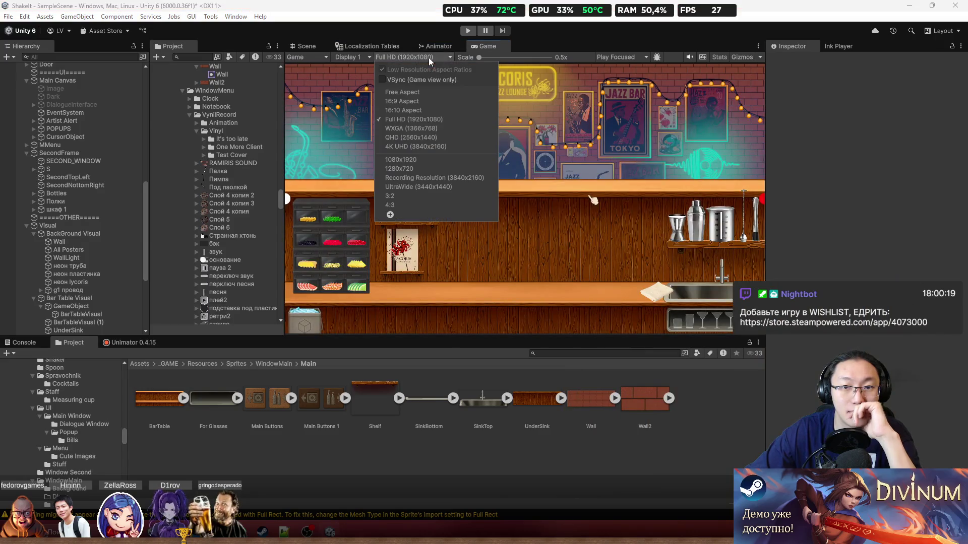
# Preview the game at 4:3 aspect, then go back to the Scene view
pyautogui.click(442, 203)
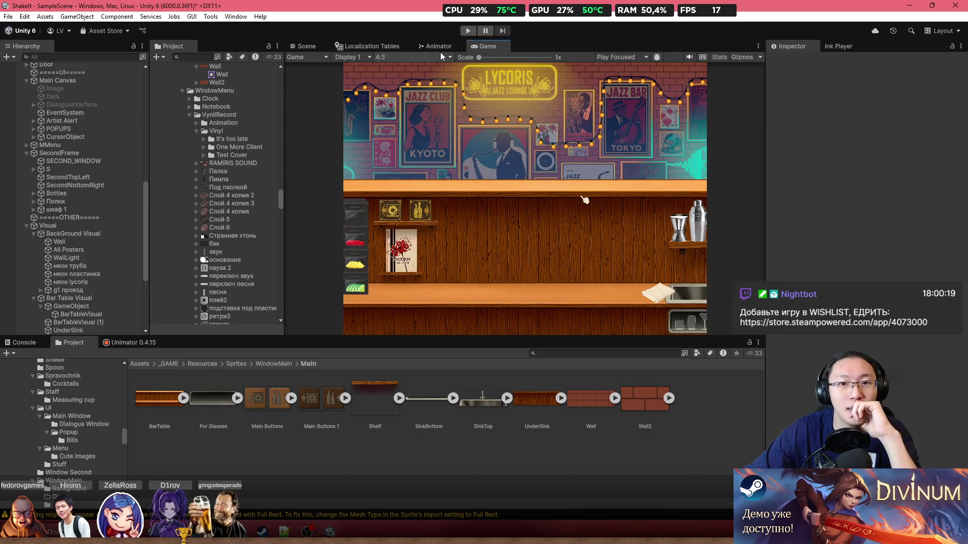
pyautogui.click(305, 46)
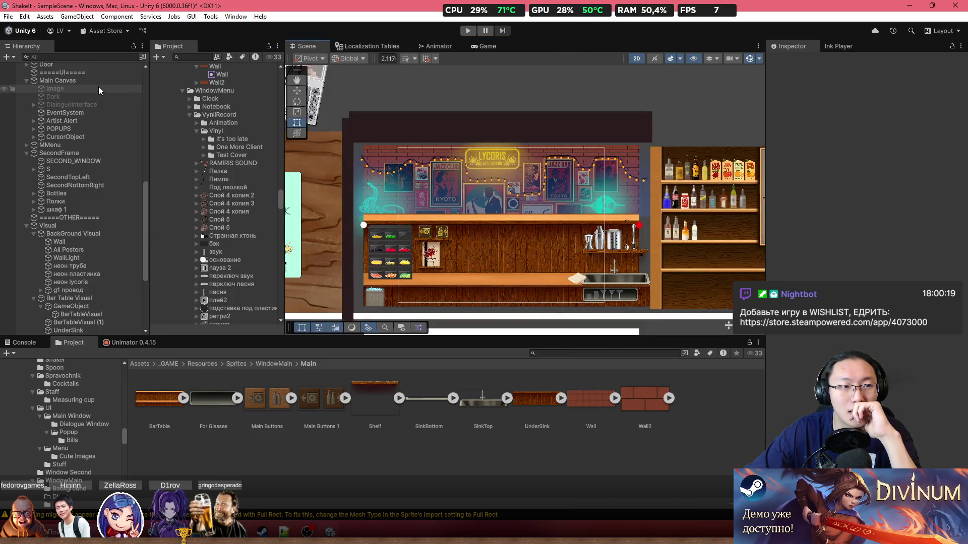
pyautogui.scroll(-2, 560, 232)
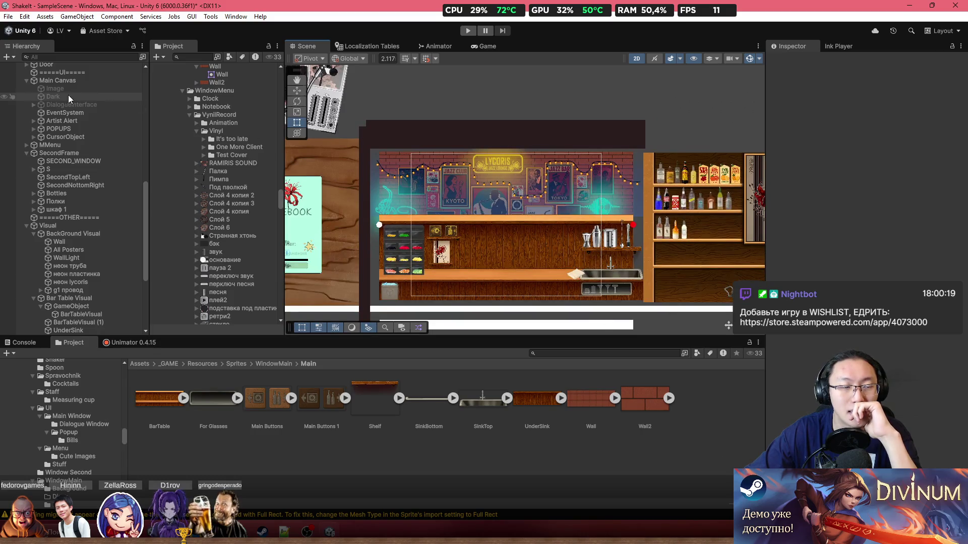
pyautogui.scroll(10, 71, 101)
# Run GameManager's Resize Window to refit the bar backgrounds to 4:3
pyautogui.click(61, 91)
pyautogui.scroll(-10, 902, 252)
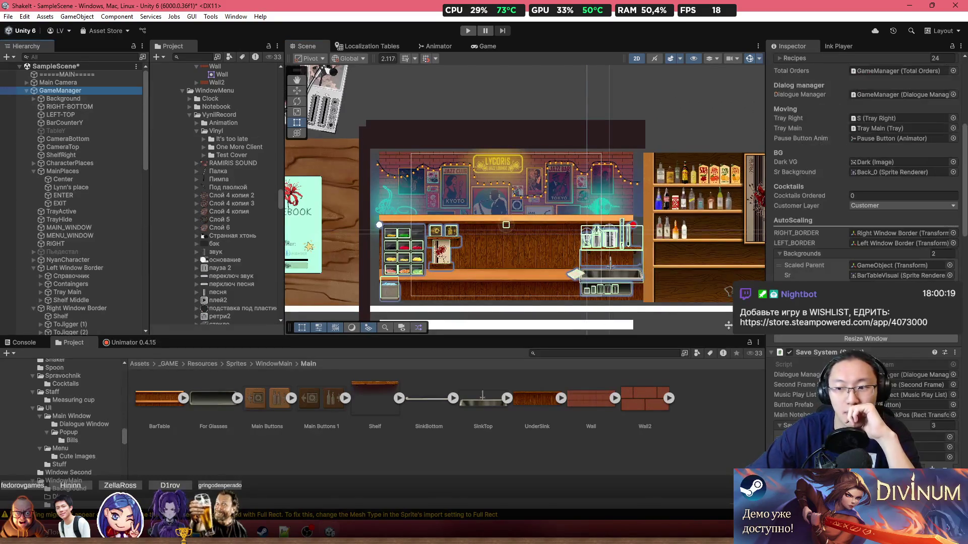
pyautogui.click(903, 339)
pyautogui.scroll(5, 529, 235)
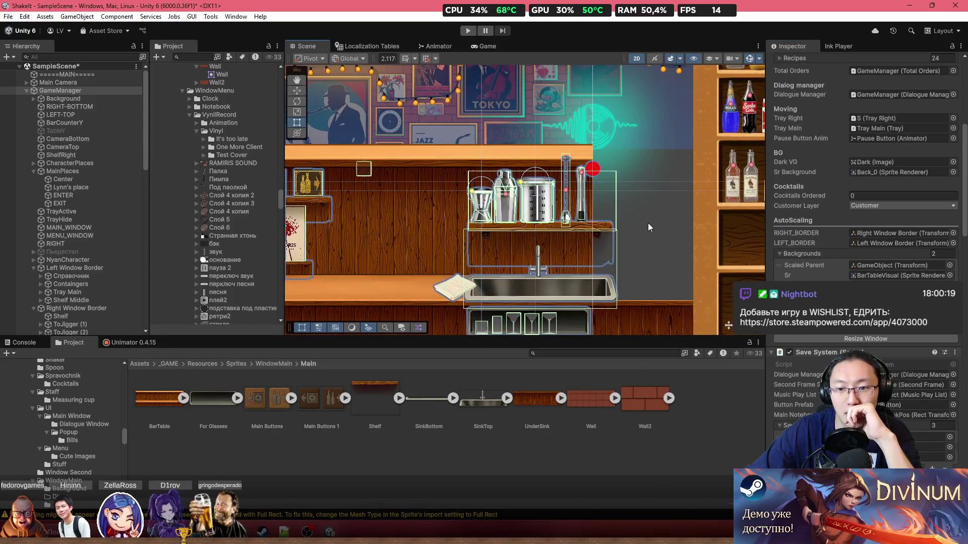
# Zoom the Scene view and select the WallLight sprite
pyautogui.scroll(-2, 649, 223)
pyautogui.scroll(-2, 670, 252)
pyautogui.scroll(-2, 683, 273)
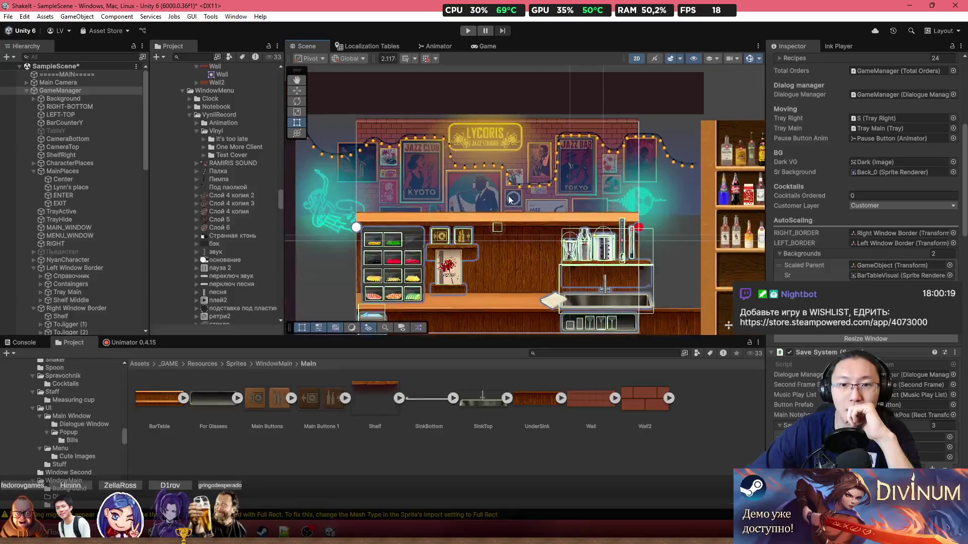
pyautogui.scroll(-2, 434, 179)
pyautogui.click(434, 161)
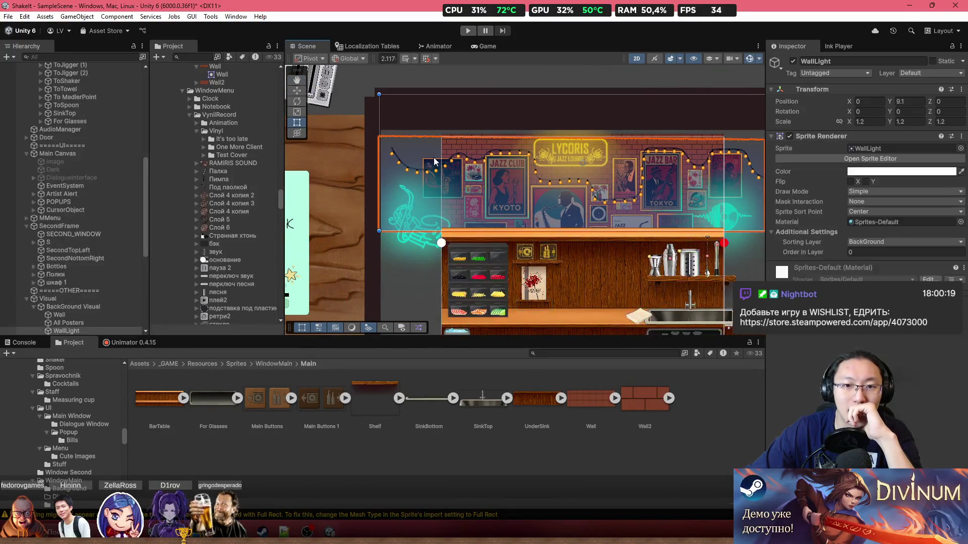
# Set the Game view resolution to Full HD 1920x1080
pyautogui.scroll(1, 434, 162)
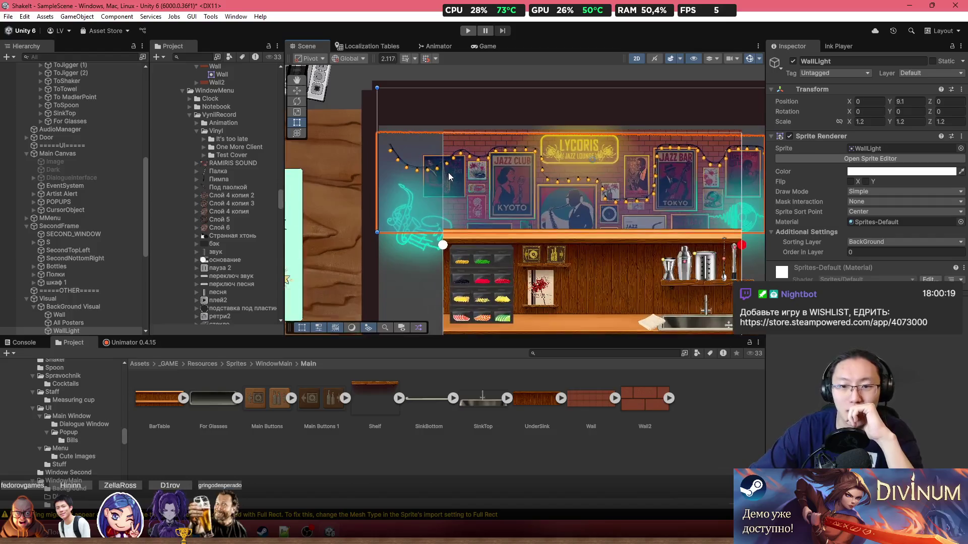
pyautogui.moveTo(654, 174); pyautogui.dragTo(471, 172)
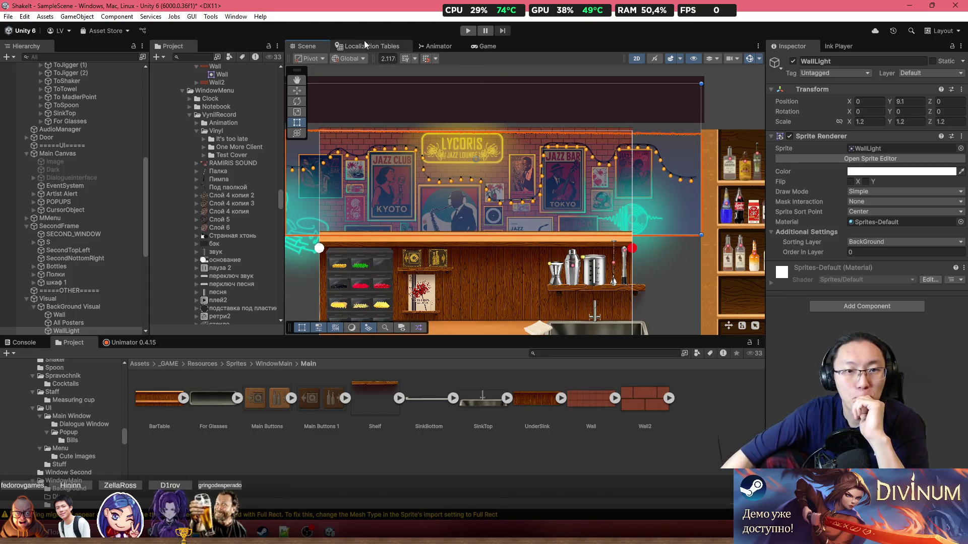
pyautogui.click(485, 48)
pyautogui.click(437, 47)
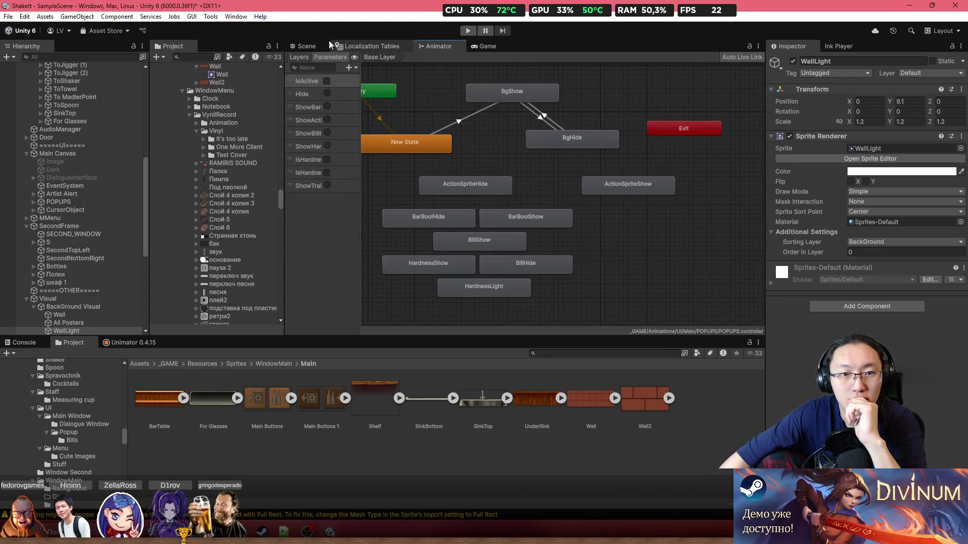
pyautogui.click(302, 46)
pyautogui.click(368, 46)
pyautogui.click(438, 46)
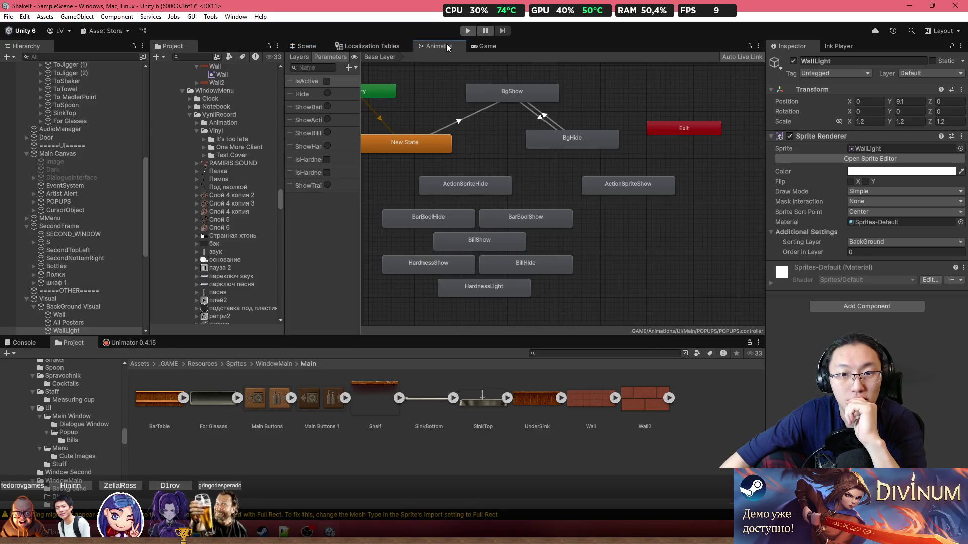
pyautogui.click(486, 47)
pyautogui.click(378, 57)
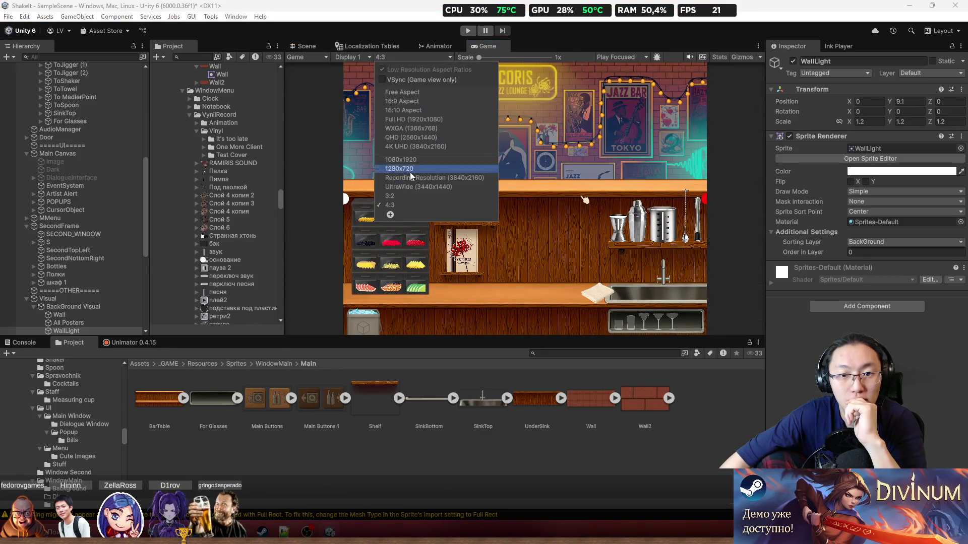
pyautogui.click(431, 120)
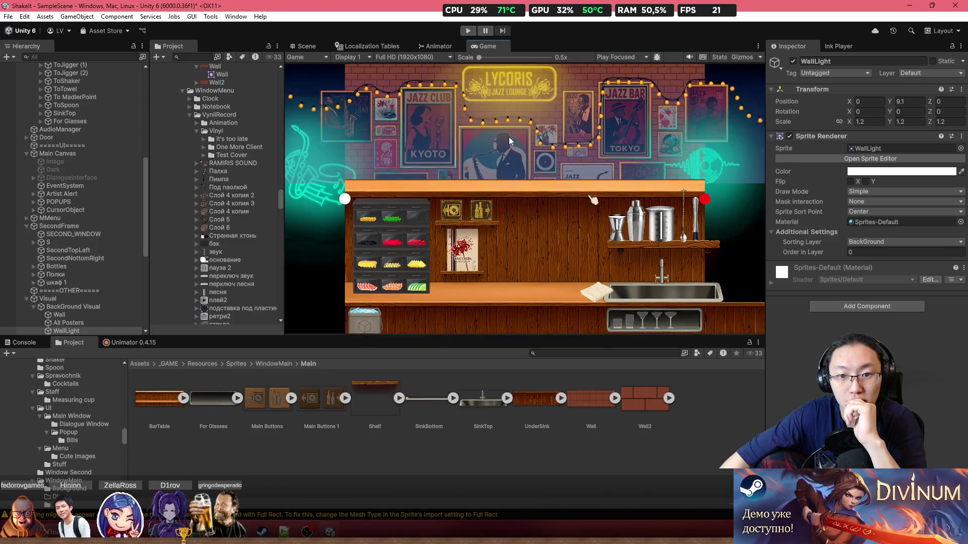
# Select GameManager and scroll its Inspector to the AutoScaling Backgrounds list
pyautogui.scroll(10, 76, 177)
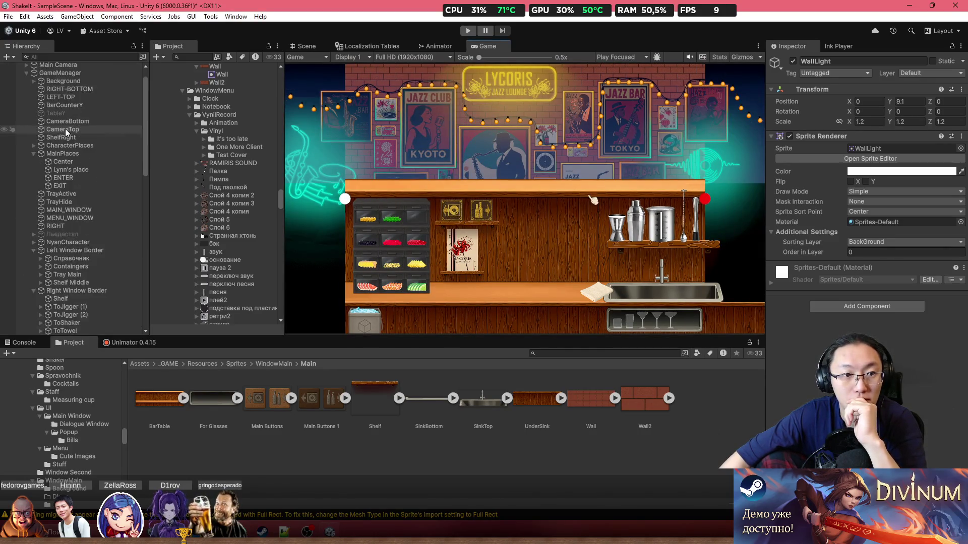
pyautogui.click(61, 90)
pyautogui.scroll(3, 890, 287)
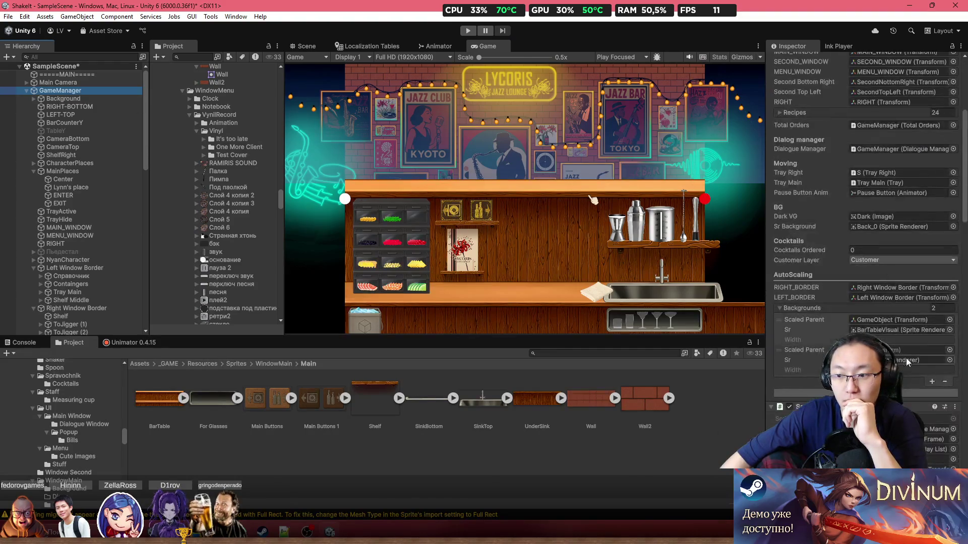
pyautogui.click(723, 321)
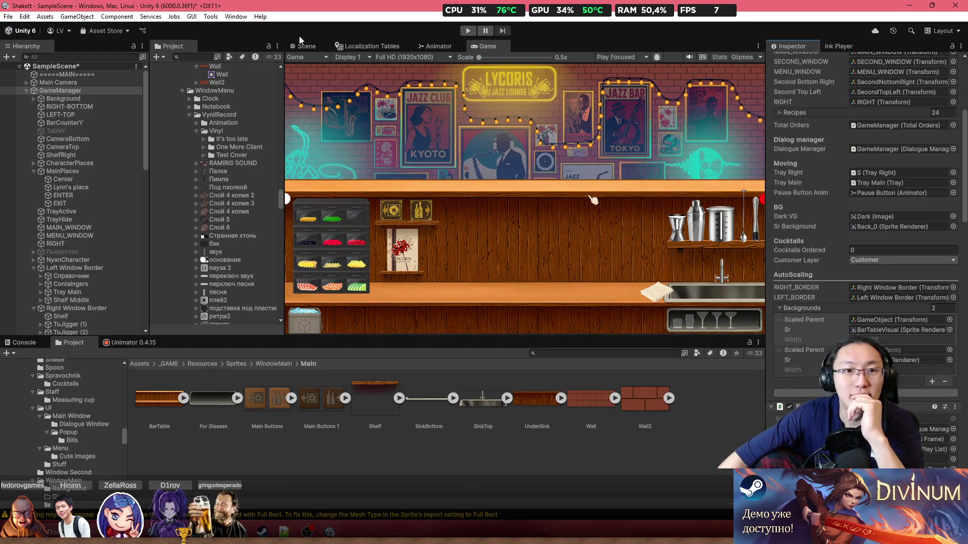
# Return to the Scene view, centre the bar, and select the WallLight sprite
pyautogui.click(308, 48)
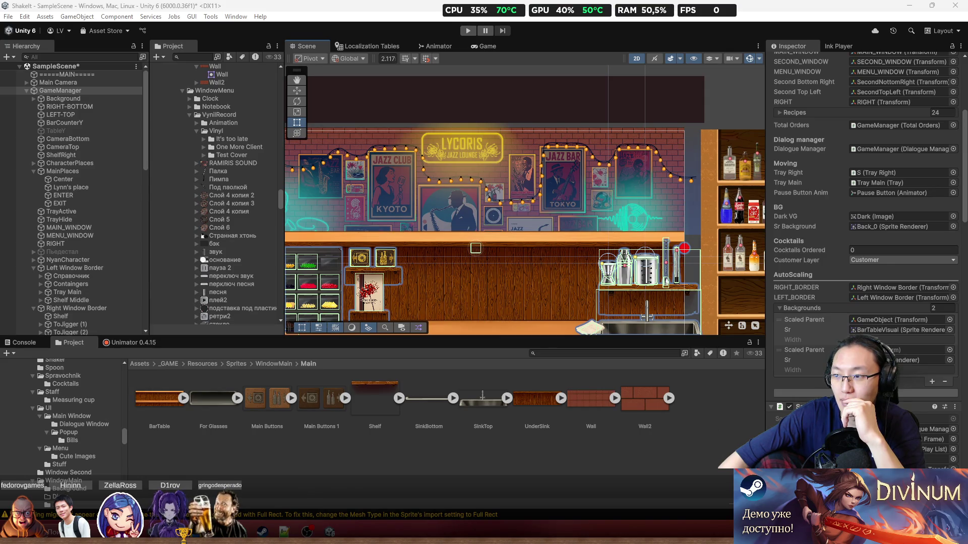
pyautogui.scroll(-3, 636, 184)
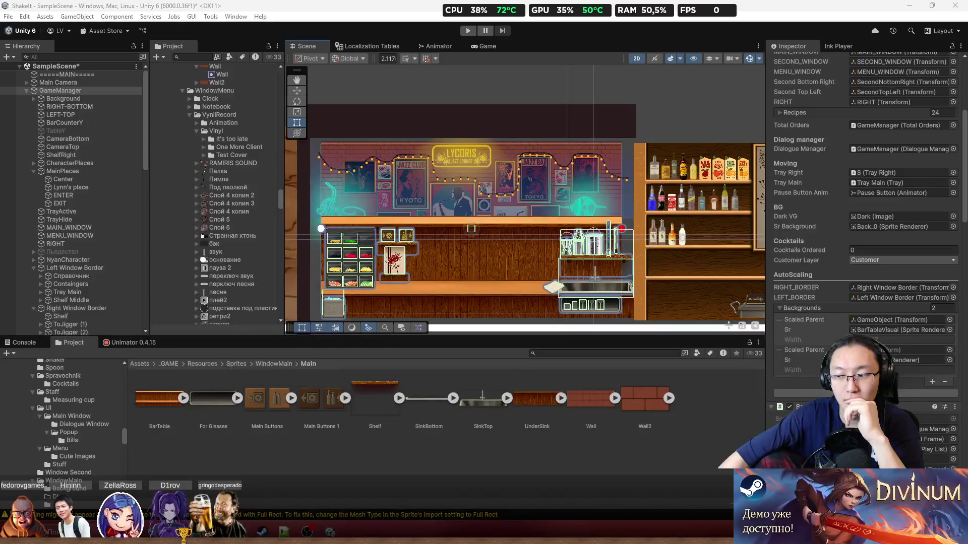
pyautogui.scroll(2, 585, 213)
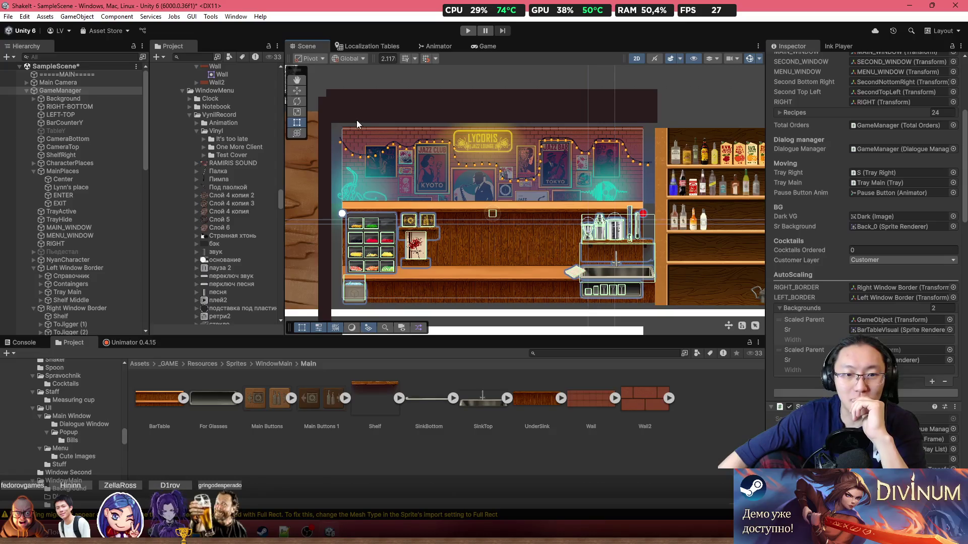
pyautogui.scroll(1, 364, 130)
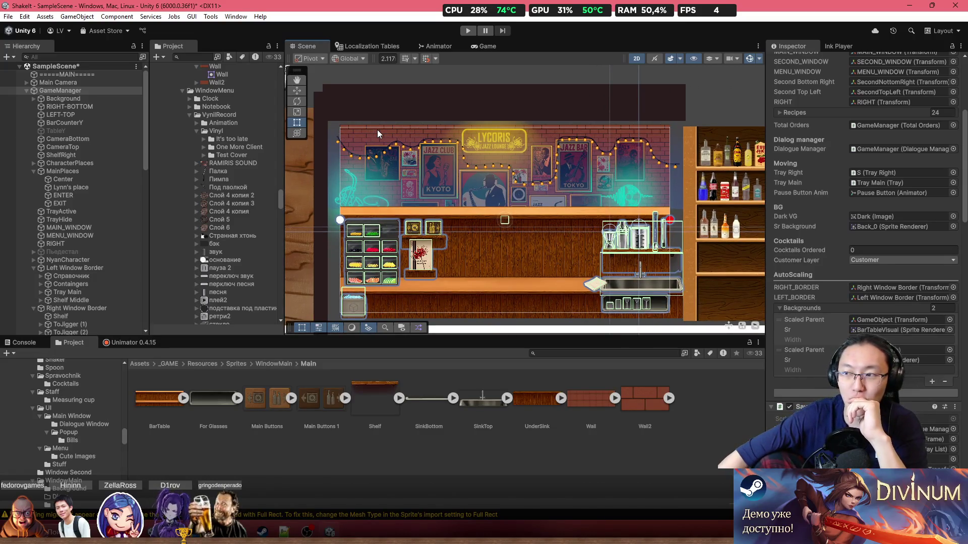
pyautogui.scroll(2, 341, 174)
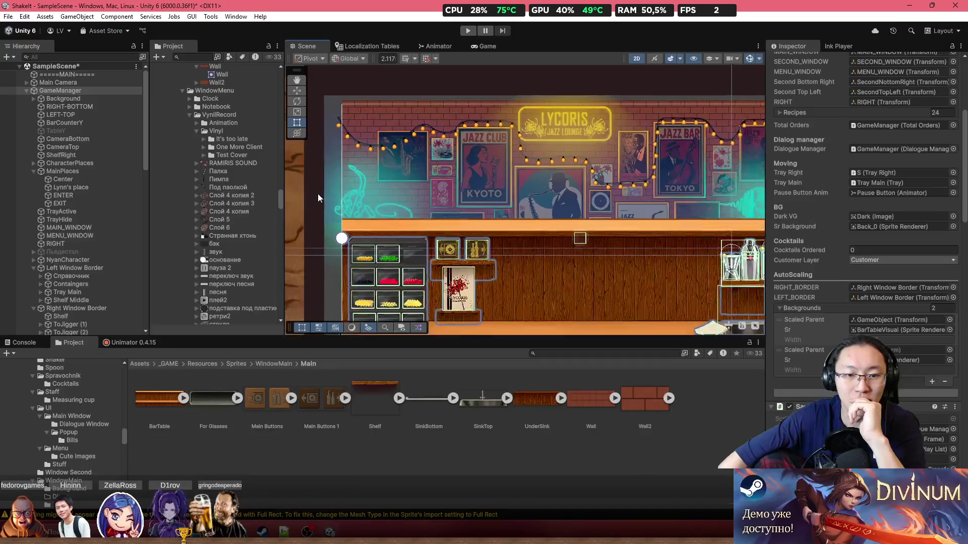
pyautogui.scroll(-1, 320, 193)
pyautogui.press('Right')
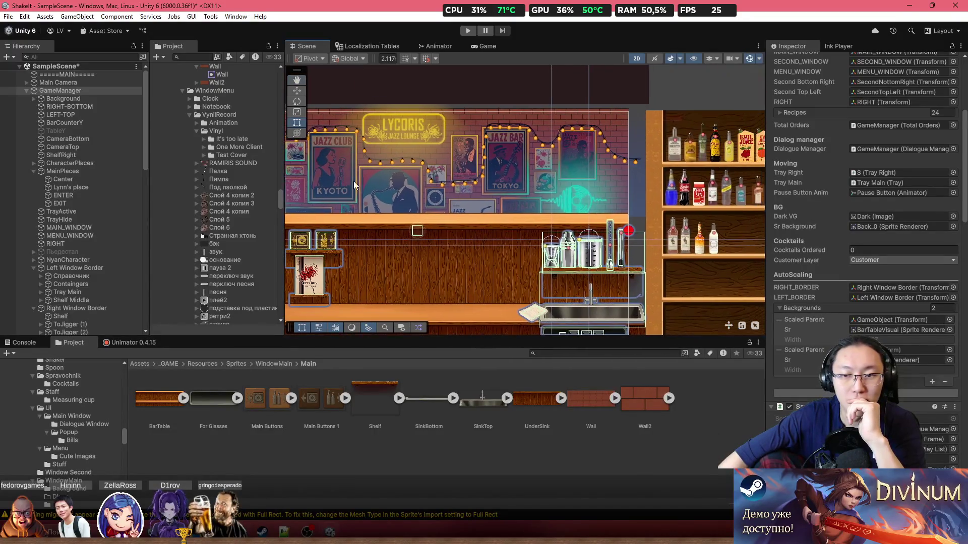
pyautogui.press('Right')
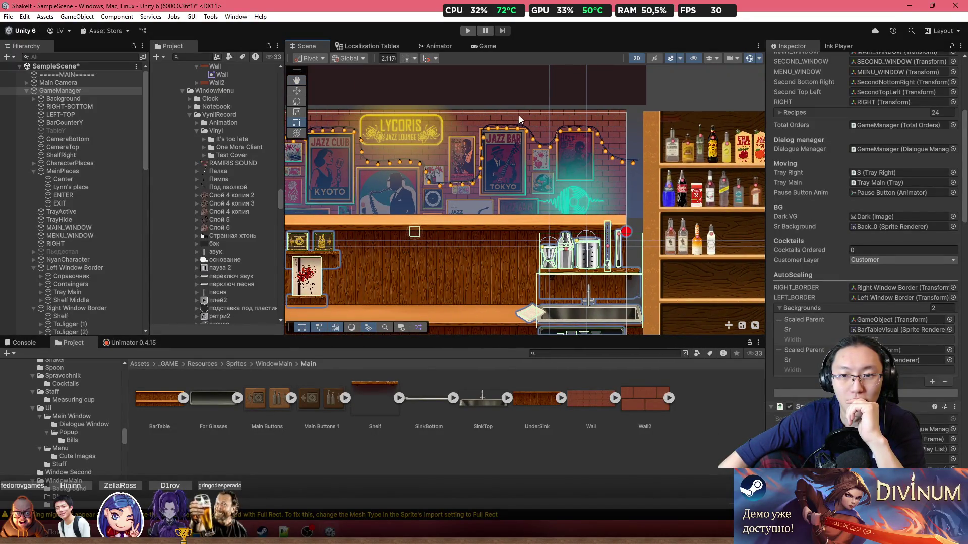
pyautogui.moveTo(407, 184)
pyautogui.mouseDown()
pyautogui.moveTo(586, 164)
pyautogui.moveTo(428, 158)
pyautogui.moveTo(503, 166)
pyautogui.moveTo(517, 192)
pyautogui.mouseUp()
pyautogui.click(517, 191)
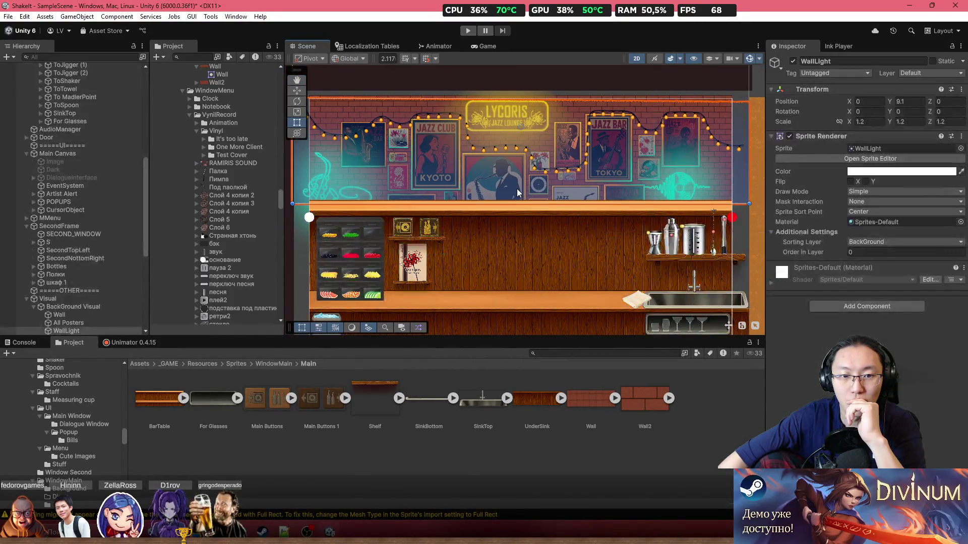
# Undo WallLight's last moves and set its Scale X and Y to 1
pyautogui.hotkey('ctrl', 'z')
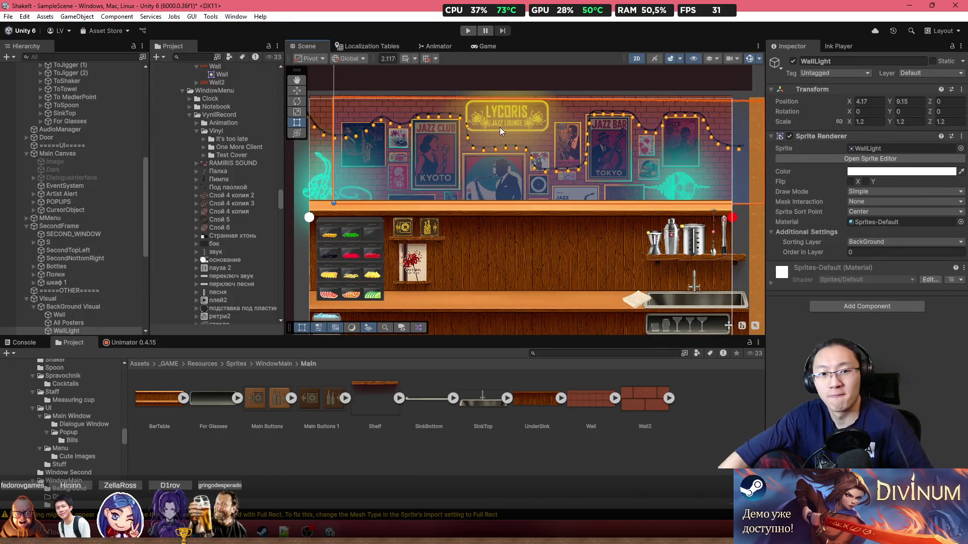
pyautogui.hotkey('ctrl', 'z')
pyautogui.scroll(-3, 545, 198)
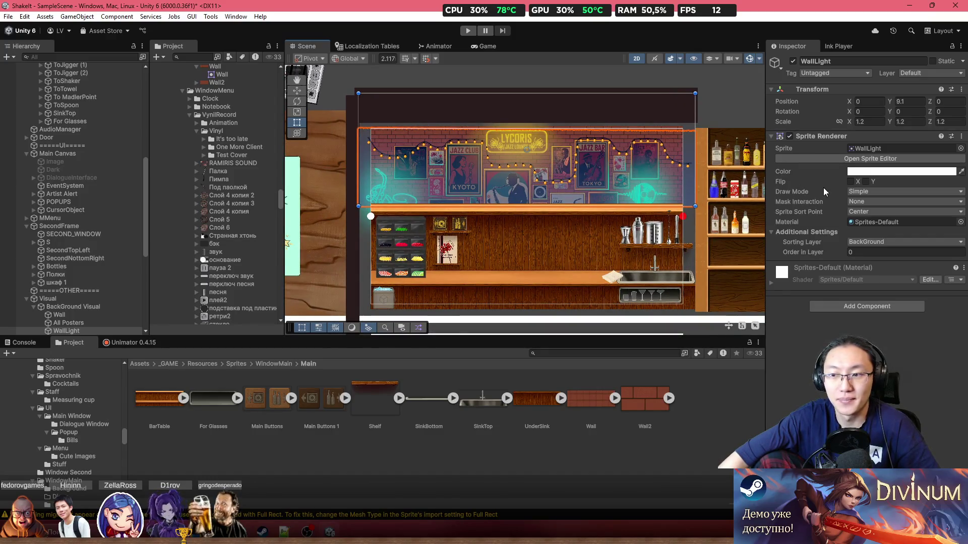
pyautogui.click(881, 119)
pyautogui.write('1')
pyautogui.click(908, 121)
pyautogui.write('1')
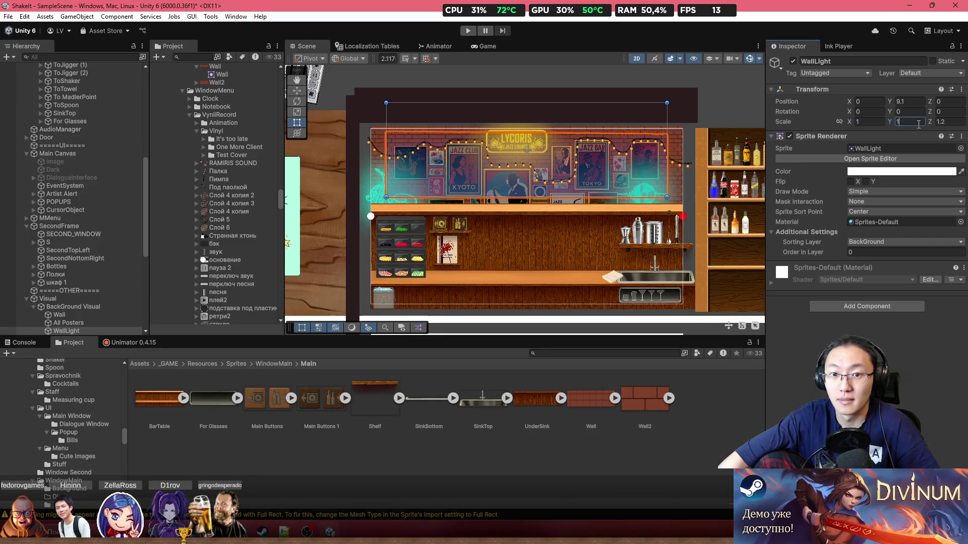
# Move WallLight over the back wall to about X 0.89, Y 7.72
pyautogui.moveTo(494, 157); pyautogui.dragTo(484, 165)
pyautogui.moveTo(479, 167); pyautogui.dragTo(498, 168)
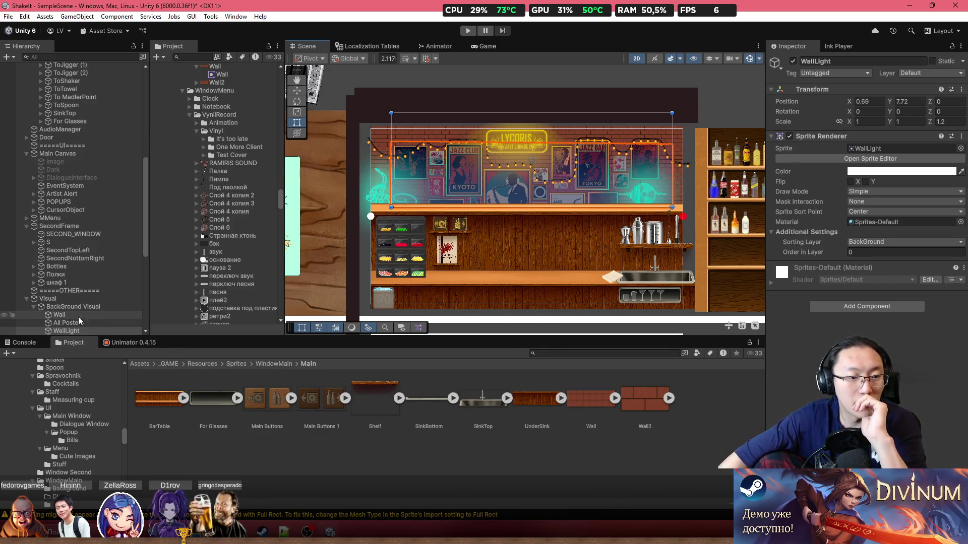
pyautogui.scroll(10, 67, 183)
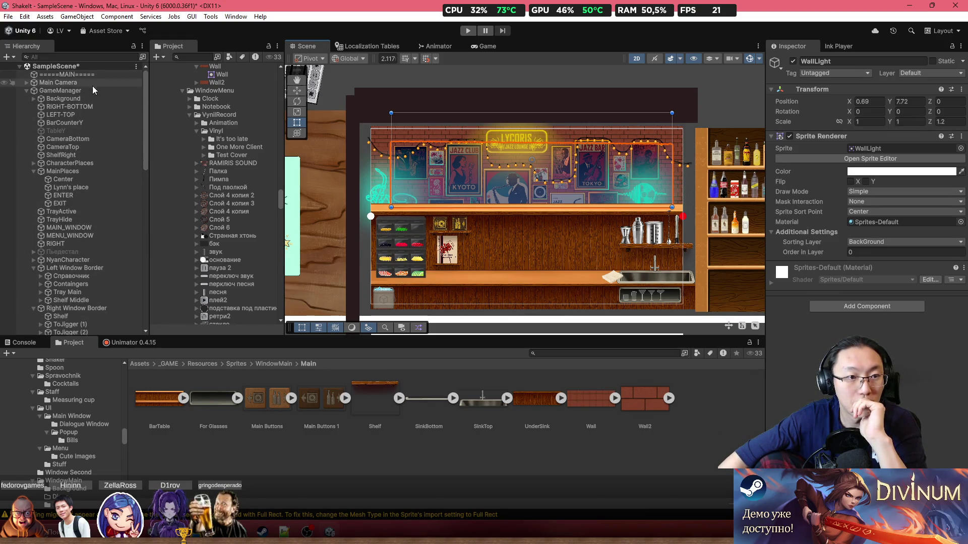
pyautogui.click(83, 90)
pyautogui.scroll(-10, 109, 234)
# Add a third AutoScaling Backgrounds entry with WallLight as its sprite renderer
pyautogui.scroll(-10, 871, 310)
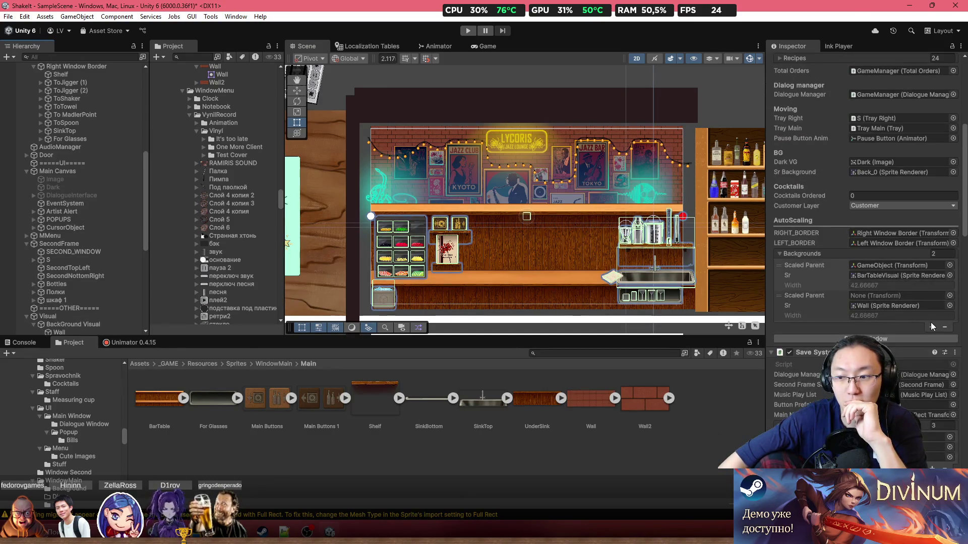
pyautogui.click(931, 327)
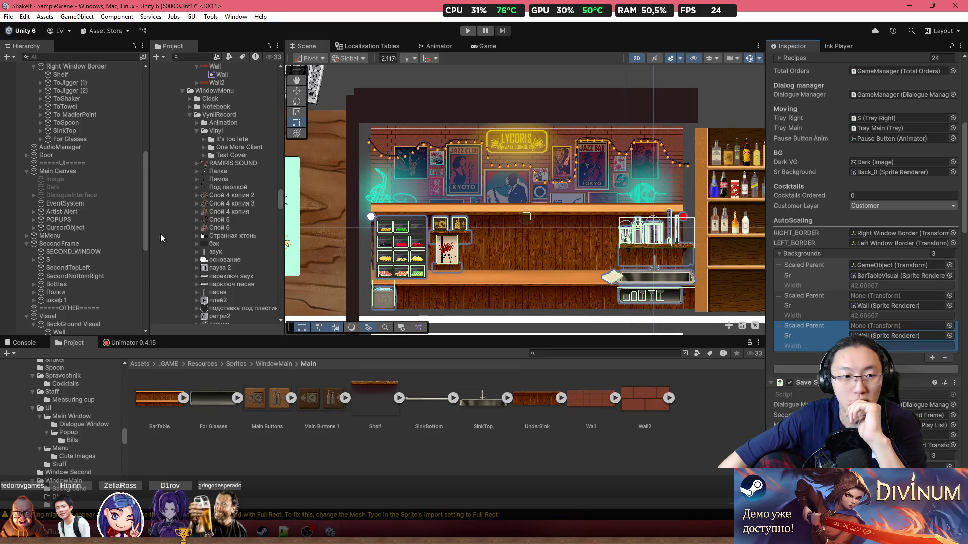
pyautogui.scroll(-3, 85, 304)
pyautogui.moveTo(81, 288)
pyautogui.mouseDown()
pyautogui.moveTo(817, 335)
pyautogui.moveTo(903, 328)
pyautogui.moveTo(906, 337)
pyautogui.mouseUp()
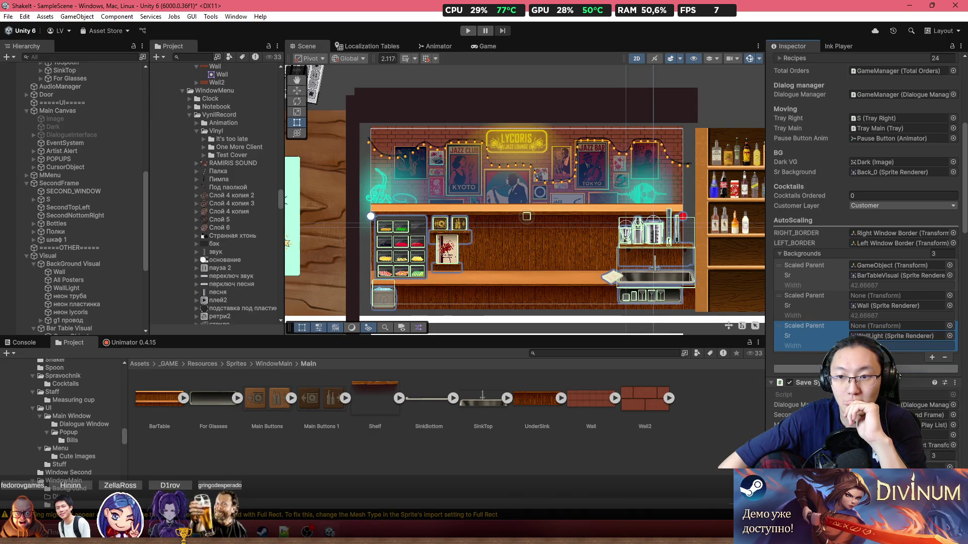
pyautogui.scroll(4, 398, 184)
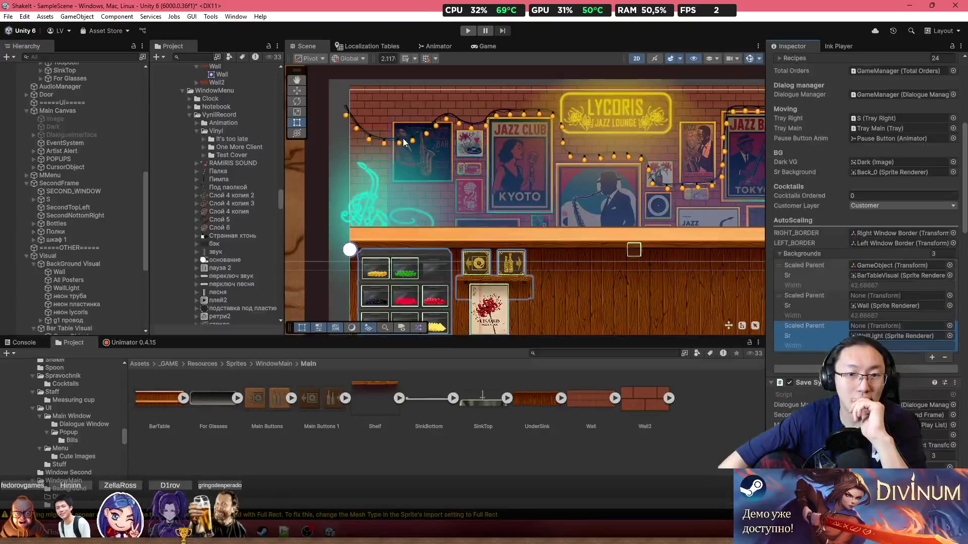
pyautogui.click(413, 162)
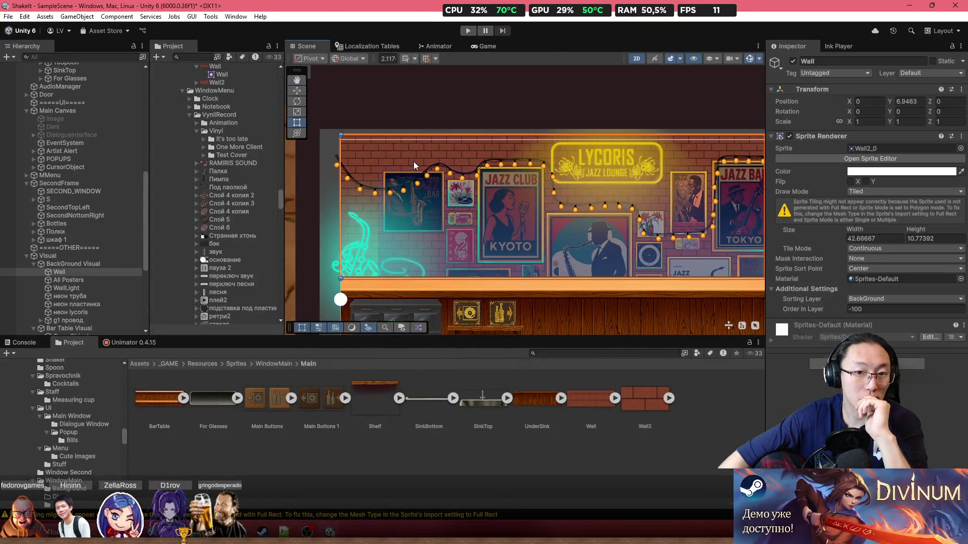
# Select WallLight and switch its Sprite Renderer Draw Mode to Tiled
pyautogui.click(420, 234)
pyautogui.moveTo(561, 205)
pyautogui.mouseDown()
pyautogui.moveTo(351, 175)
pyautogui.moveTo(439, 182)
pyautogui.mouseUp()
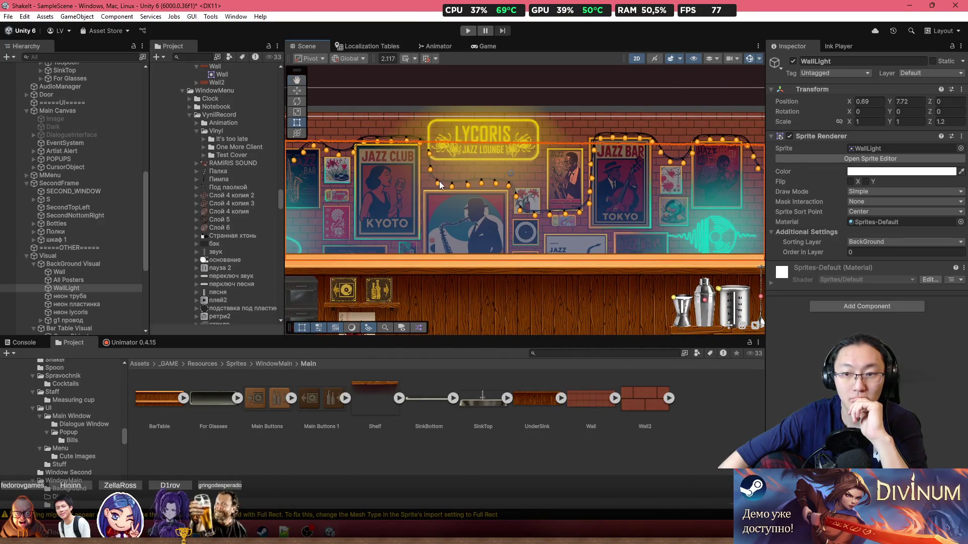
pyautogui.scroll(-3, 648, 215)
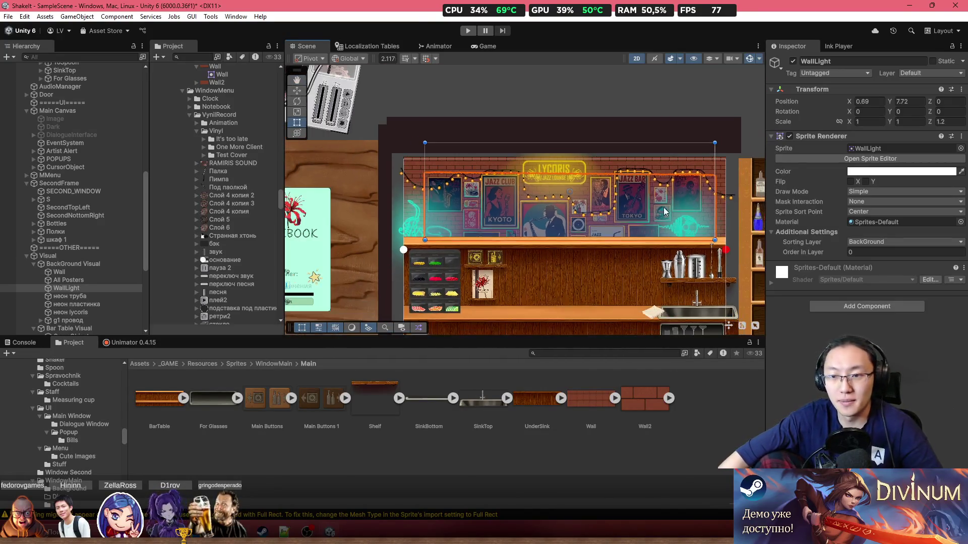
pyautogui.click(884, 194)
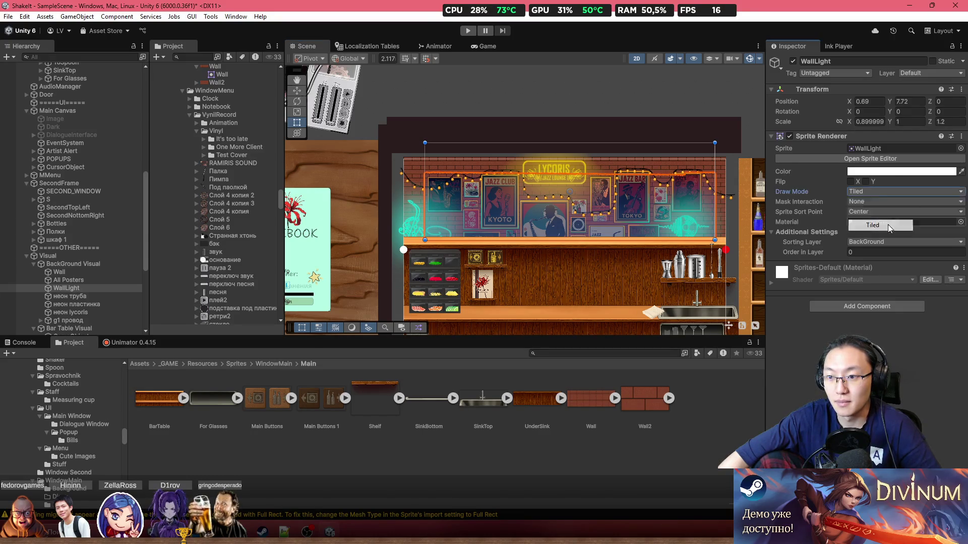
pyautogui.click(888, 225)
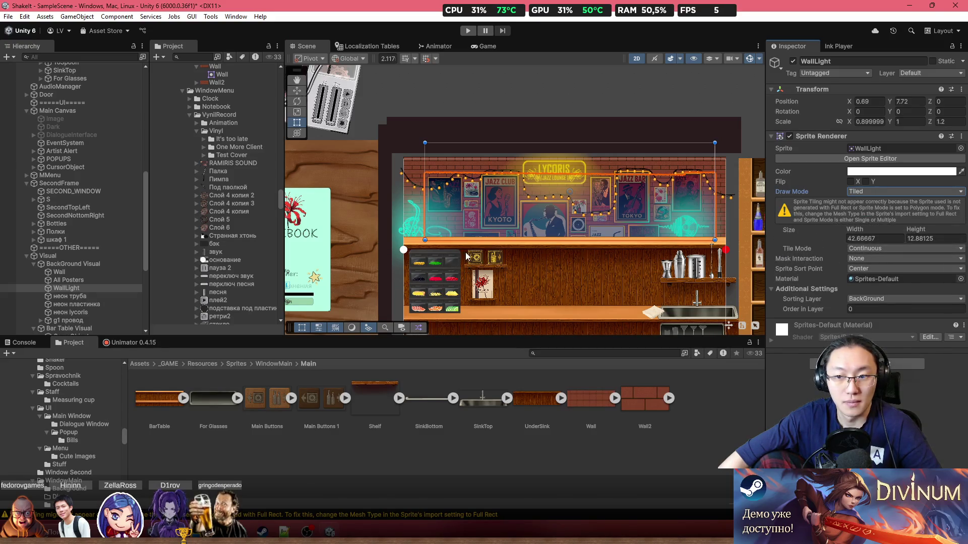
# Set WallLight's Scale X to 1 and Position X to 0
pyautogui.scroll(3, 86, 242)
pyautogui.scroll(10, 85, 211)
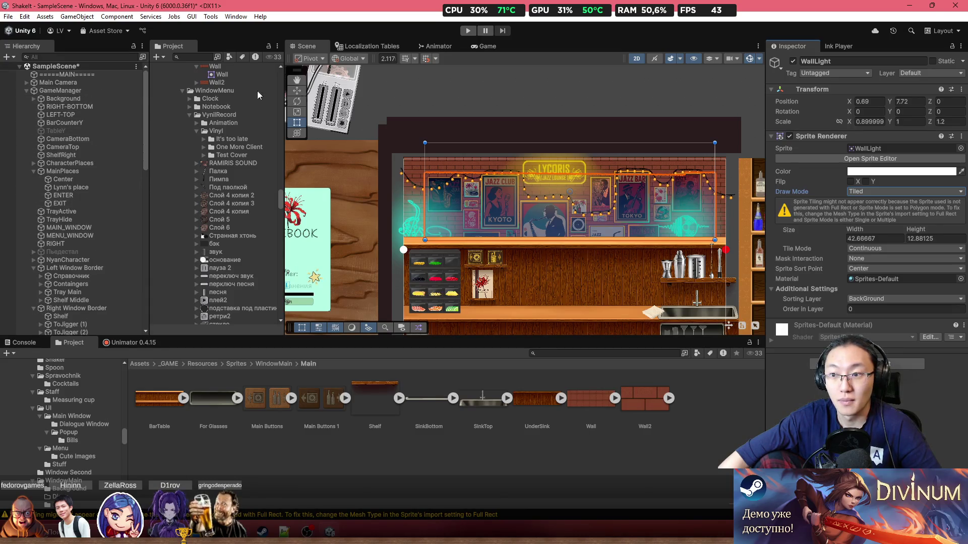
pyautogui.click(868, 122)
pyautogui.write('1')
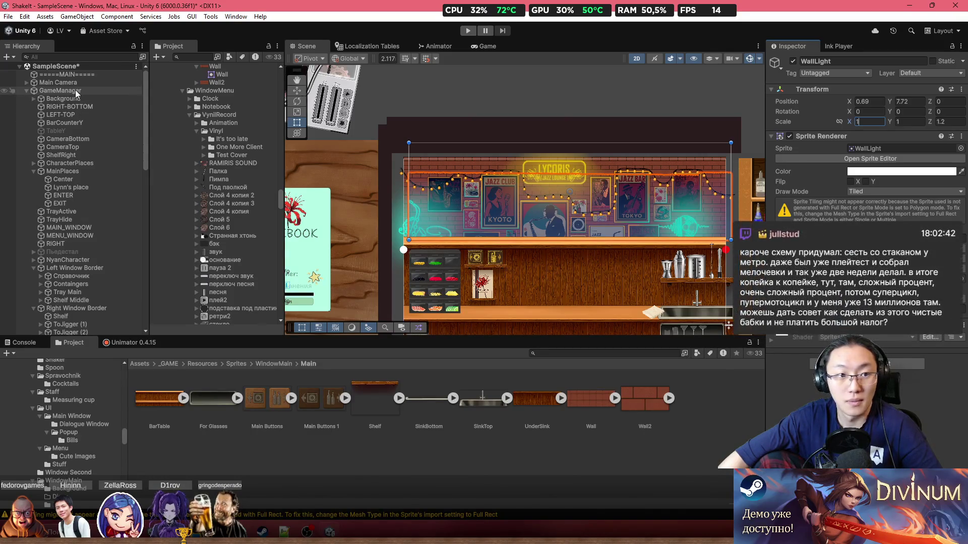
pyautogui.click(867, 101)
pyautogui.write('0')
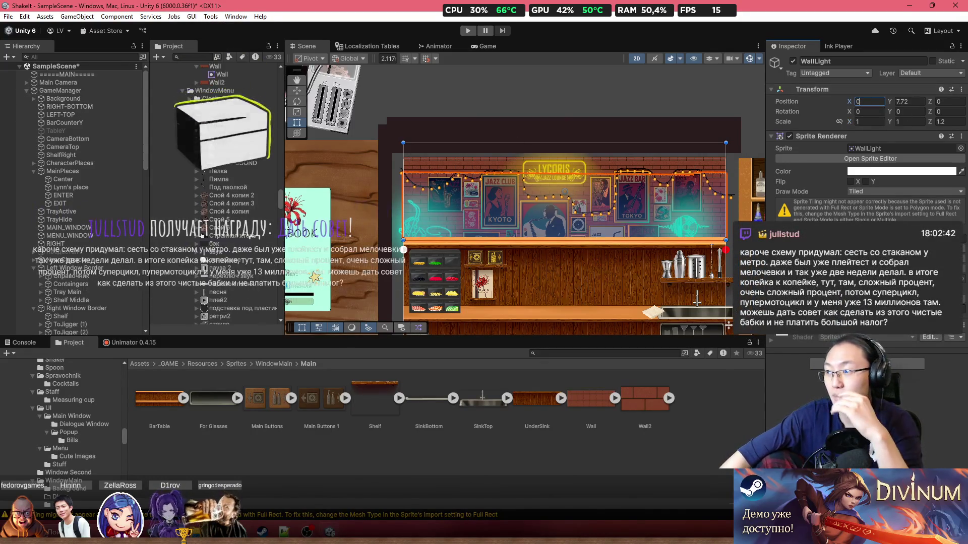
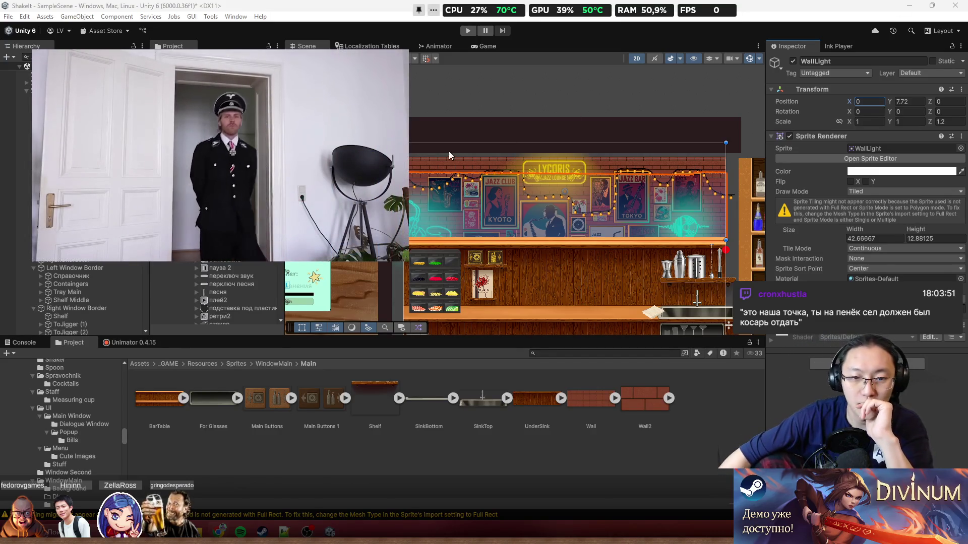
# Select the g1 провод light-wire object in the Hierarchy
pyautogui.press('f')
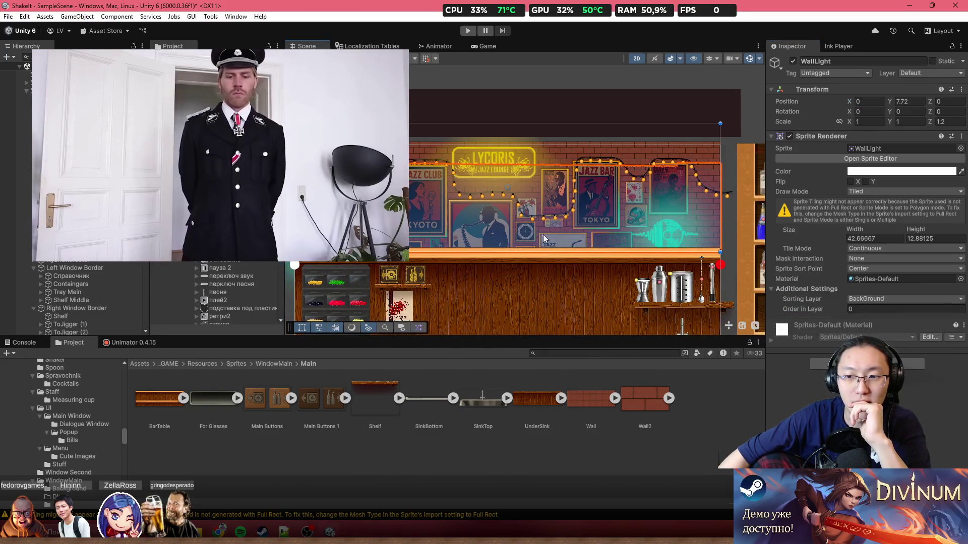
pyautogui.scroll(2, 543, 234)
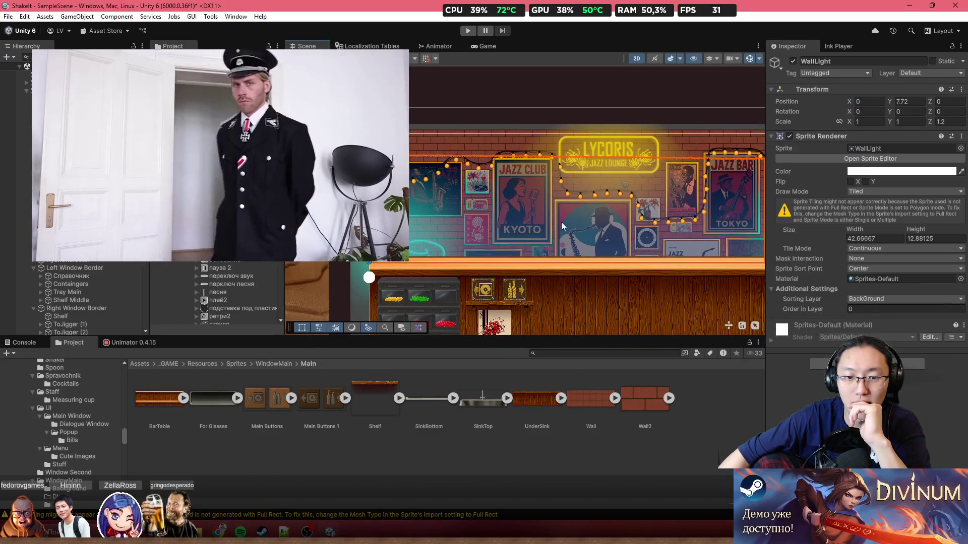
pyautogui.click(580, 212)
pyautogui.scroll(3, 652, 156)
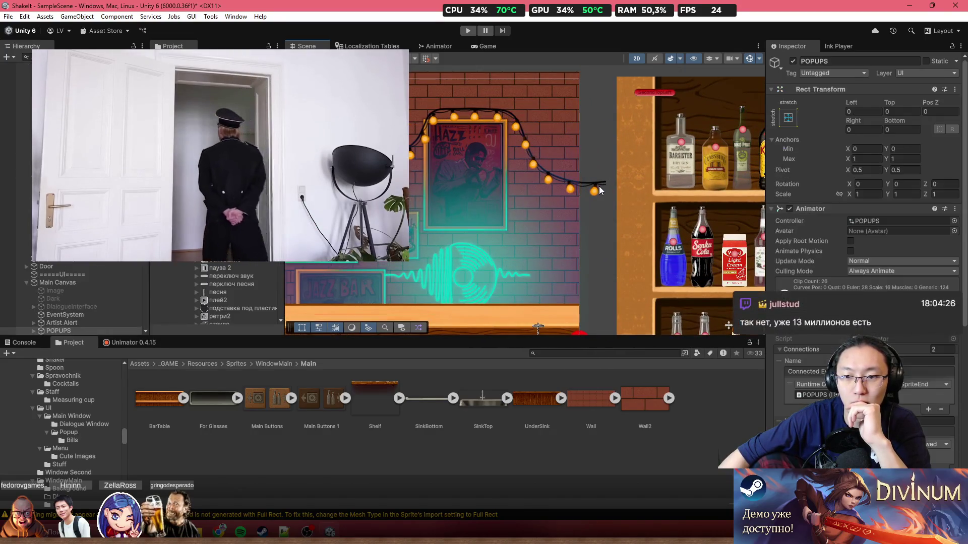
pyautogui.click(598, 190)
# Ping the g1 провод animation controller and sprite assets in the Project window
pyautogui.scroll(-3, 521, 276)
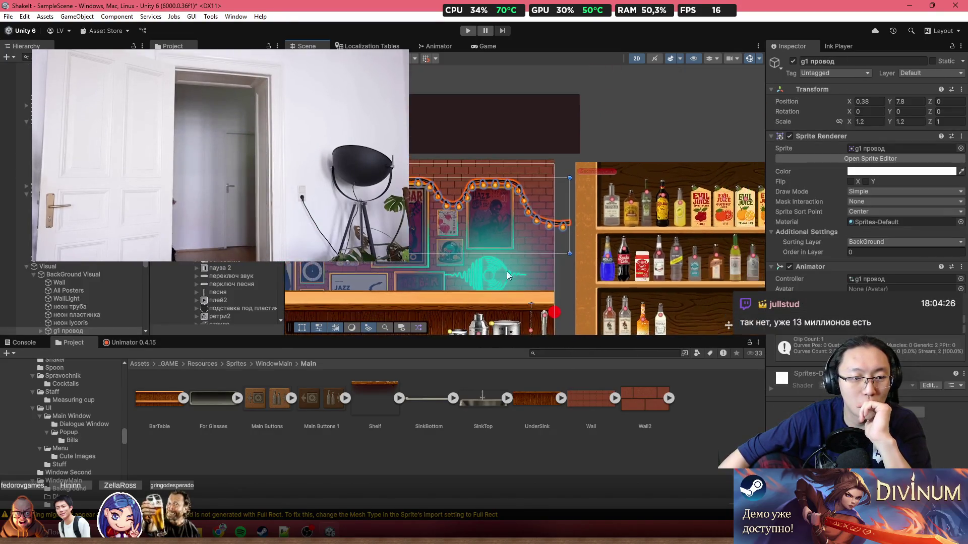
pyautogui.scroll(2, 688, 237)
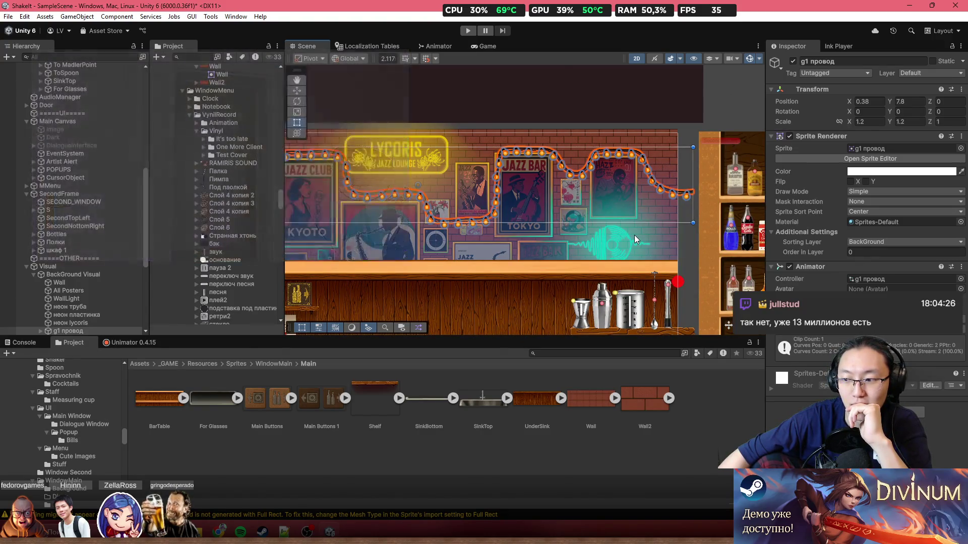
pyautogui.scroll(-1, 612, 243)
pyautogui.scroll(-2, 612, 243)
pyautogui.scroll(1, 616, 242)
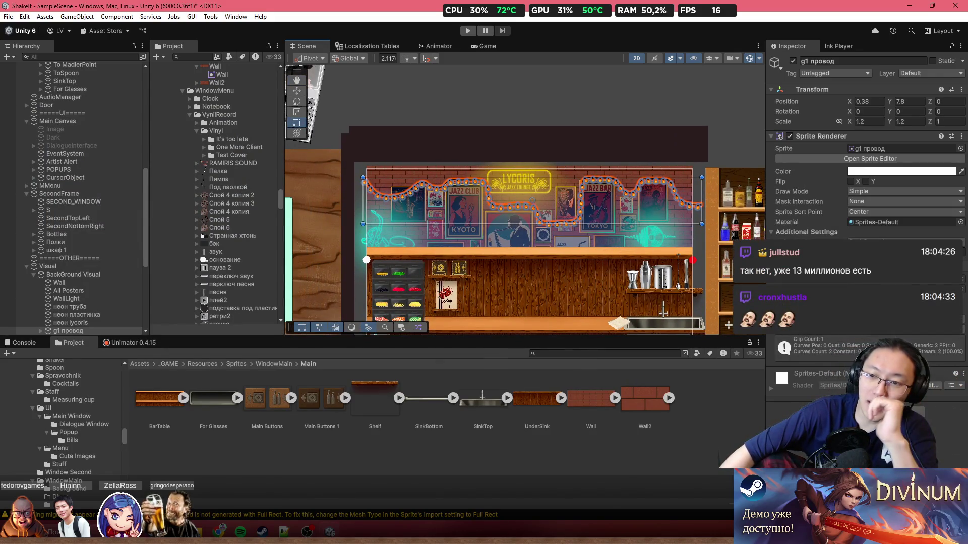
pyautogui.scroll(1, 608, 180)
pyautogui.scroll(4, 658, 202)
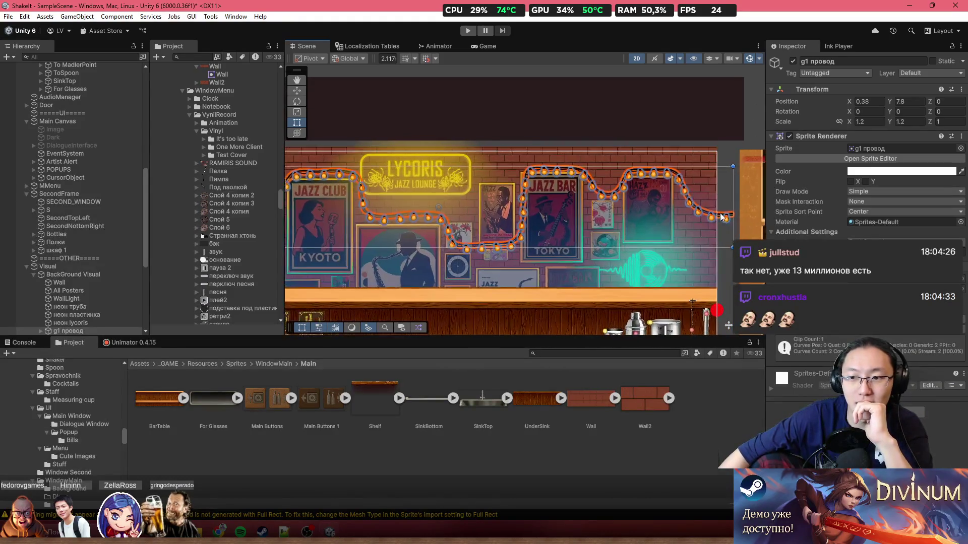
pyautogui.moveTo(676, 196); pyautogui.dragTo(807, 207)
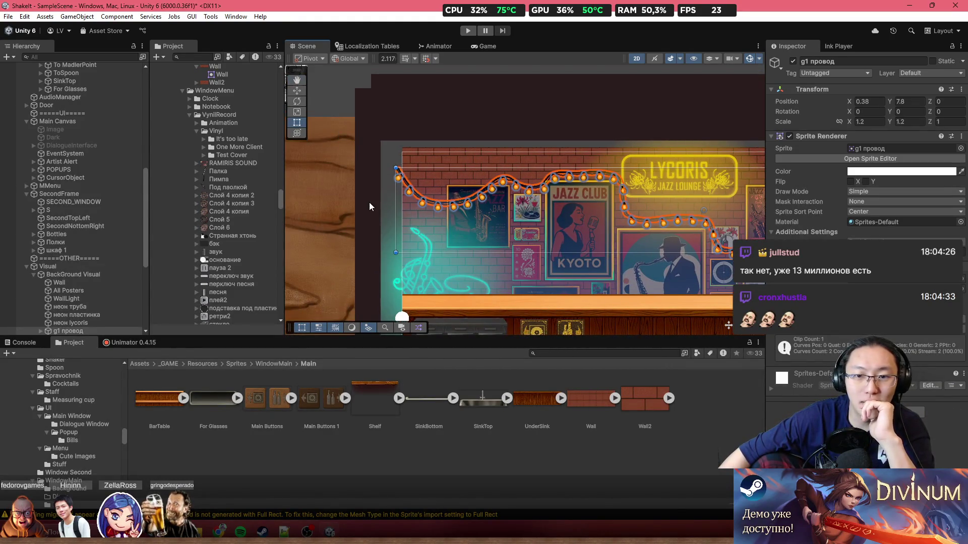
pyautogui.click(903, 280)
pyautogui.click(895, 147)
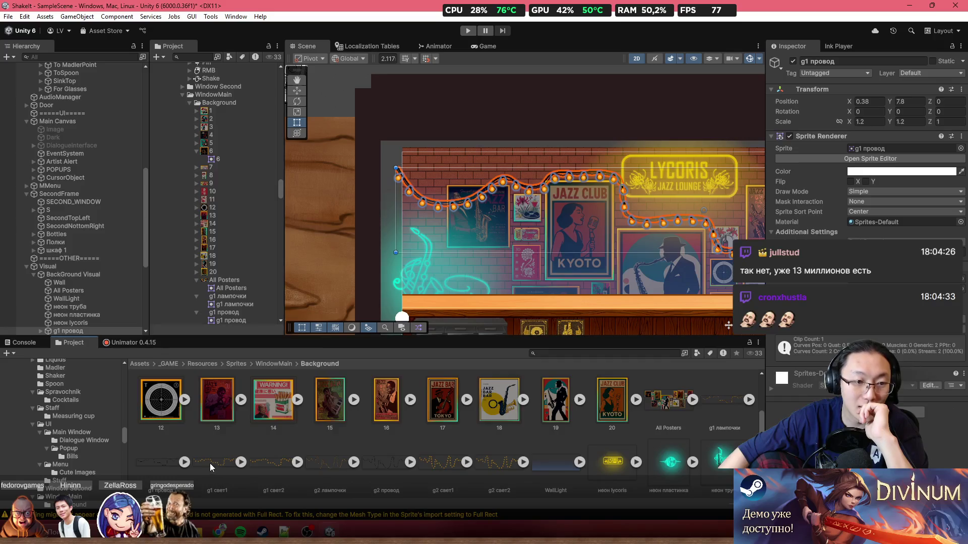
# Expand g1 провод and turn on its g1 свет1 and g1 свет2 glow layers
pyautogui.scroll(-5, 77, 286)
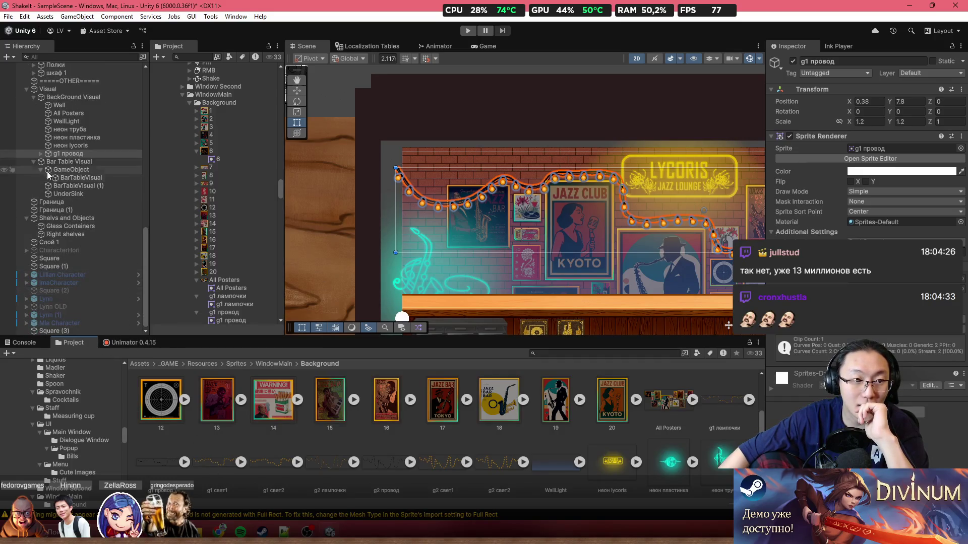
pyautogui.click(41, 153)
pyautogui.click(90, 169)
pyautogui.click(92, 177)
pyautogui.click(92, 171)
pyautogui.hotkey('alt', 'shift', 'a')
pyautogui.click(92, 177)
pyautogui.hotkey('alt', 'shift', 'a')
pyautogui.press('f')
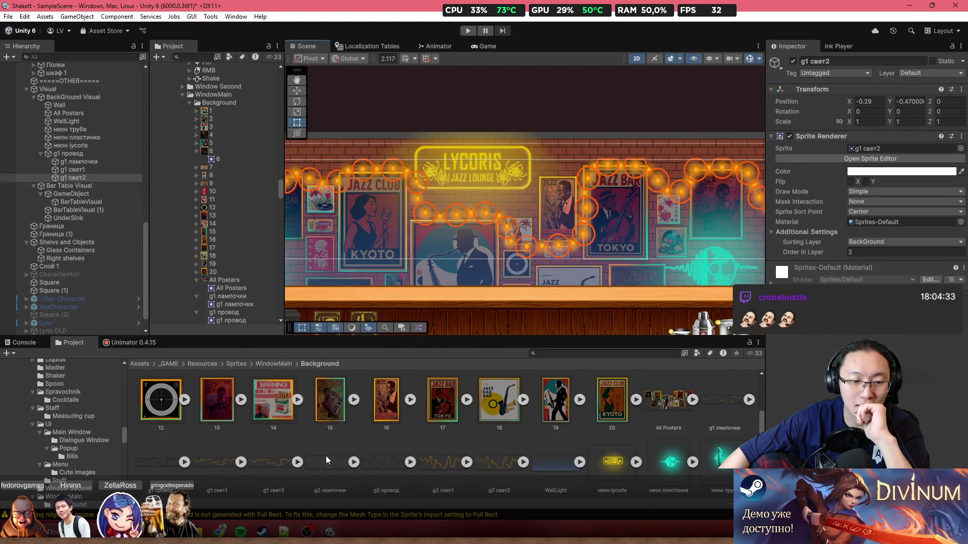
# Locate the g1 свет2 sprite asset, then select the g1 лампочки layer and texture asset
pyautogui.click(893, 148)
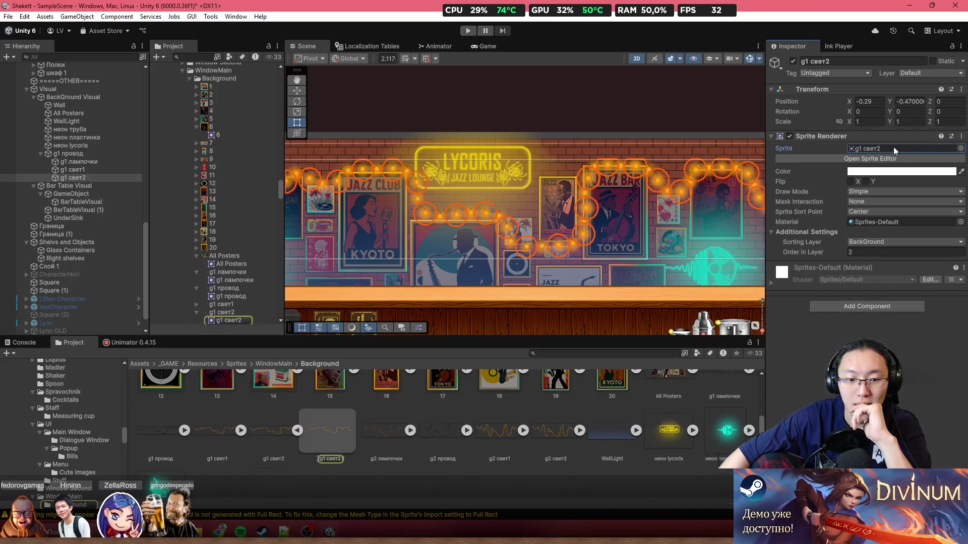
pyautogui.click(87, 171)
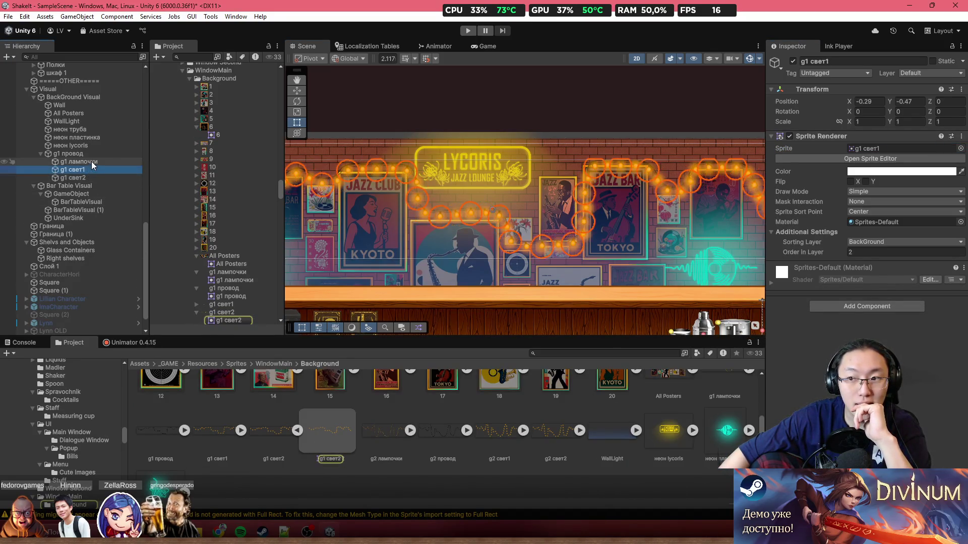
pyautogui.click(92, 161)
pyautogui.click(296, 431)
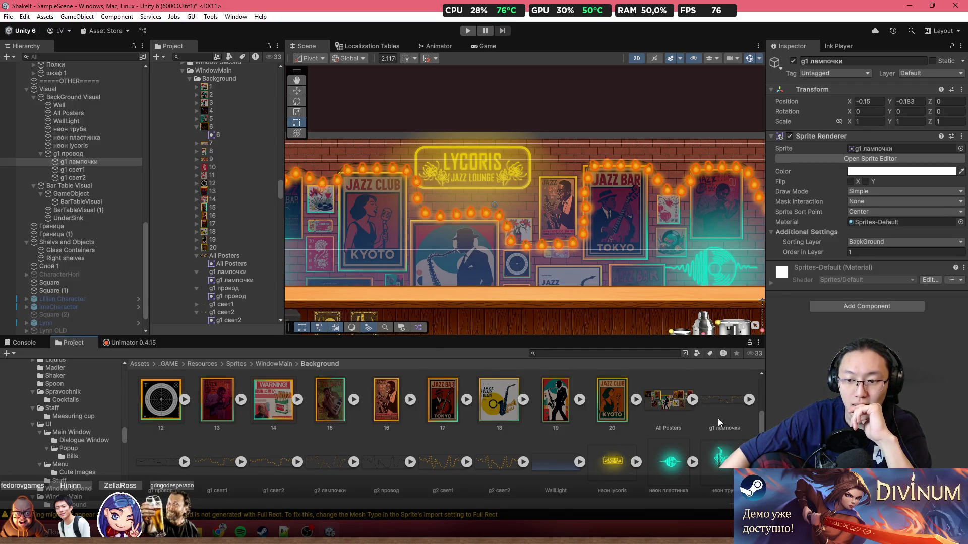
pyautogui.click(724, 406)
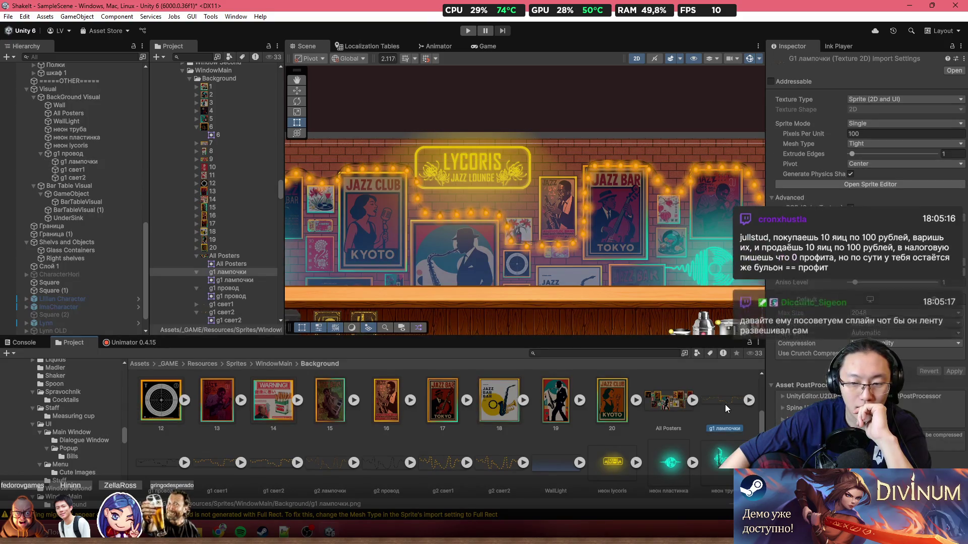
# Select the g1 свет1 and g1 свет2 textures and open g1 лампочки's asset menu
pyautogui.keyDown('ctrl'); pyautogui.click(218, 466); pyautogui.keyUp('ctrl')
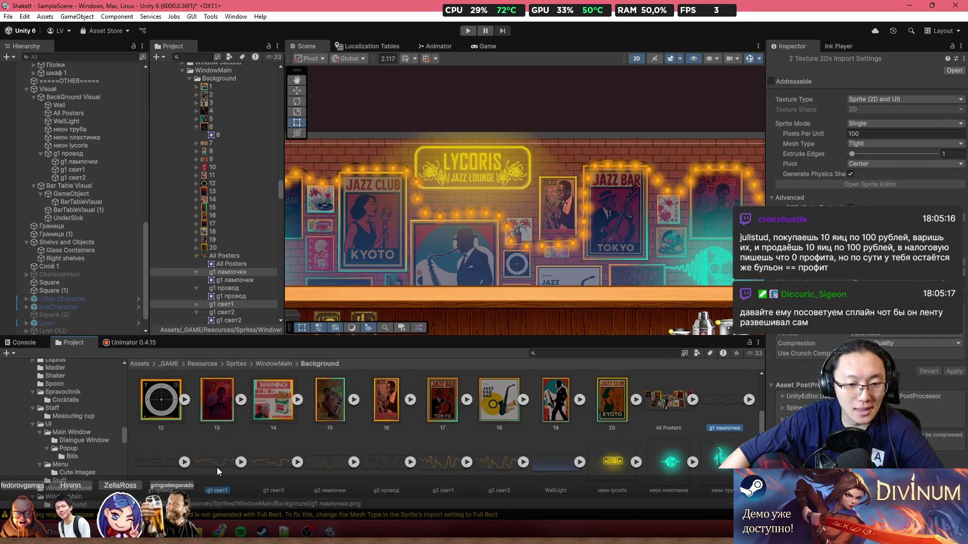
pyautogui.keyDown('ctrl'); pyautogui.click(259, 464); pyautogui.keyUp('ctrl')
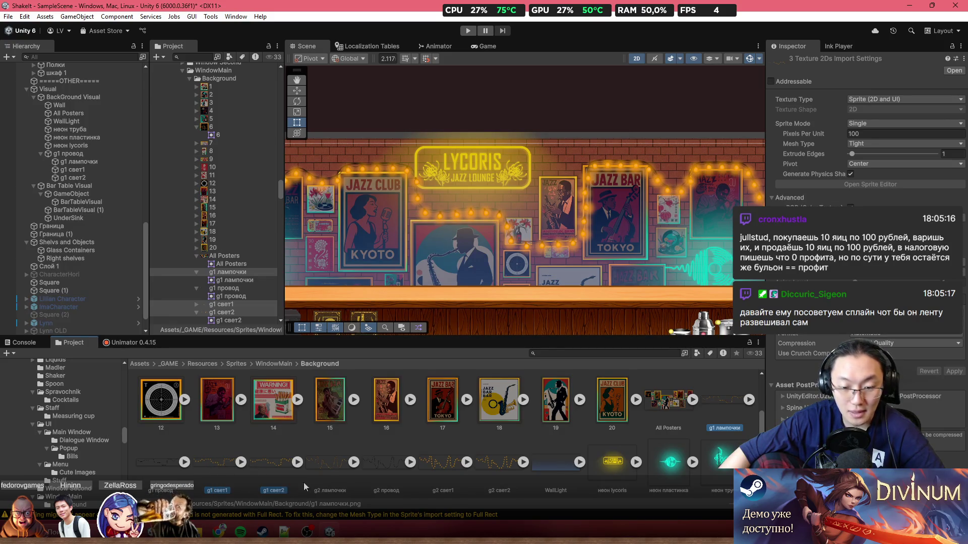
pyautogui.rightClick(723, 401)
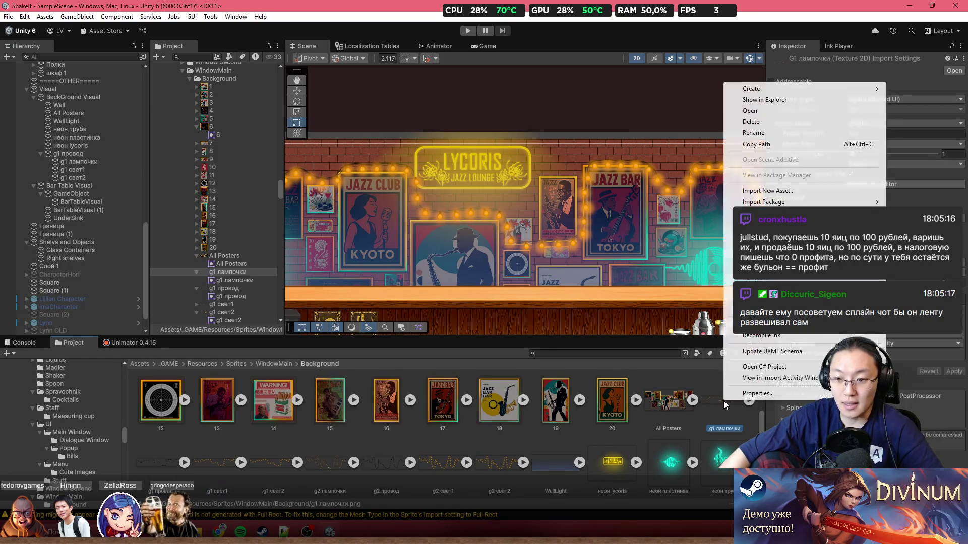
# Show the texture in Explorer and bring up g1 лампочки.png's full file options
pyautogui.click(785, 100)
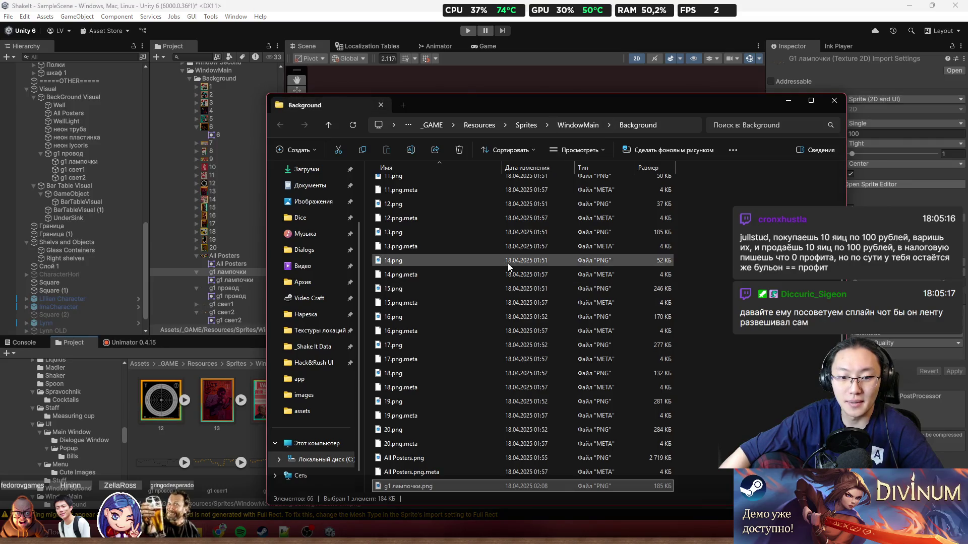
pyautogui.scroll(-7, 467, 485)
pyautogui.rightClick(416, 202)
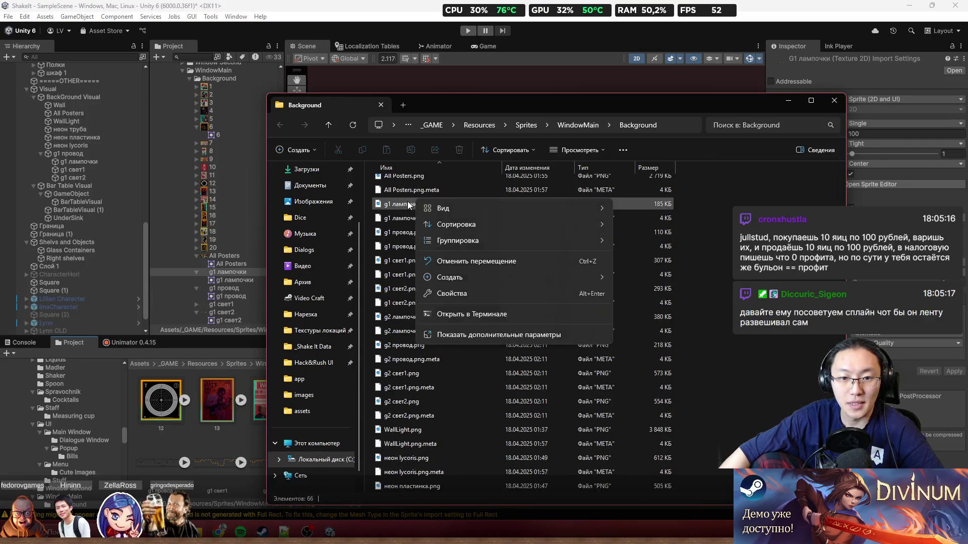
pyautogui.rightClick(408, 203)
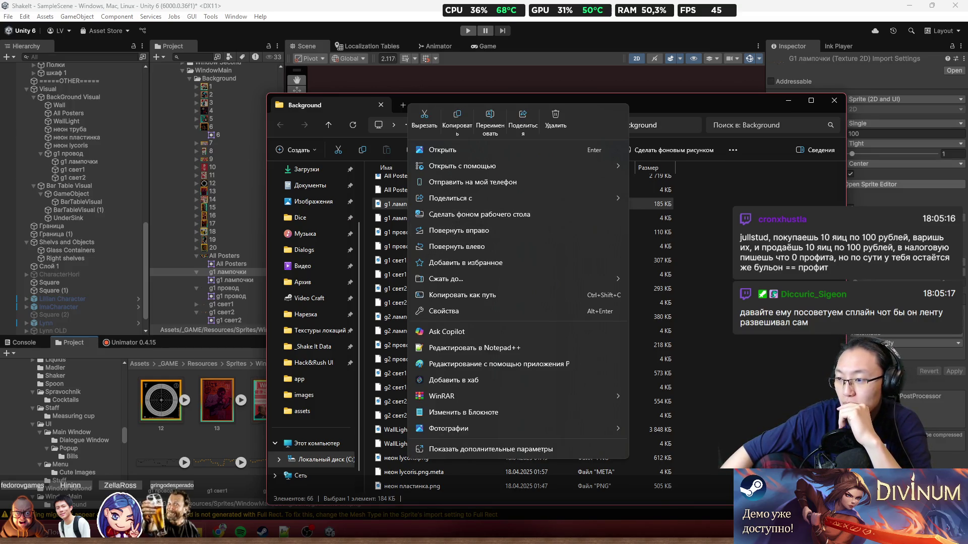
pyautogui.press('Escape')
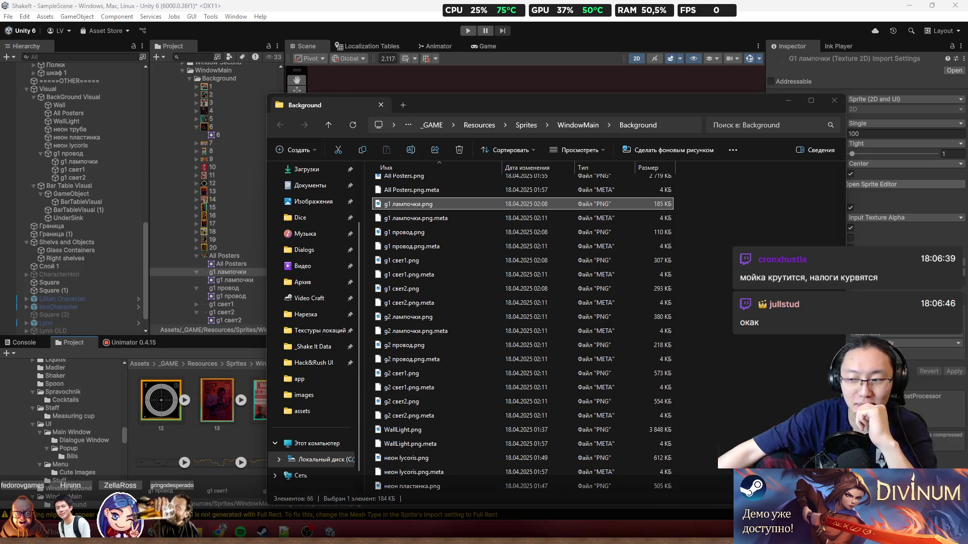
# Minimise Explorer, pan the Scene view across the garland, and open the g1 провод asset's options
pyautogui.click(793, 99)
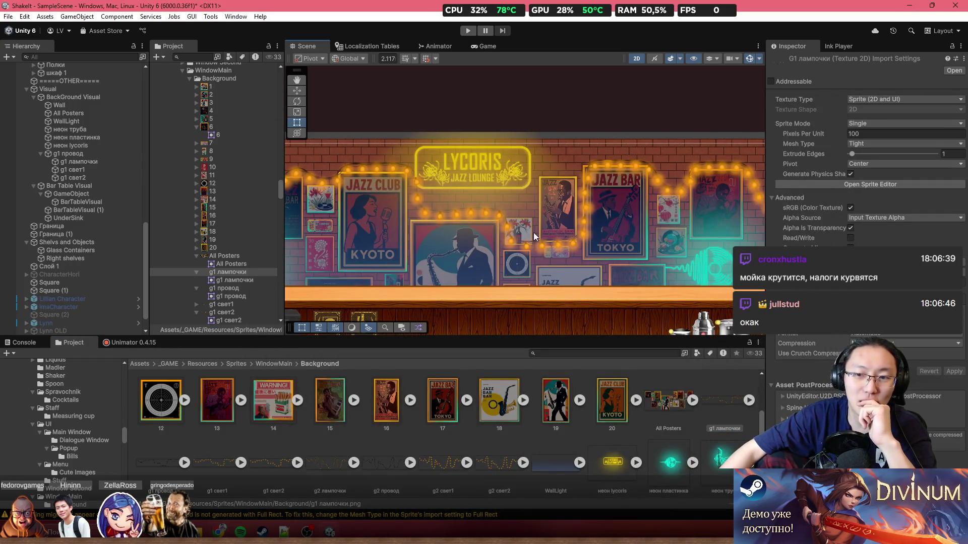
pyautogui.scroll(2, 454, 181)
pyautogui.scroll(2, 390, 142)
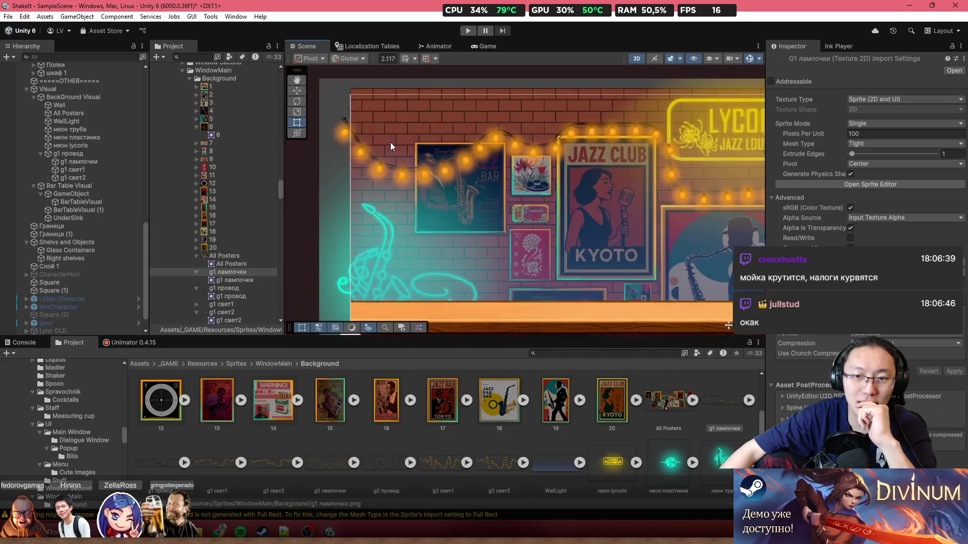
pyautogui.scroll(4, 390, 142)
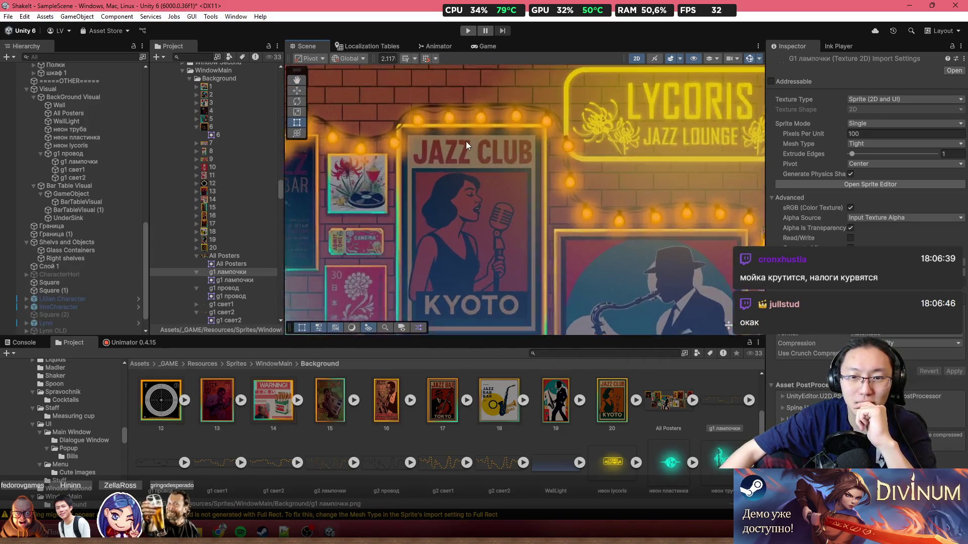
pyautogui.scroll(-3, 468, 142)
pyautogui.scroll(-4, 478, 150)
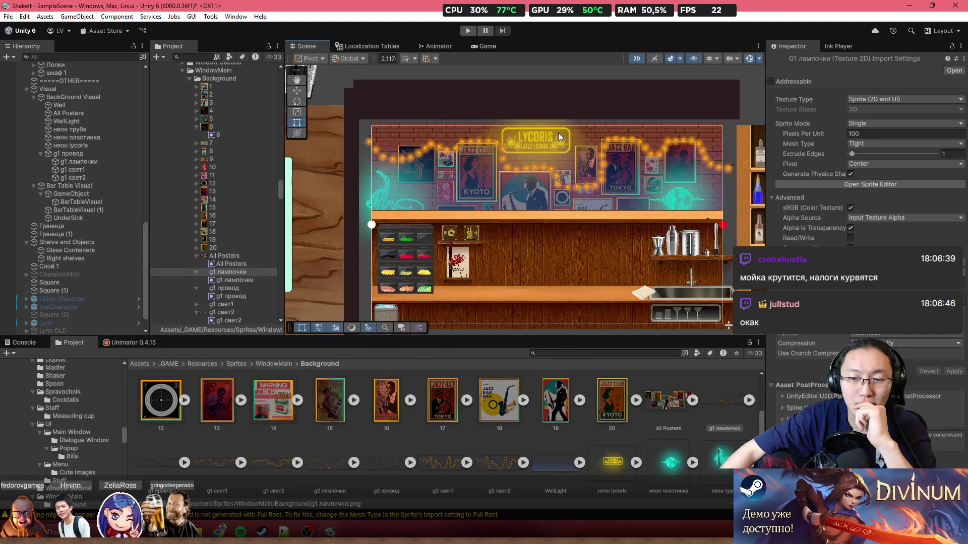
pyautogui.scroll(1, 558, 135)
pyautogui.scroll(2, 467, 153)
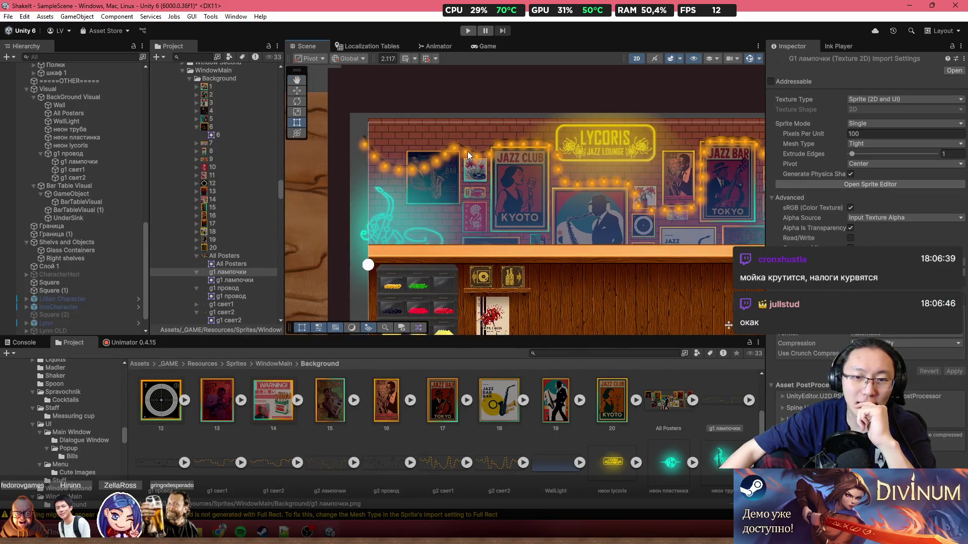
pyautogui.moveTo(467, 151); pyautogui.dragTo(266, 176)
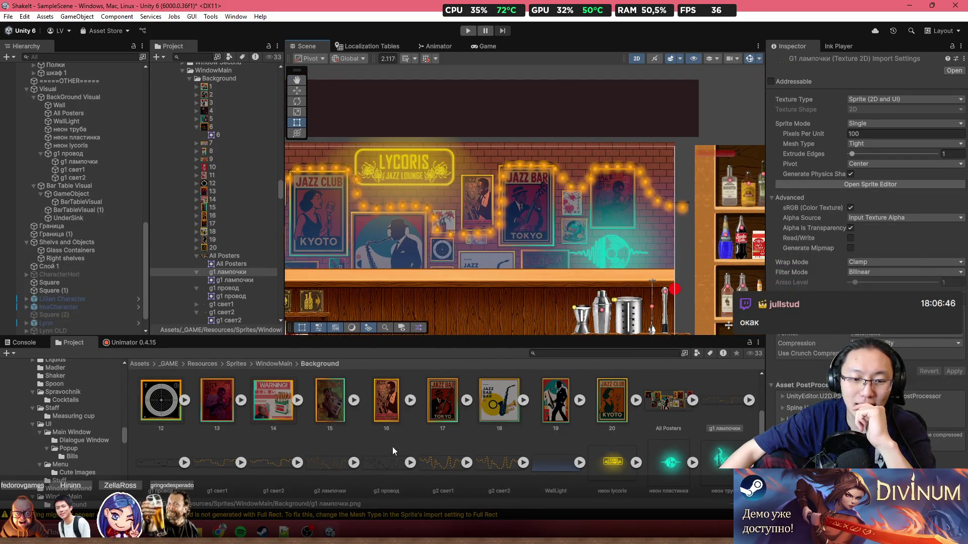
pyautogui.rightClick(166, 288)
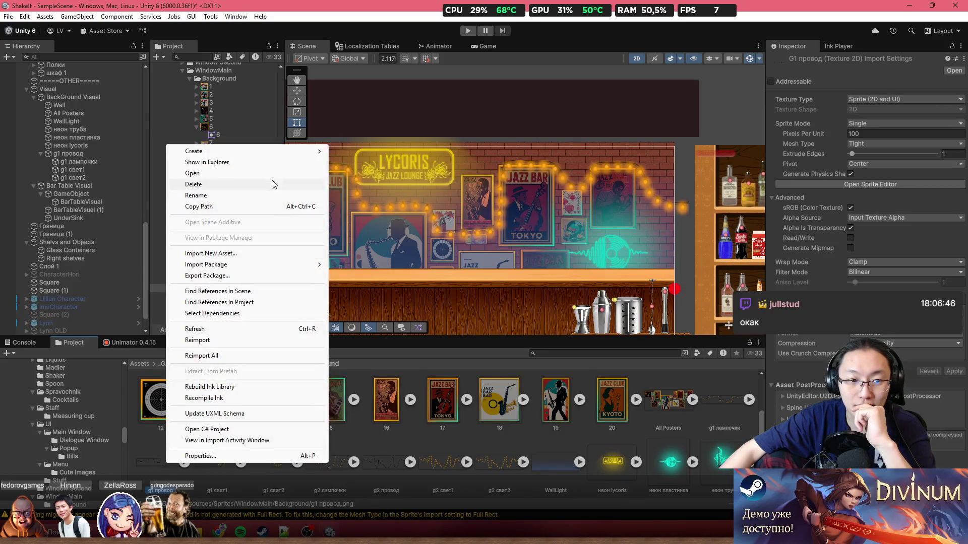
# Open g1 лампочки.png from the Background folder in Adobe Photoshop 2025
pyautogui.click(289, 164)
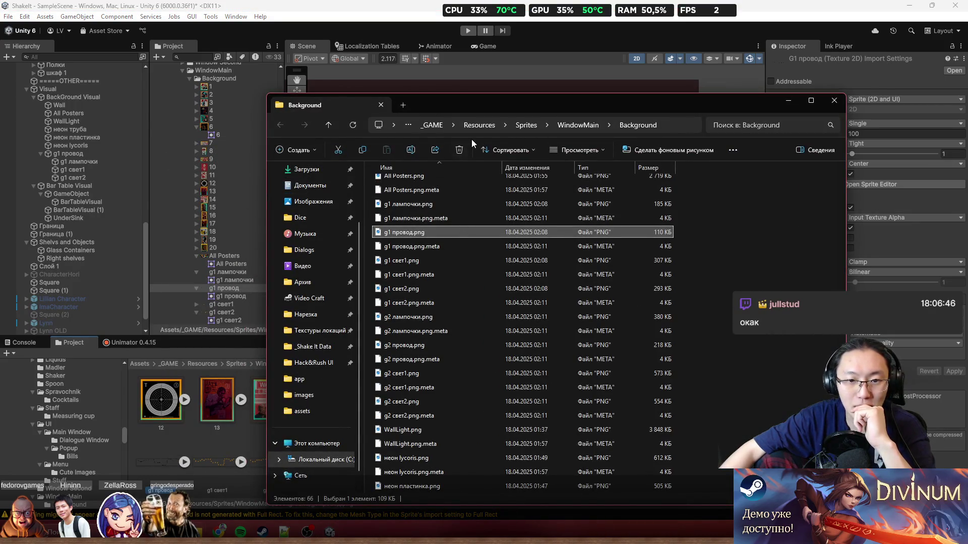
pyautogui.click(439, 200)
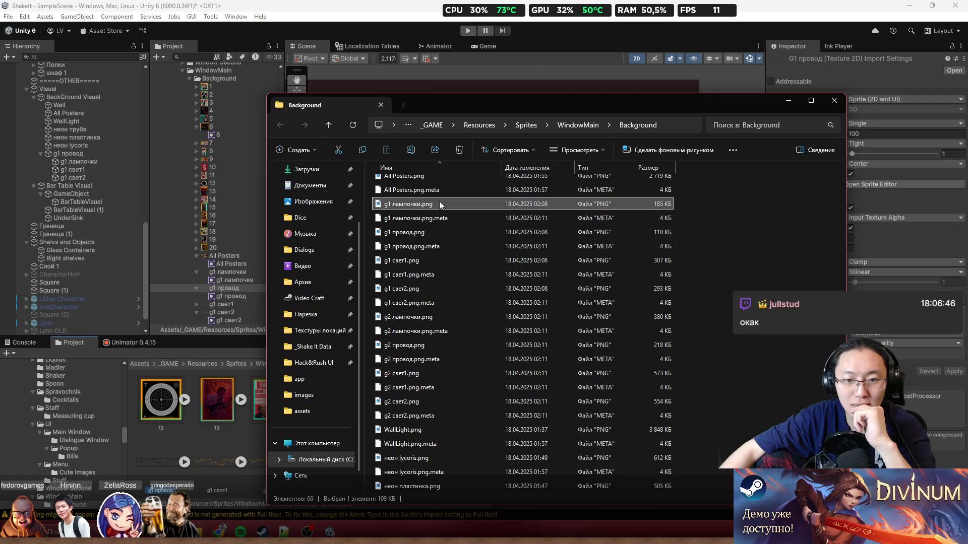
pyautogui.keyDown('ctrl'); pyautogui.click(441, 260); pyautogui.keyUp('ctrl')
pyautogui.keyDown('ctrl'); pyautogui.click(424, 288); pyautogui.keyUp('ctrl')
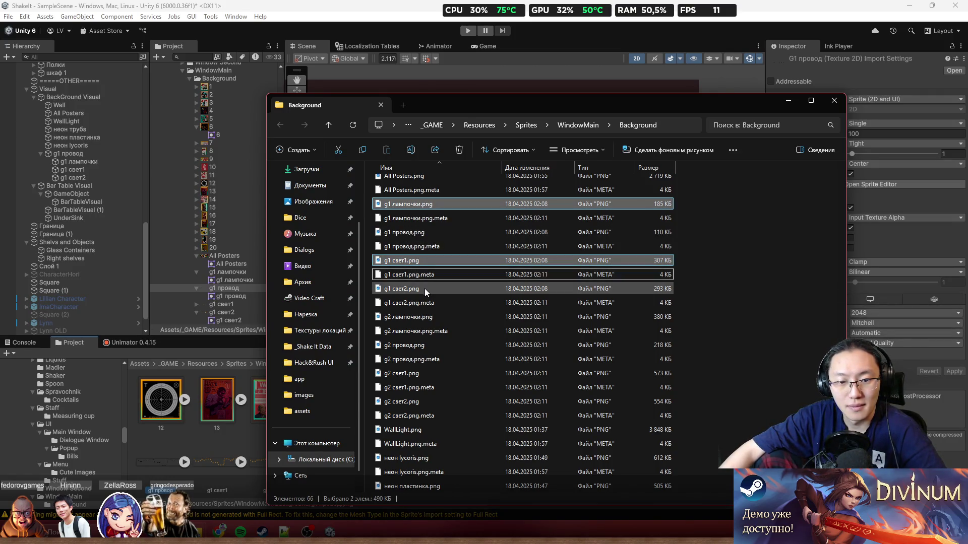
pyautogui.rightClick(411, 203)
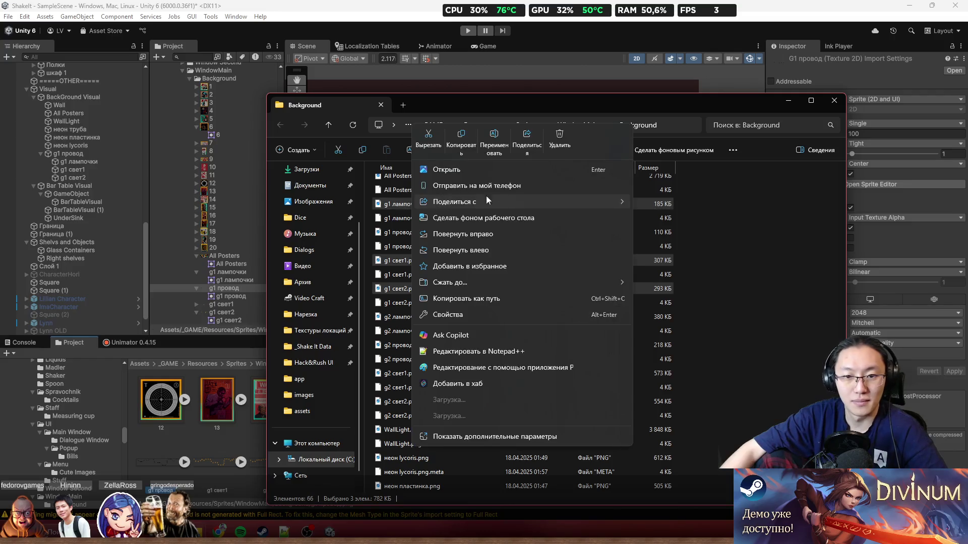
pyautogui.click(395, 205)
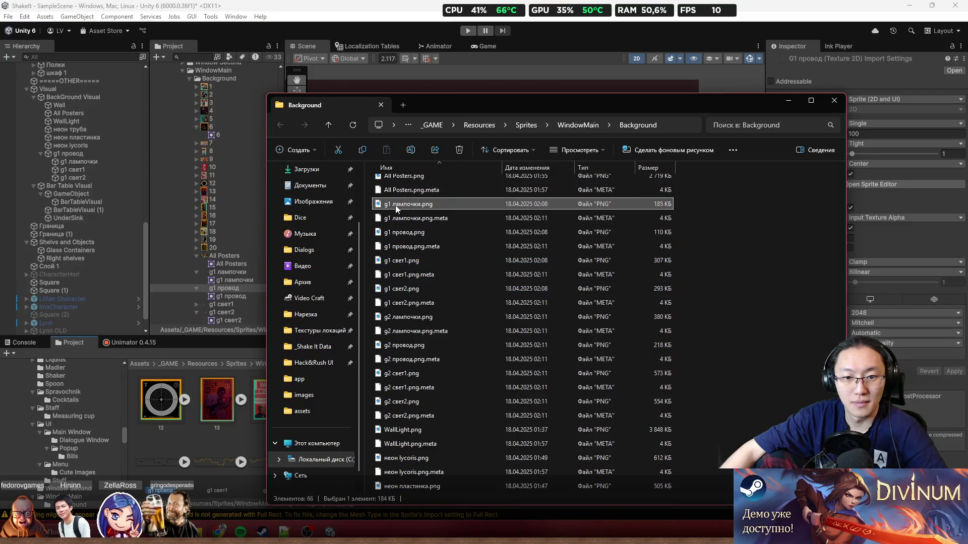
pyautogui.rightClick(397, 205)
pyautogui.moveTo(562, 184)
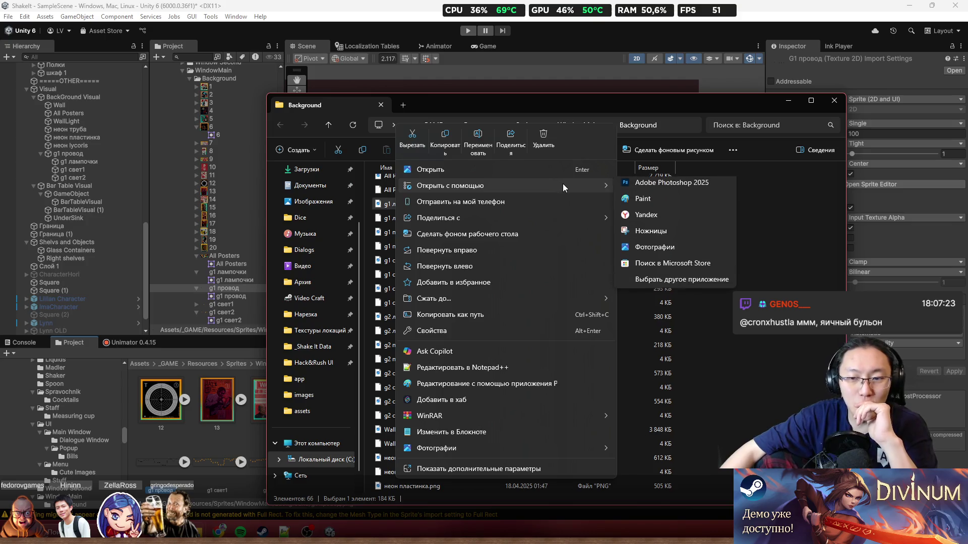
pyautogui.click(667, 188)
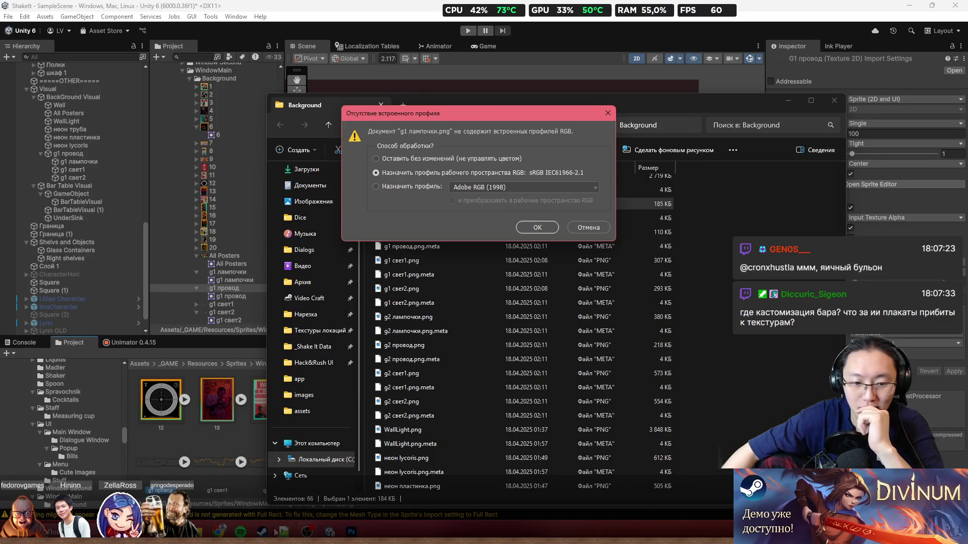
pyautogui.moveTo(219, 532)
pyautogui.moveTo(245, 484)
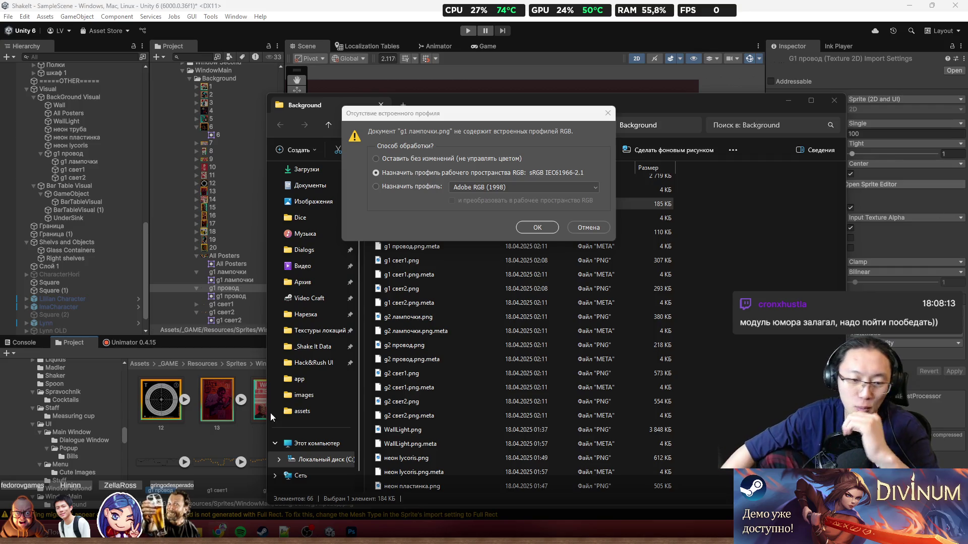
# Launch Windows Calculator from the Start menu search
pyautogui.press('super')
pyautogui.write('calc')
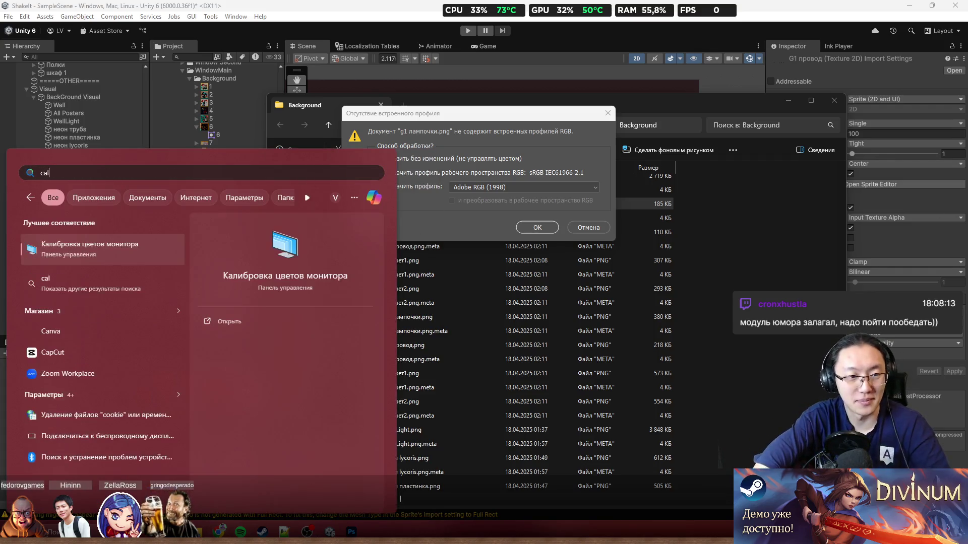
pyautogui.press('BackSpace')
pyautogui.press('BackSpace')
pyautogui.press('BackSpace')
pyautogui.write('каль')
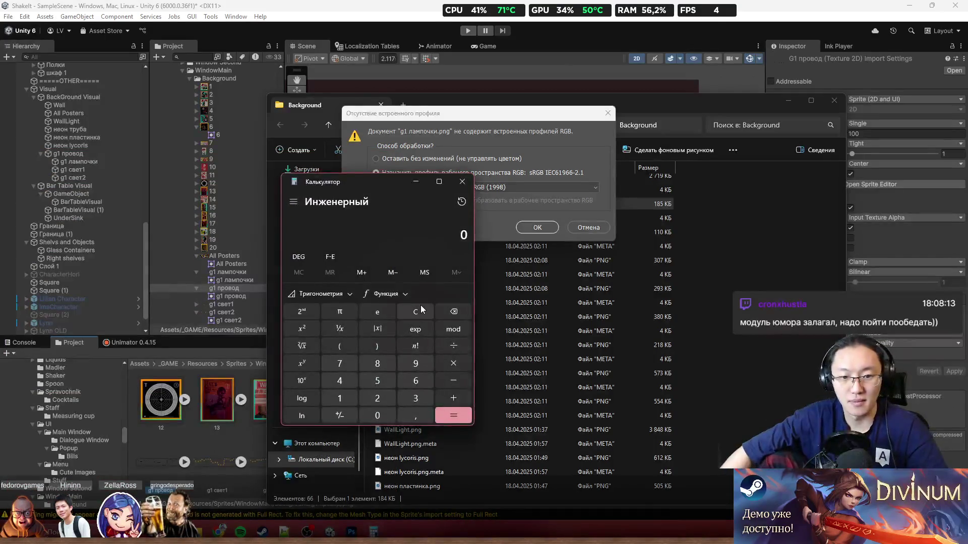
# Compute 13000000*6 to get 78,000,000, then close Calculator
pyautogui.write('1')
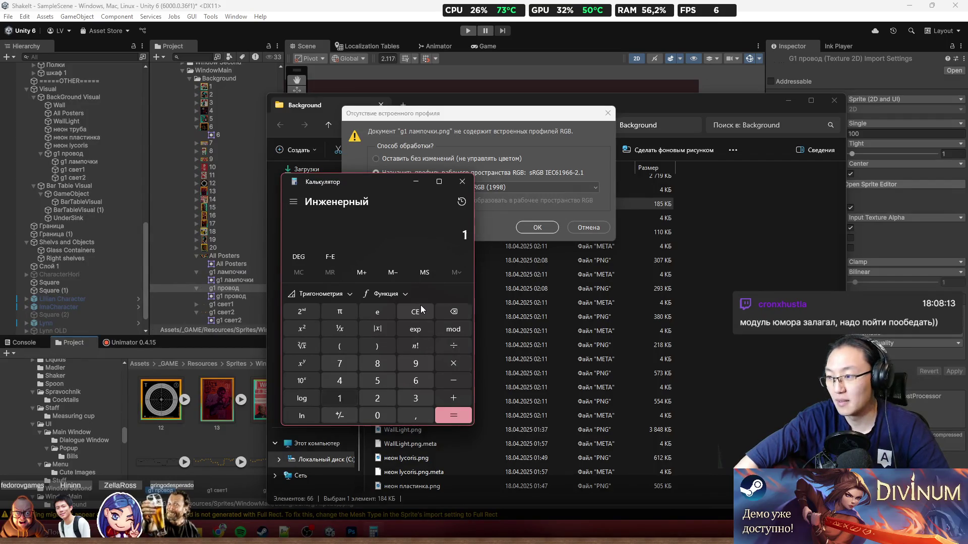
pyautogui.write('30000')
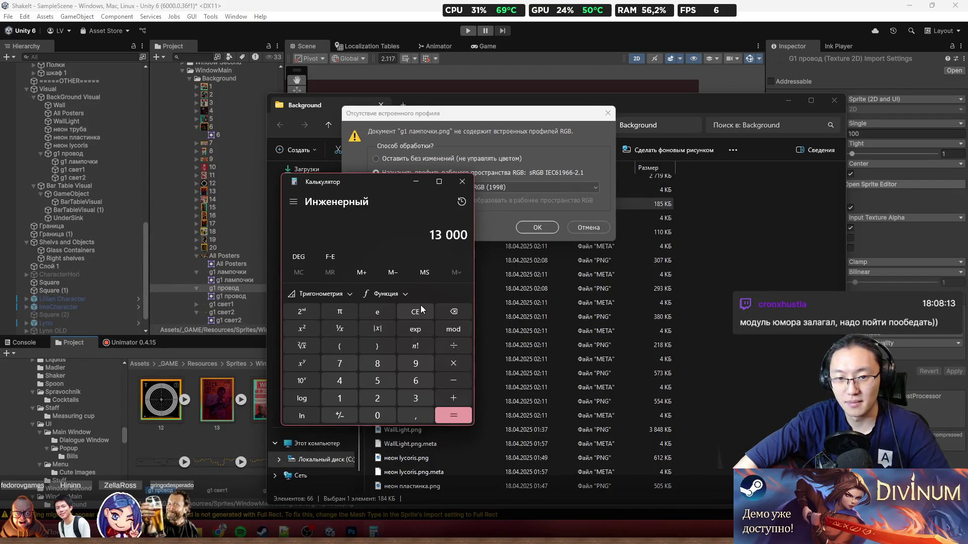
pyautogui.write('00*6')
pyautogui.press('Return')
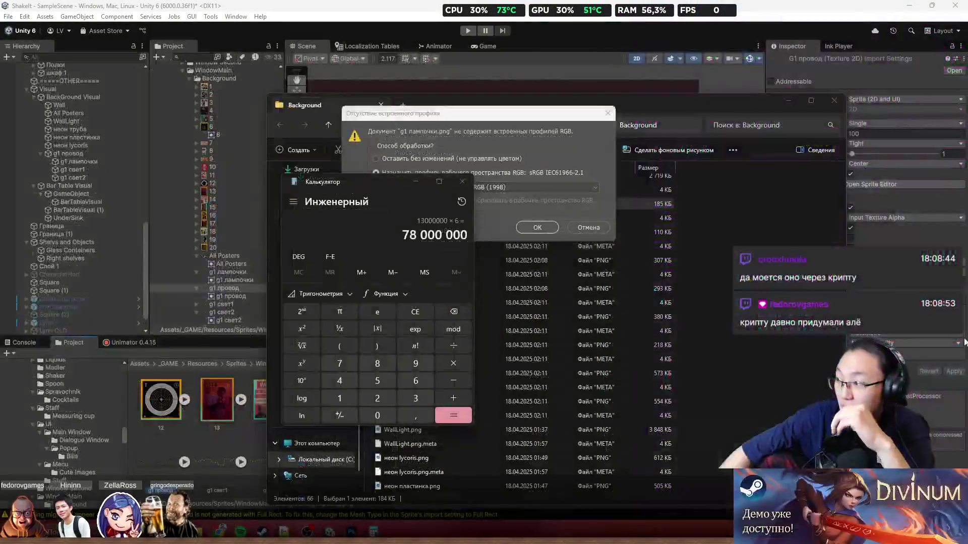
pyautogui.moveTo(358, 180); pyautogui.dragTo(310, 190)
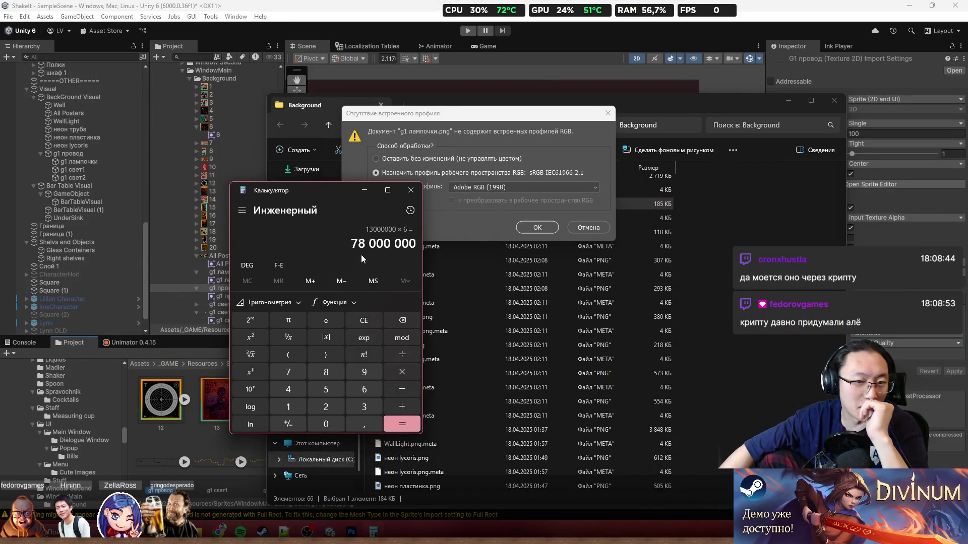
pyautogui.moveTo(351, 244); pyautogui.dragTo(385, 247)
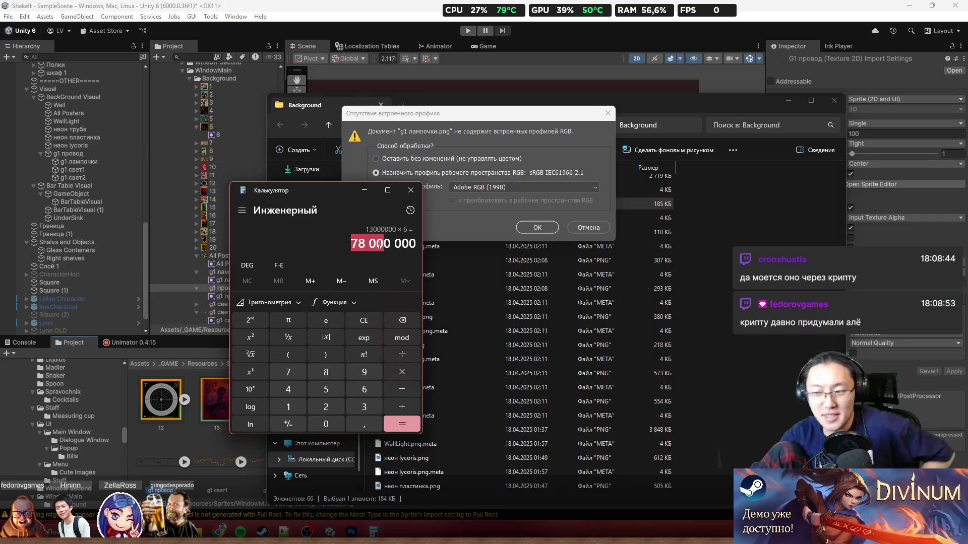
pyautogui.click(406, 189)
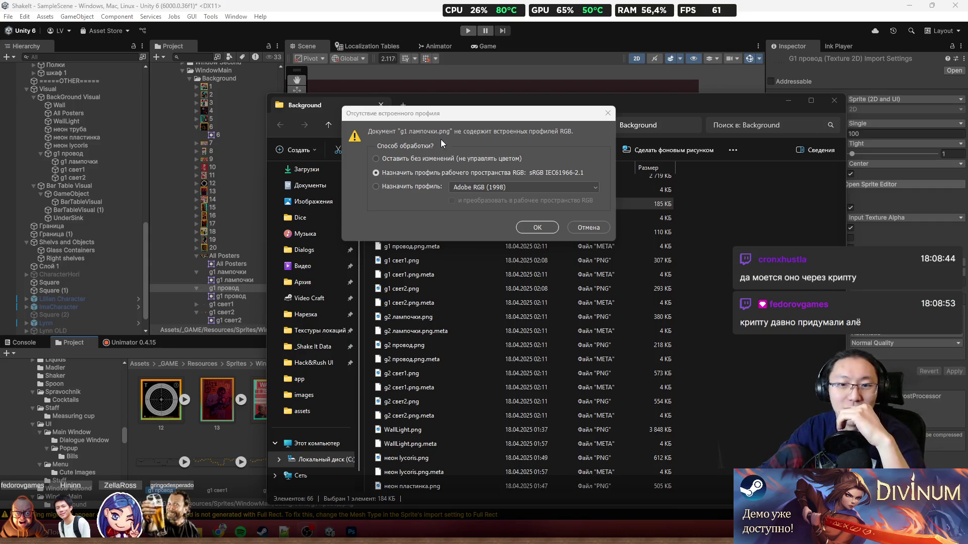
pyautogui.click(539, 227)
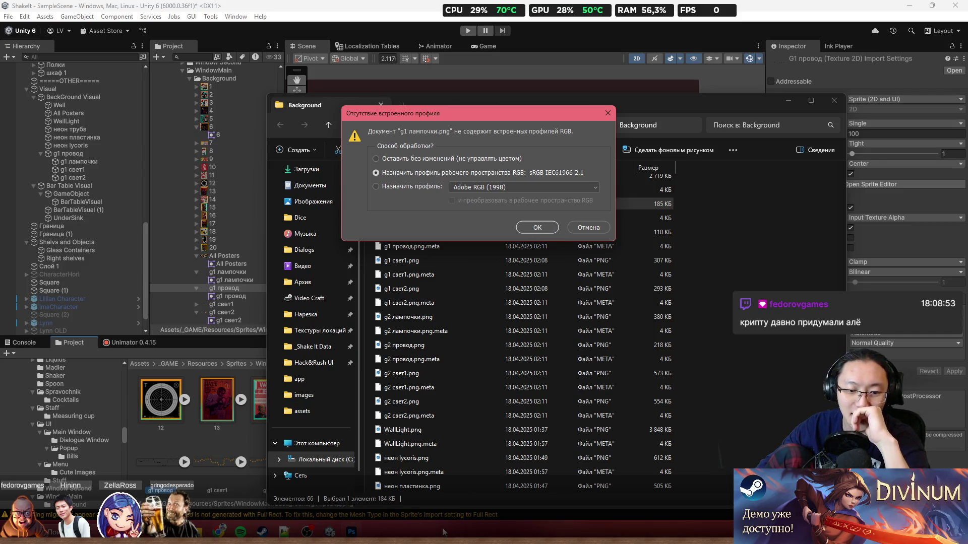
# Assign the sRGB working profile to g1 лампочки.png, deselect the layer, and return to Unity
pyautogui.click(546, 228)
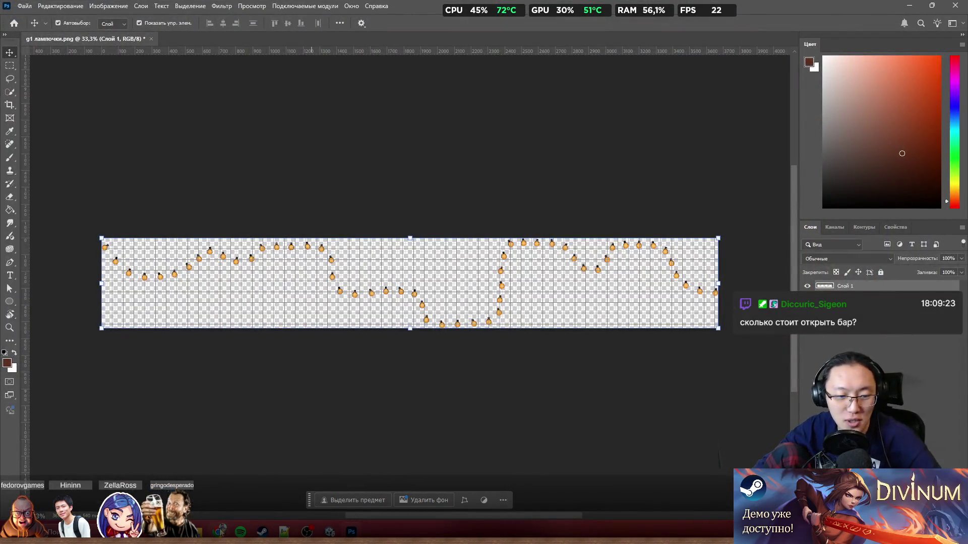
pyautogui.moveTo(199, 532)
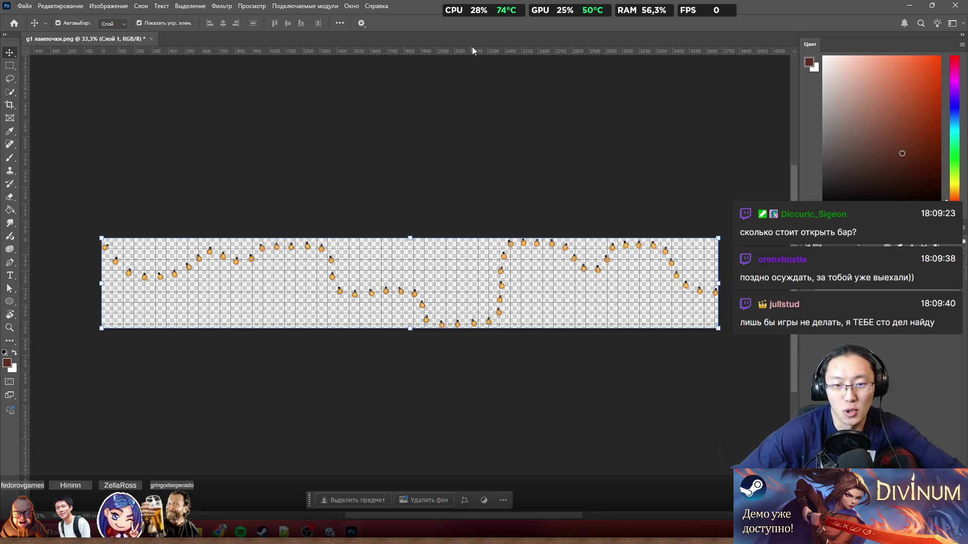
pyautogui.click(394, 203)
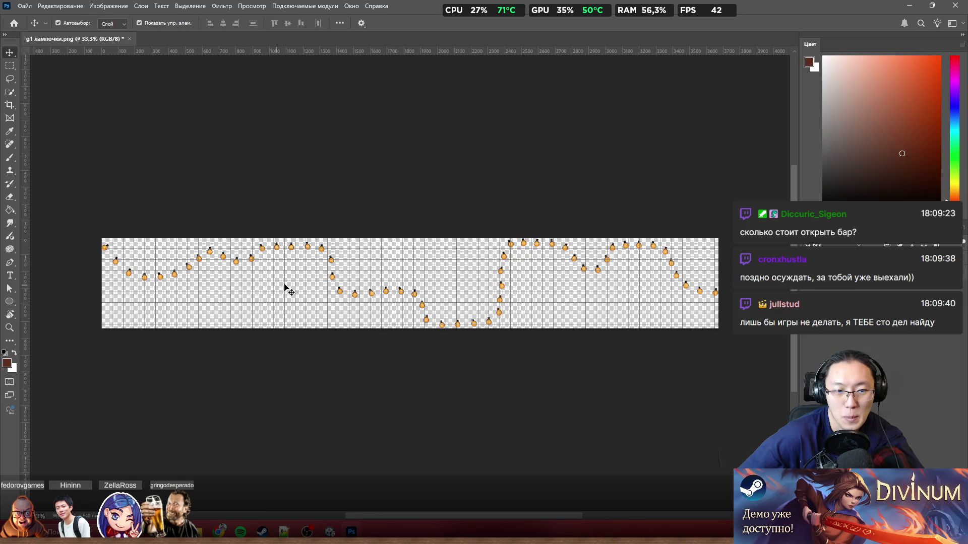
pyautogui.hscroll(-1, 333, 298)
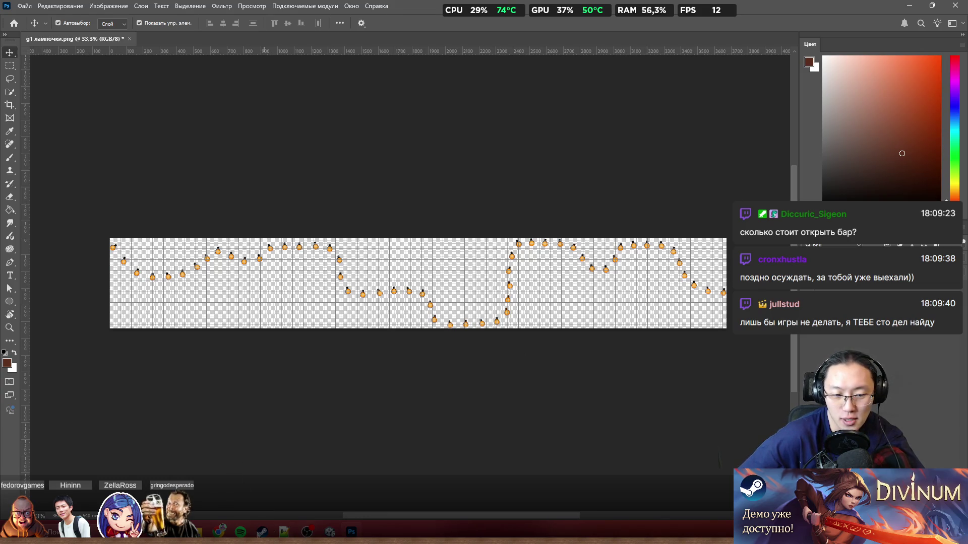
pyautogui.moveTo(329, 531)
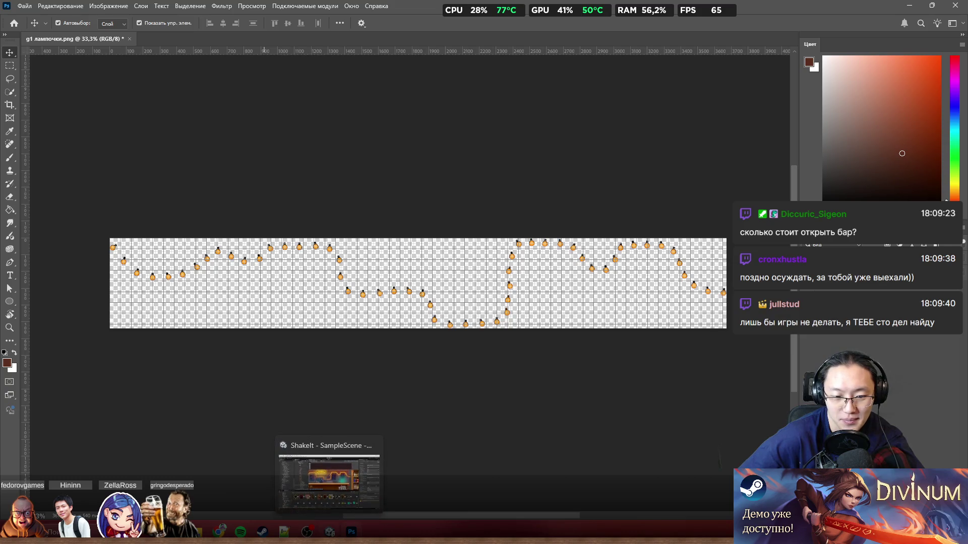
pyautogui.click(328, 461)
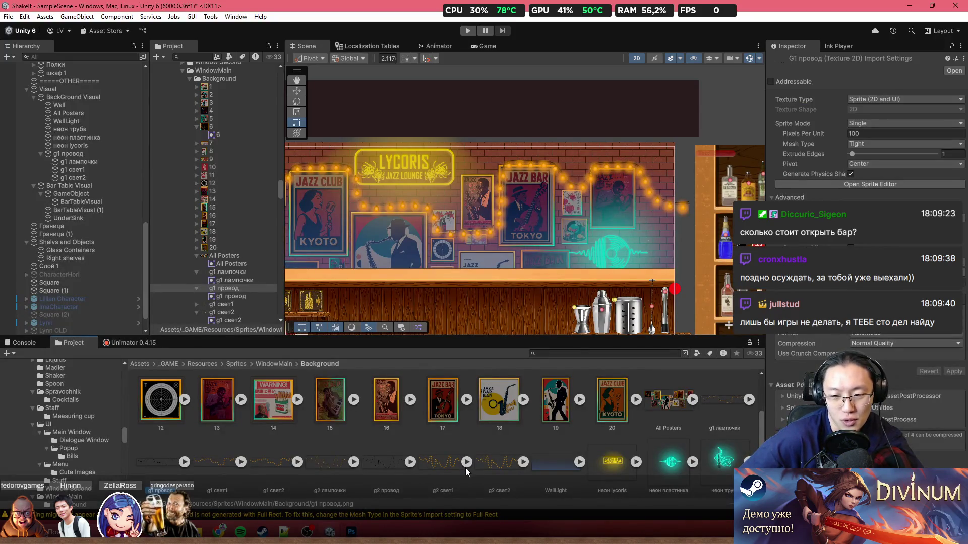
# Select the g2 свет2, g1 свет2 and g1 свет1 sprite assets in Unity
pyautogui.click(489, 465)
pyautogui.click(271, 470)
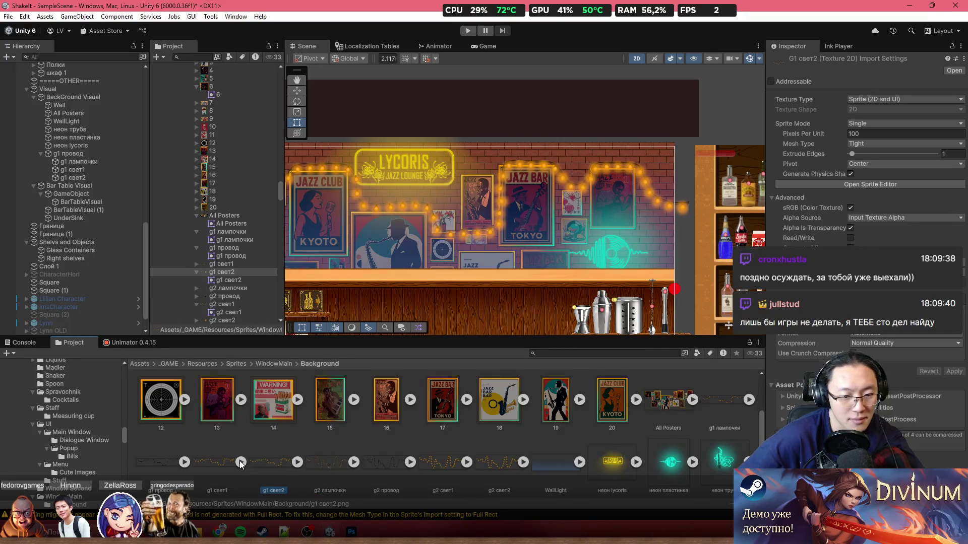
pyautogui.click(213, 464)
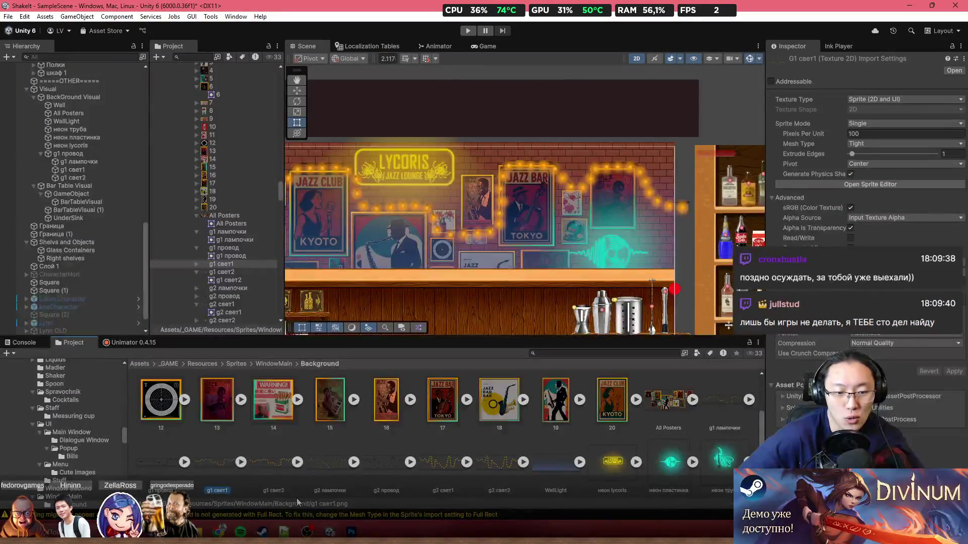
# Bring the Background sprites folder window to the front in File Explorer
pyautogui.click(351, 532)
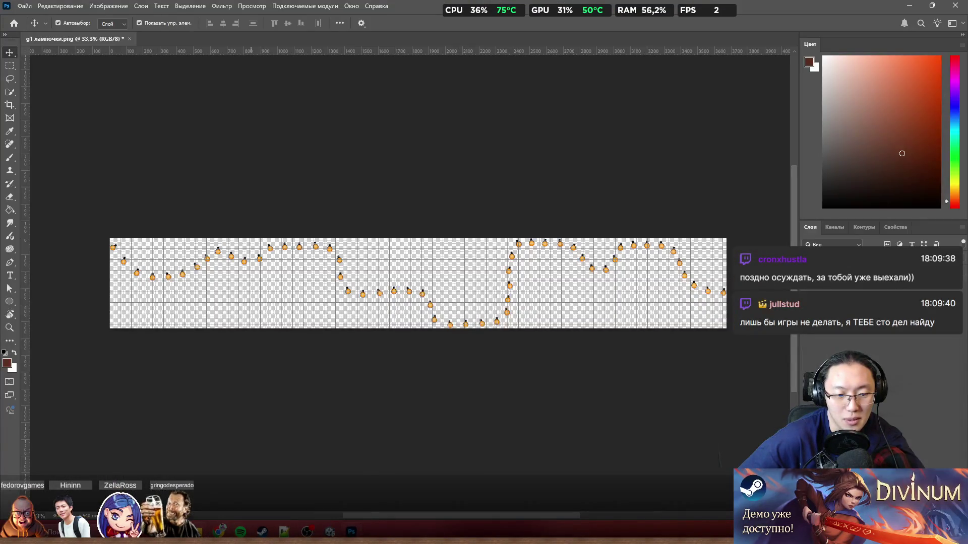
pyautogui.moveTo(340, 479)
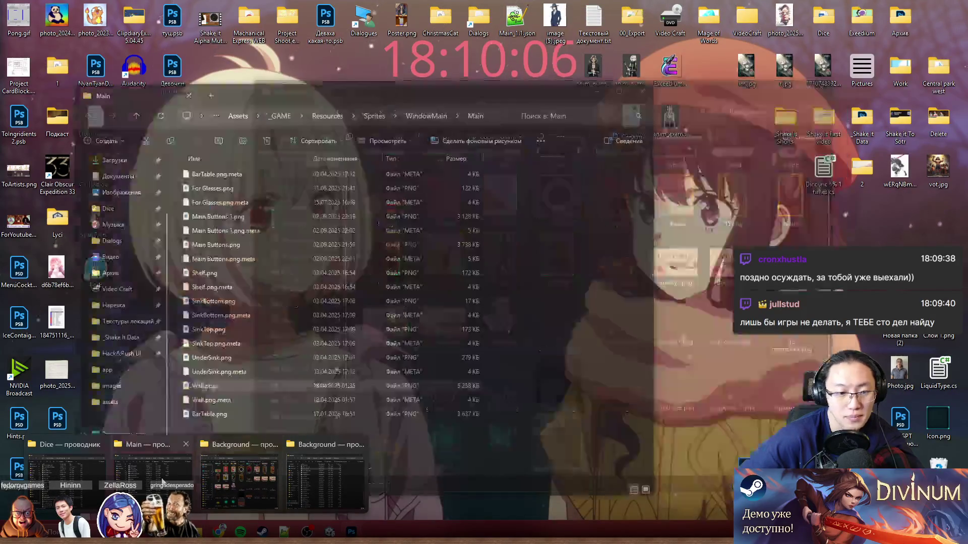
pyautogui.moveTo(141, 484)
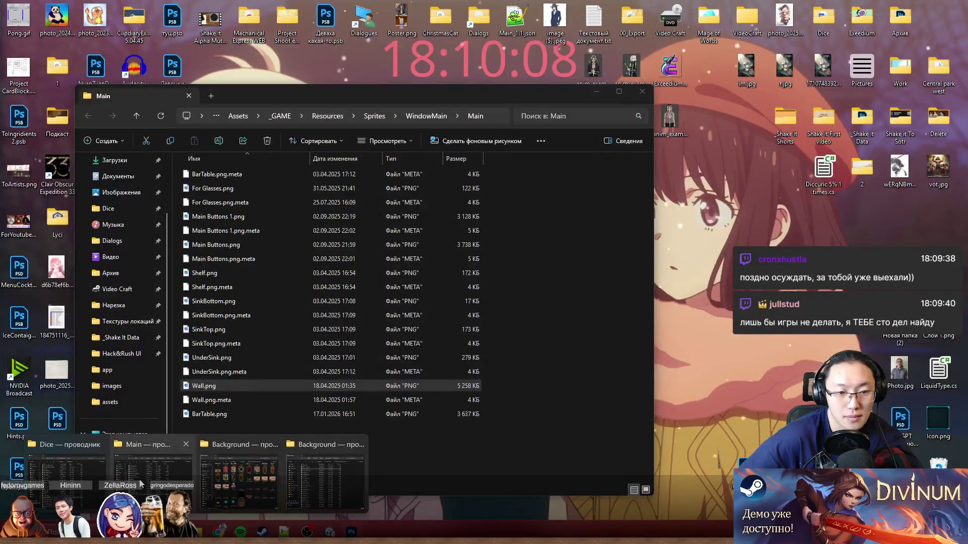
pyautogui.moveTo(234, 477)
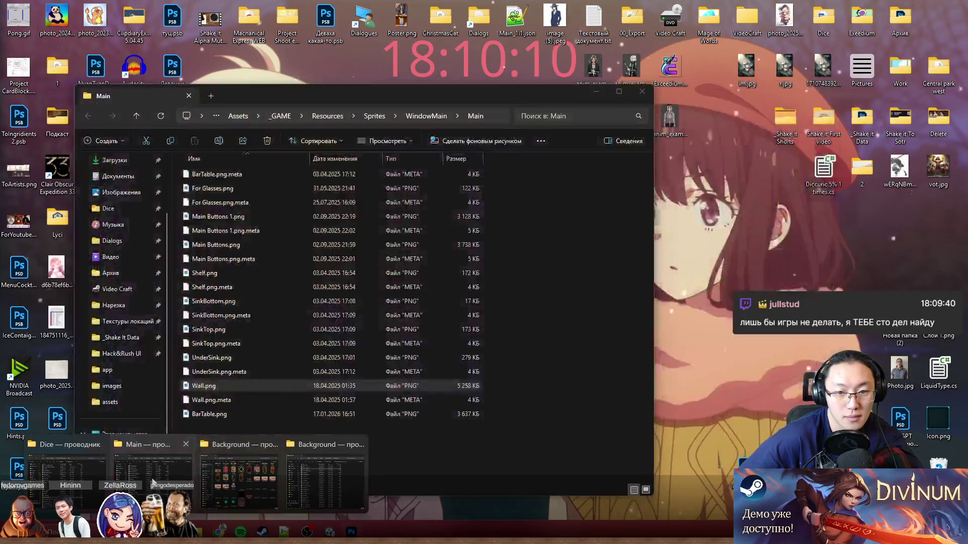
pyautogui.click(148, 478)
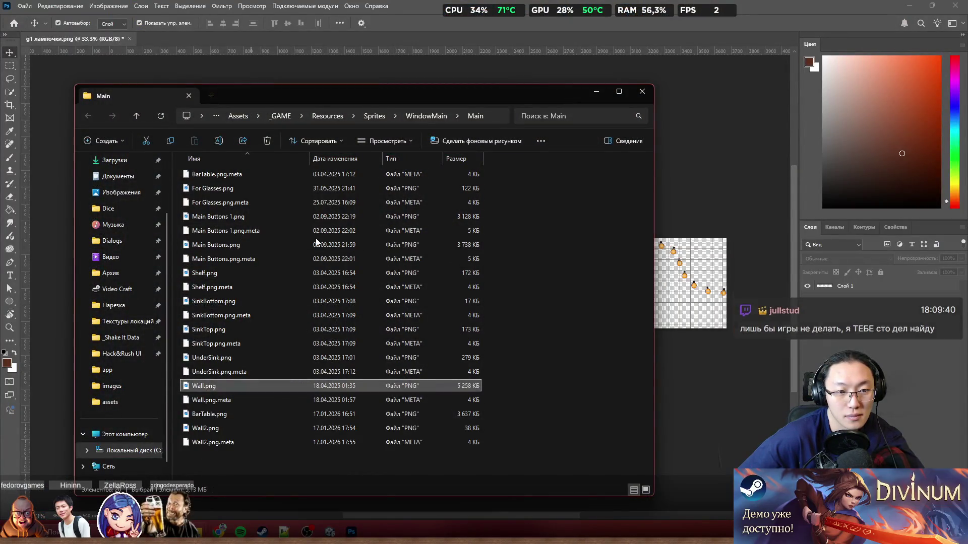
pyautogui.click(219, 524)
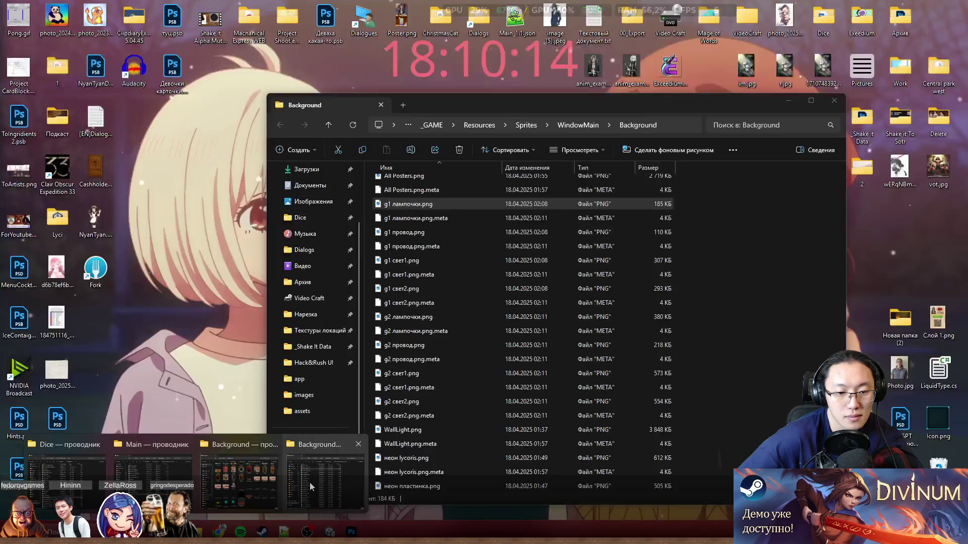
pyautogui.click(309, 483)
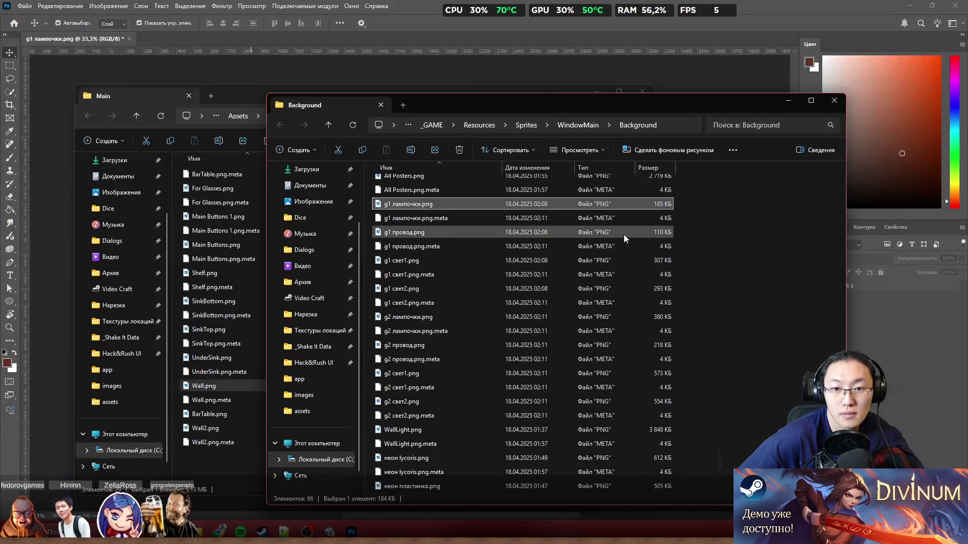
# Place g1 провод.png, g1 свет1.png and g1 свет2.png into the g1 лампочки document
pyautogui.moveTo(570, 111); pyautogui.dragTo(718, 50)
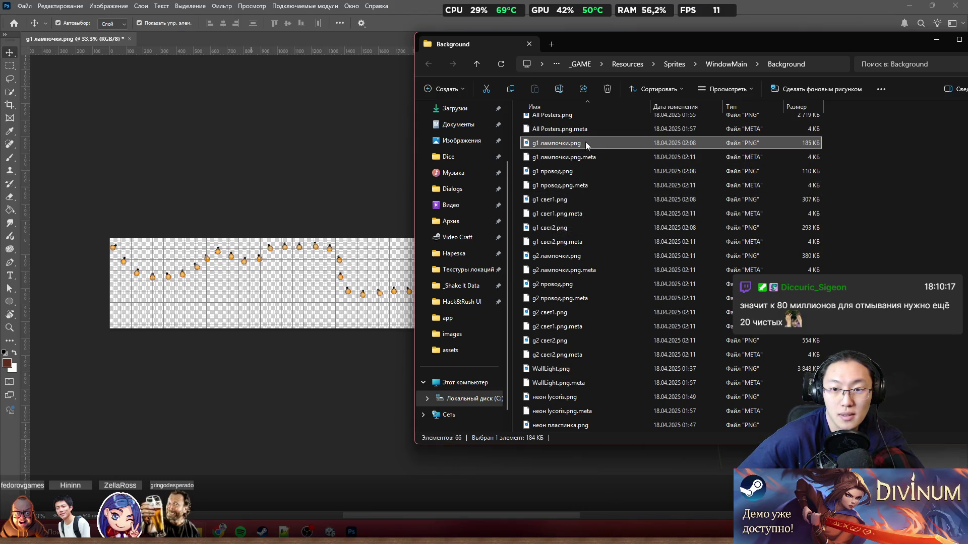
pyautogui.moveTo(570, 169)
pyautogui.mouseDown()
pyautogui.moveTo(415, 231)
pyautogui.moveTo(421, 287)
pyautogui.mouseUp()
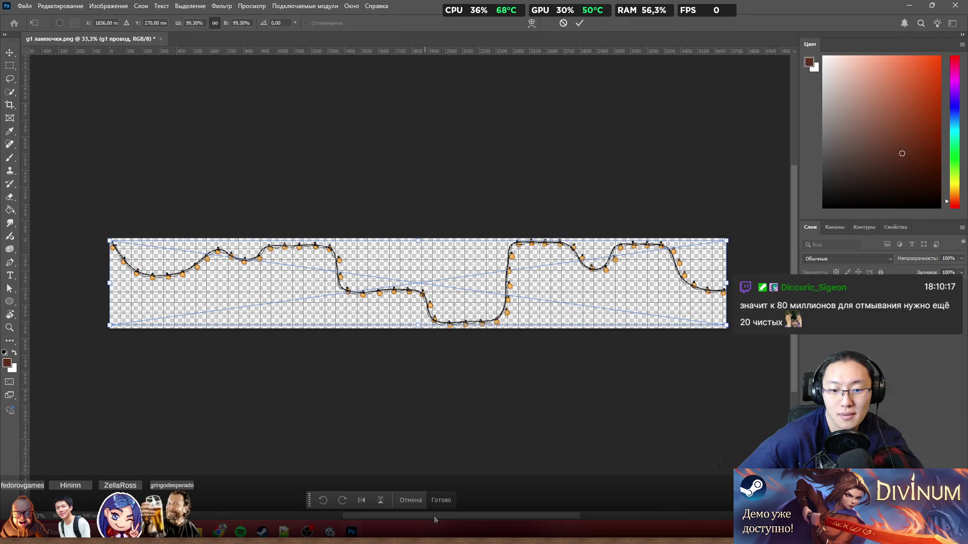
pyautogui.click(441, 500)
pyautogui.hotkey('alt', 'Tab')
pyautogui.moveTo(580, 198)
pyautogui.mouseDown()
pyautogui.moveTo(373, 262)
pyautogui.moveTo(383, 272)
pyautogui.mouseUp()
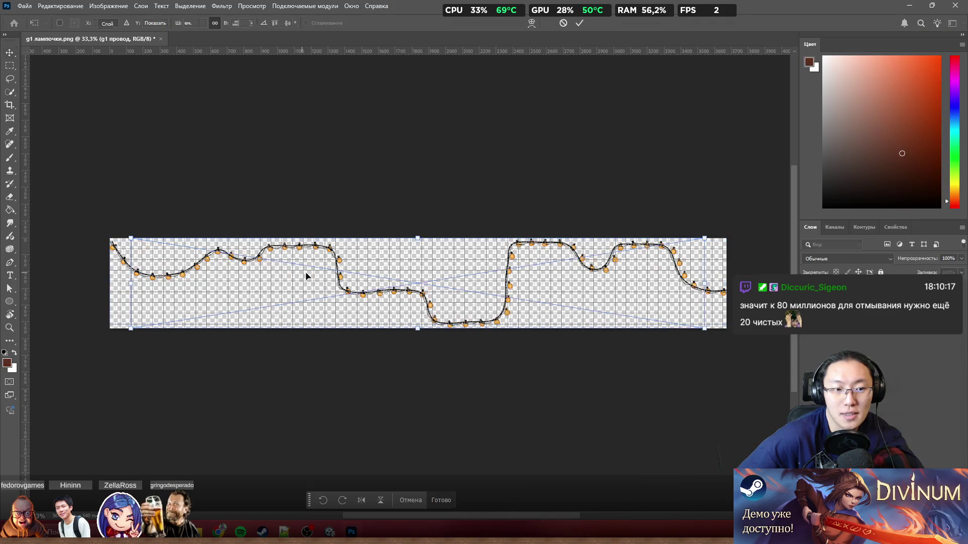
pyautogui.click(438, 504)
pyautogui.hotkey('alt', 'Tab')
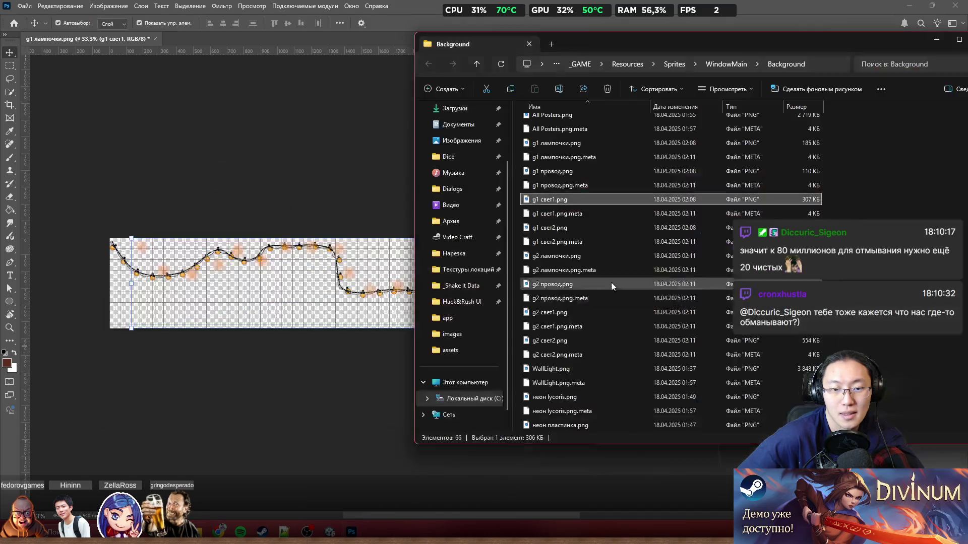
pyautogui.moveTo(570, 228)
pyautogui.mouseDown()
pyautogui.moveTo(585, 202)
pyautogui.moveTo(283, 267)
pyautogui.mouseUp()
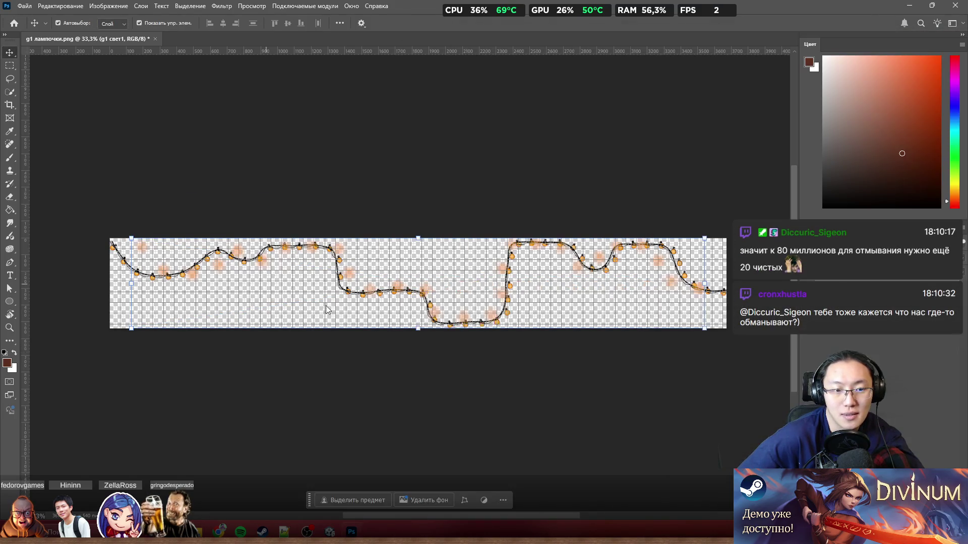
pyautogui.click(441, 501)
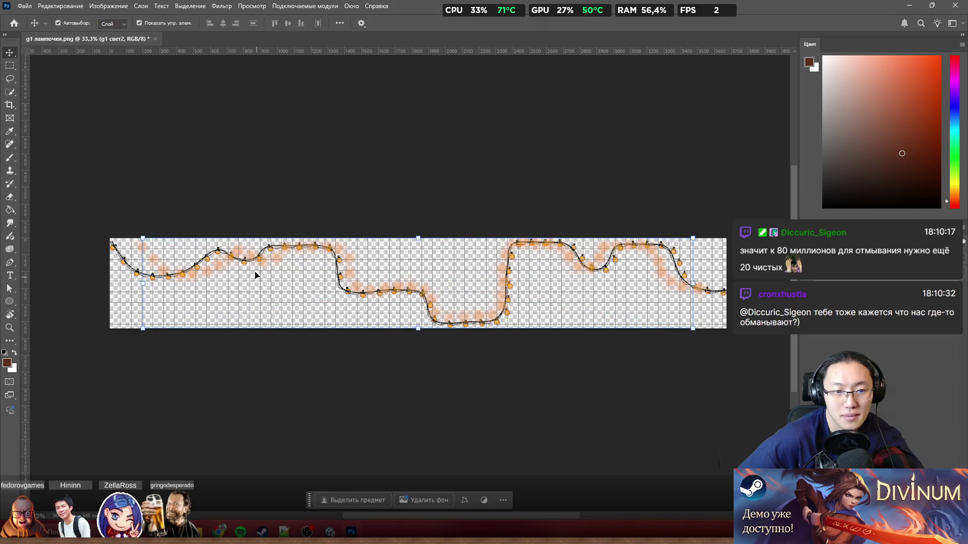
# Inspect the placed layers, undoing an accidental move of the bulb layer, and clear the selection
pyautogui.moveTo(145, 270); pyautogui.dragTo(260, 277)
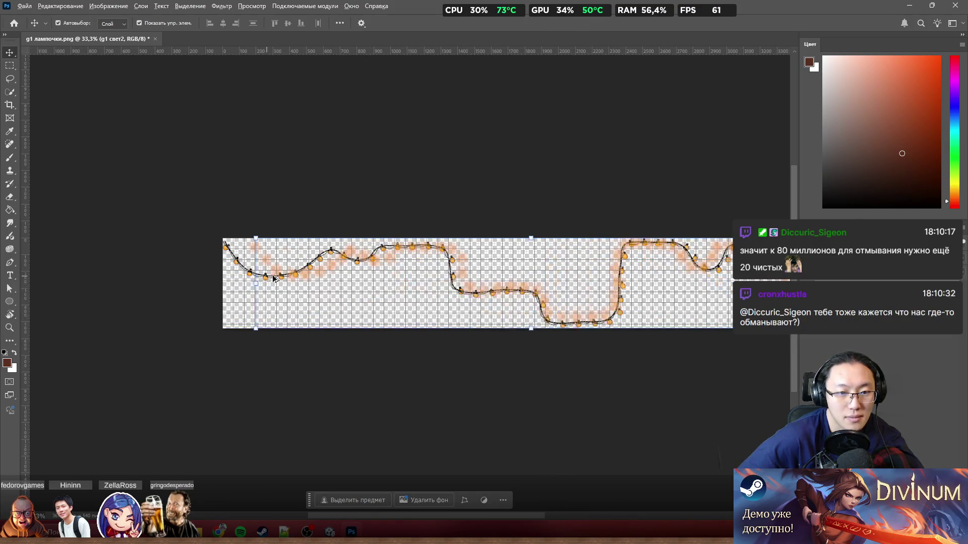
pyautogui.click(309, 306)
pyautogui.moveTo(331, 312)
pyautogui.mouseDown()
pyautogui.moveTo(283, 272)
pyautogui.moveTo(289, 298)
pyautogui.moveTo(237, 368)
pyautogui.moveTo(235, 327)
pyautogui.moveTo(281, 339)
pyautogui.moveTo(287, 330)
pyautogui.moveTo(262, 331)
pyautogui.mouseUp()
pyautogui.hotkey('ctrl', 'z')
pyautogui.scroll(-3, 478, 293)
pyautogui.scroll(5, 507, 332)
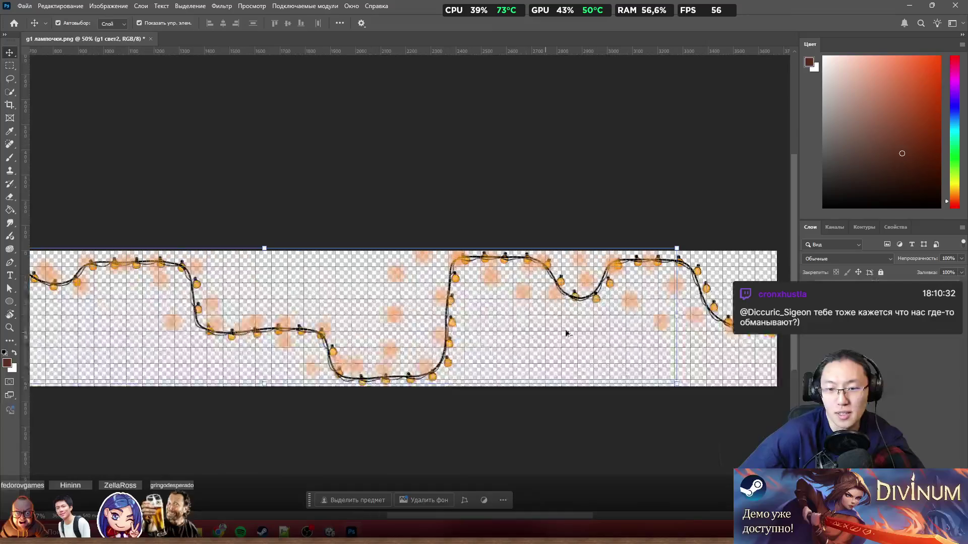
pyautogui.scroll(-2, 584, 336)
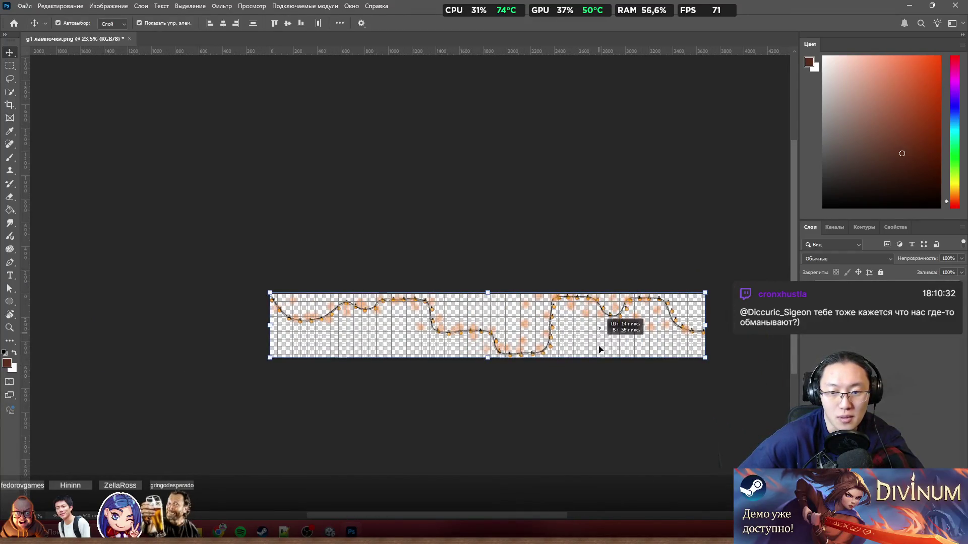
pyautogui.click(903, 380)
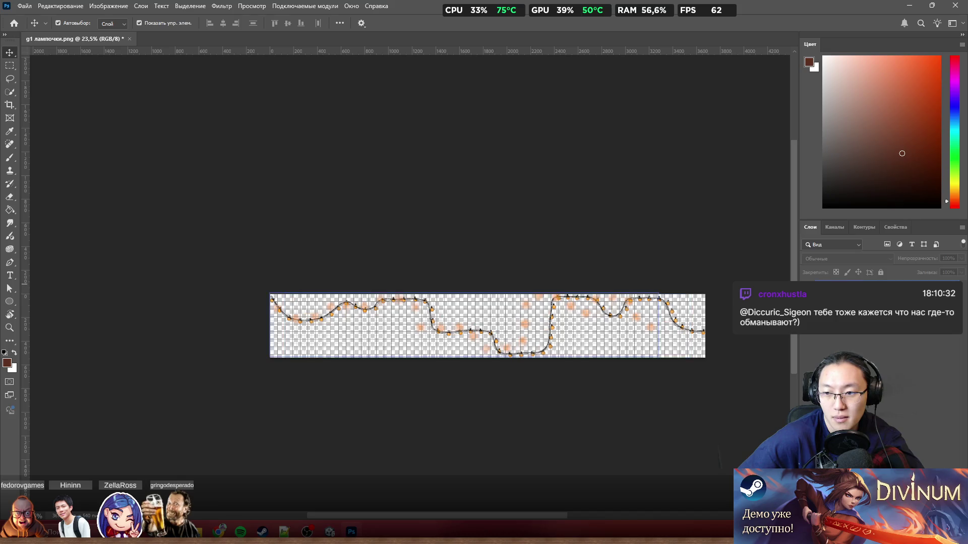
pyautogui.scroll(3, 329, 323)
pyautogui.scroll(2, 328, 324)
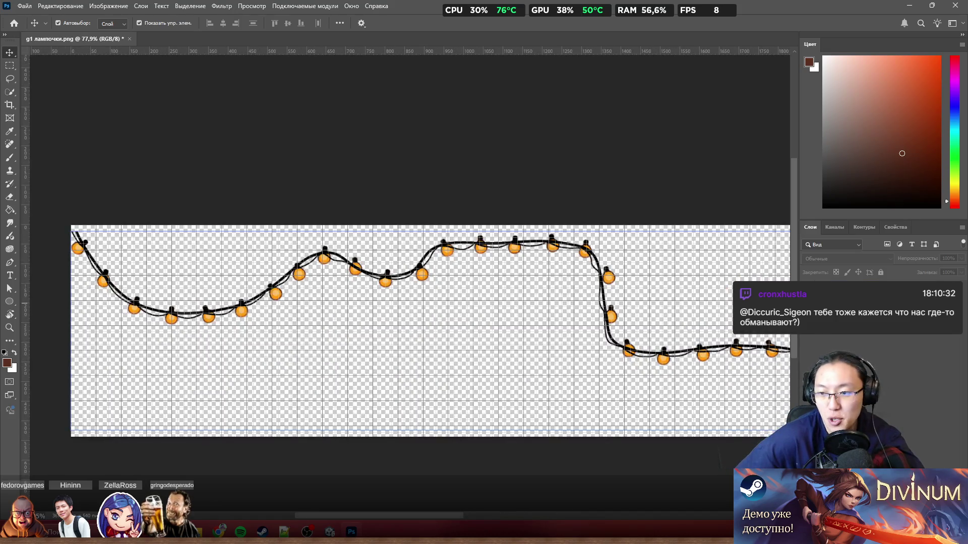
# Nudge Слой 1 down a few pixels so the bulbs sit on the wire
pyautogui.click(857, 297)
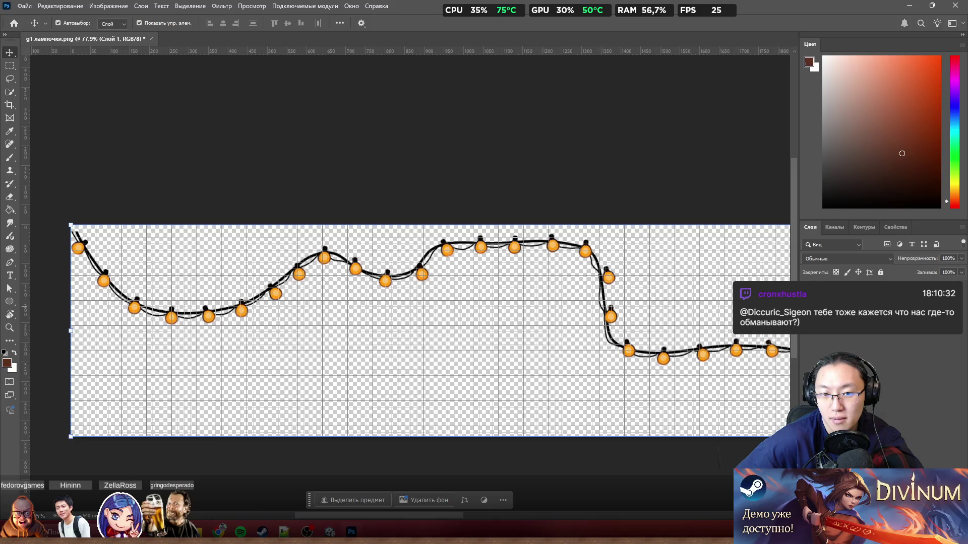
pyautogui.moveTo(325, 263)
pyautogui.mouseDown()
pyautogui.moveTo(319, 273)
pyautogui.moveTo(327, 261)
pyautogui.mouseUp()
pyautogui.scroll(6, 351, 230)
pyautogui.moveTo(351, 230)
pyautogui.mouseDown()
pyautogui.moveTo(353, 271)
pyautogui.moveTo(354, 258)
pyautogui.mouseUp()
# Check the bulb alignment, then close the garland image without saving
pyautogui.scroll(-5, 354, 257)
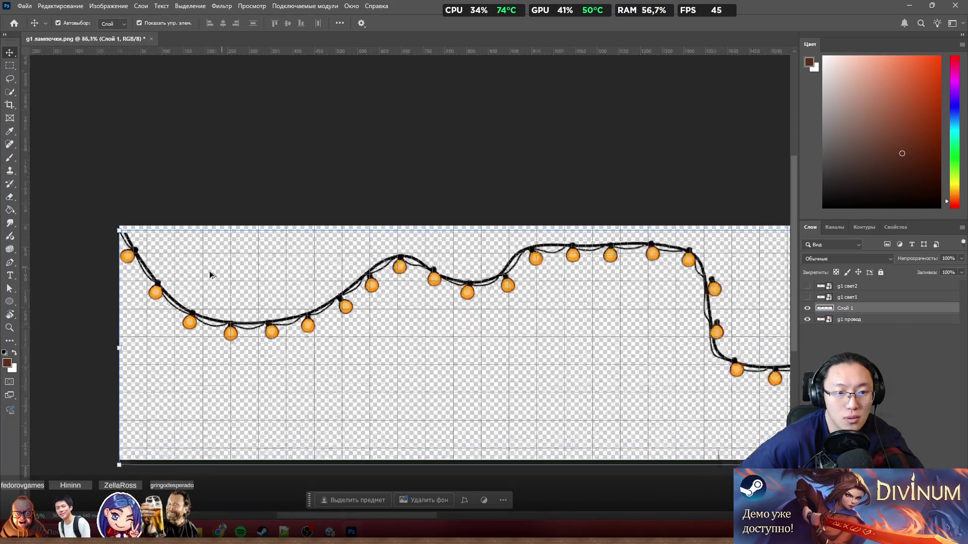
pyautogui.scroll(4, 209, 270)
pyautogui.scroll(-6, 289, 328)
pyautogui.scroll(3, 685, 348)
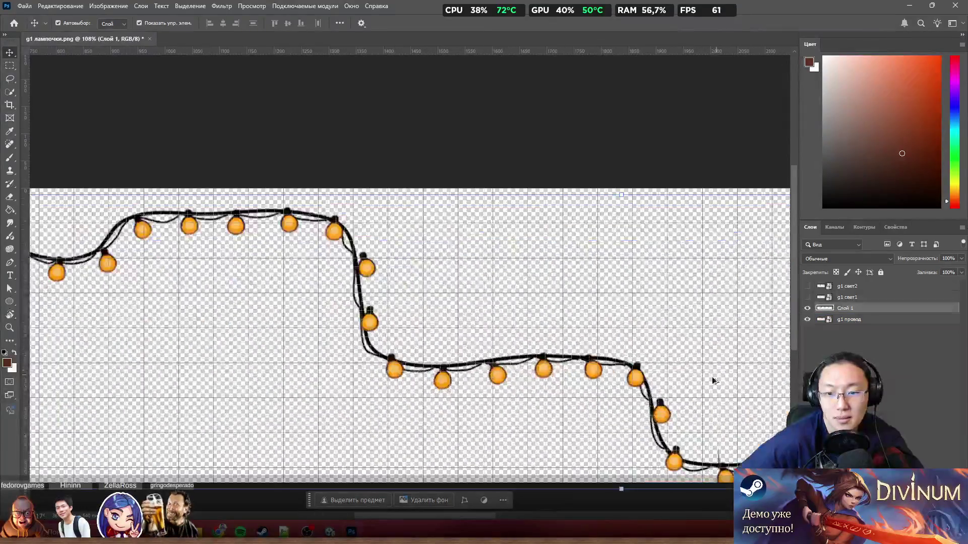
pyautogui.hscroll(5, 508, 350)
pyautogui.hscroll(10, 403, 337)
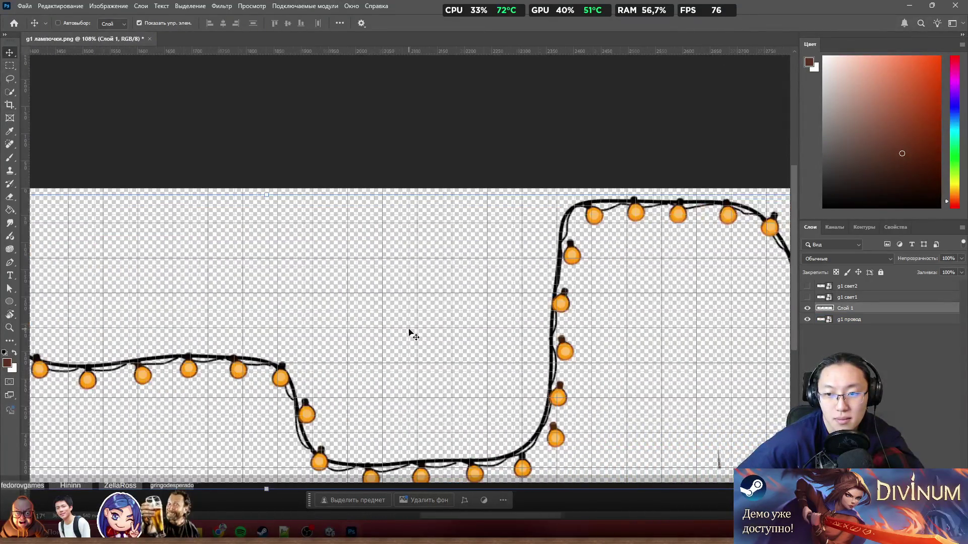
pyautogui.hscroll(4, 414, 338)
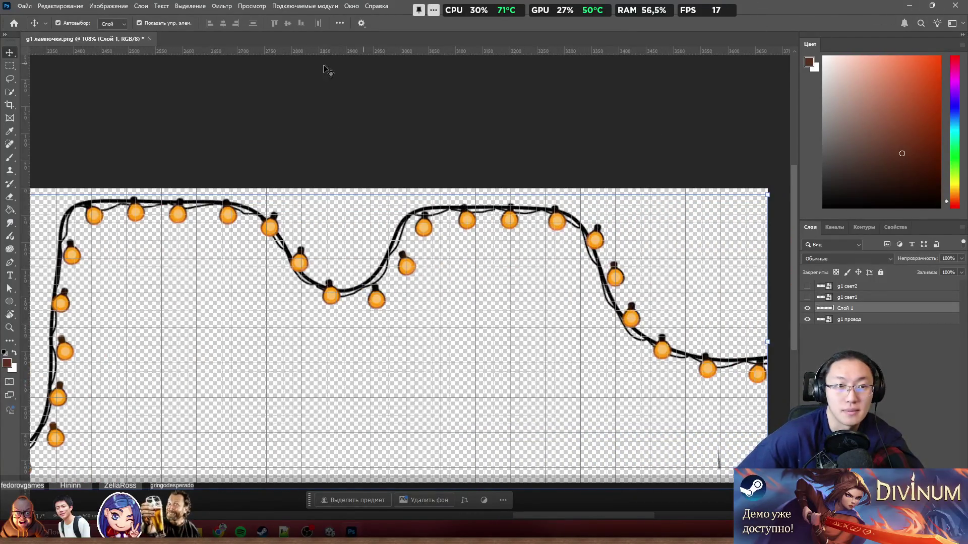
pyautogui.click(149, 39)
pyautogui.click(530, 197)
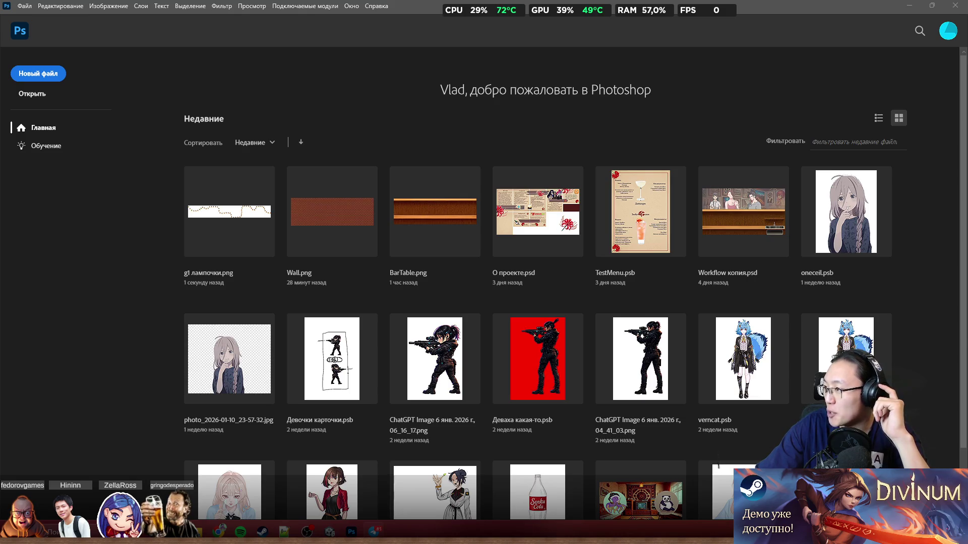
# Return from the Home screen to the open Workflow копия.psd document
pyautogui.press('Escape')
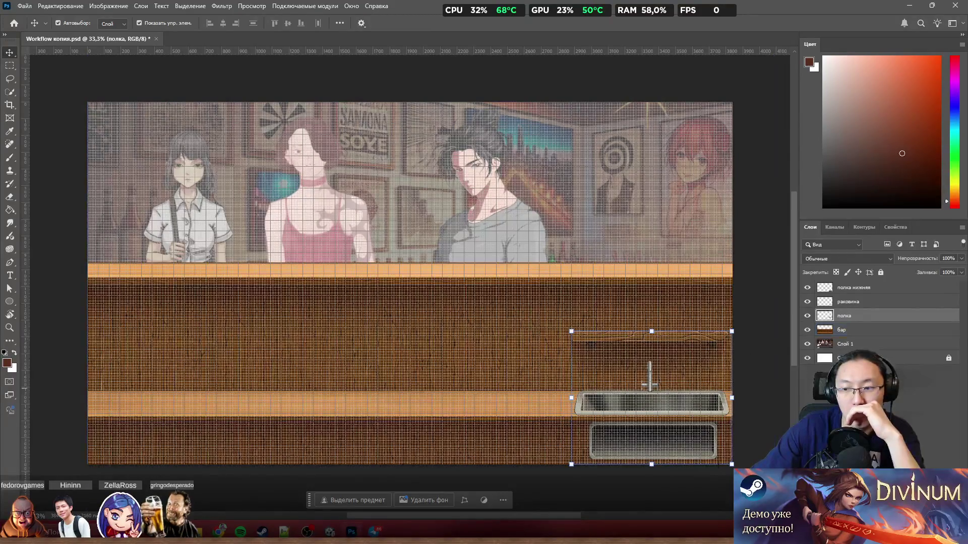
# Hide the бар and Слой 1 layers, then close Workflow копия.psd without saving
pyautogui.click(807, 329)
pyautogui.click(807, 344)
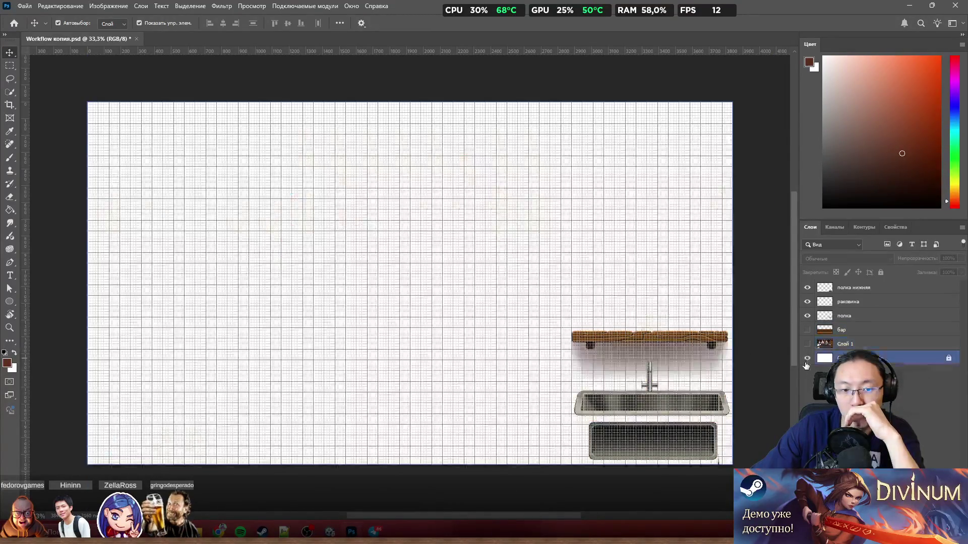
pyautogui.click(135, 39)
pyautogui.click(527, 197)
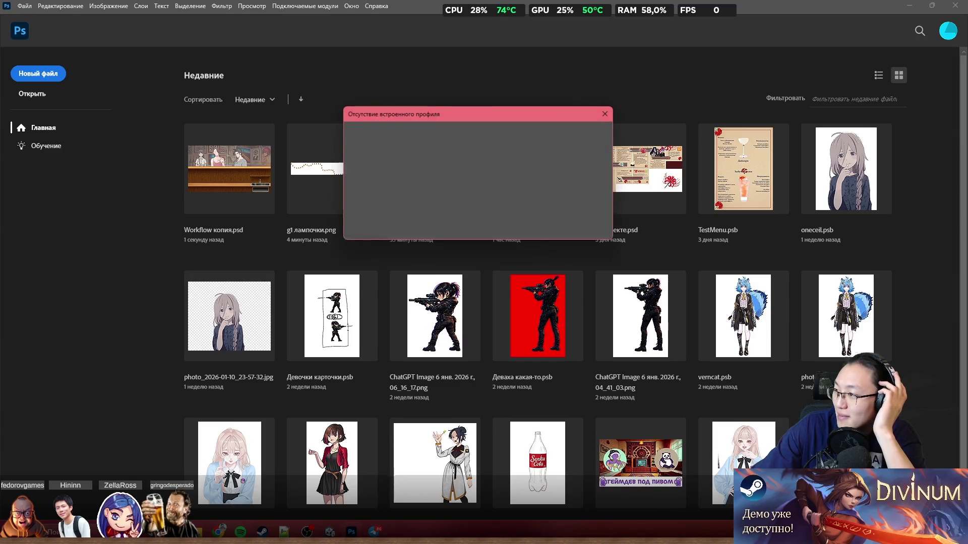
# Open шкаф.psd despite the missing profile and hide the шкаф and тень внутри layers
pyautogui.click(549, 230)
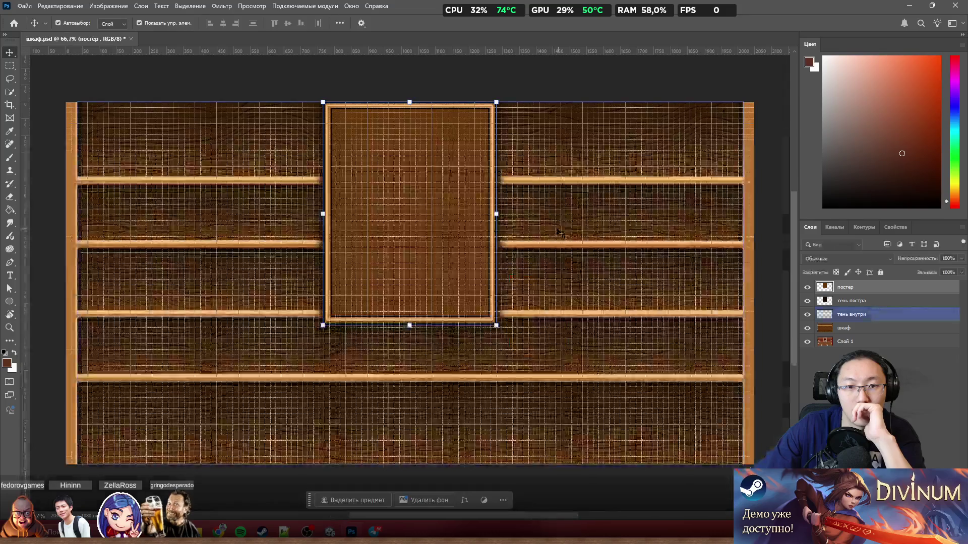
pyautogui.click(810, 328)
pyautogui.click(806, 328)
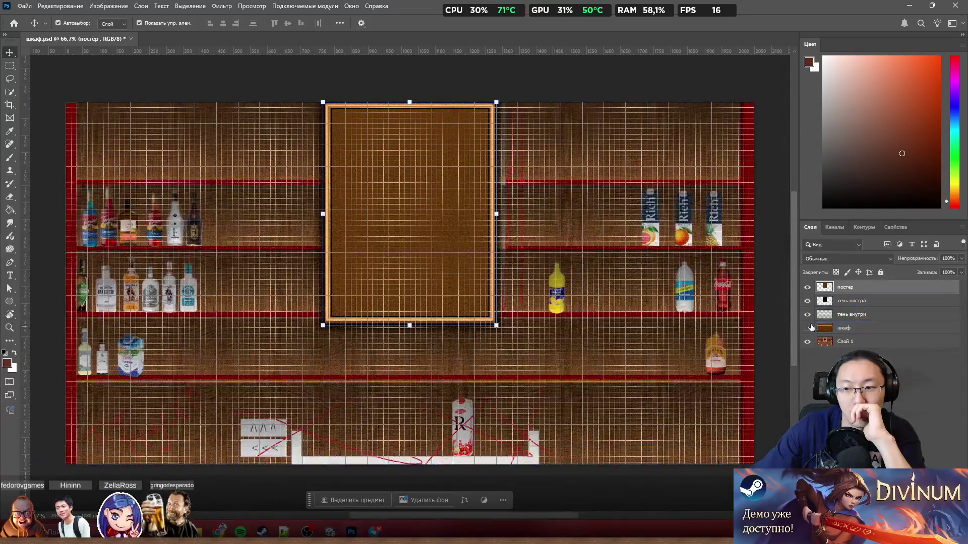
pyautogui.click(807, 315)
# Hide тень постра, постер and the remaining layers, then close шкаф.psd unsaved
pyautogui.click(807, 301)
pyautogui.click(807, 286)
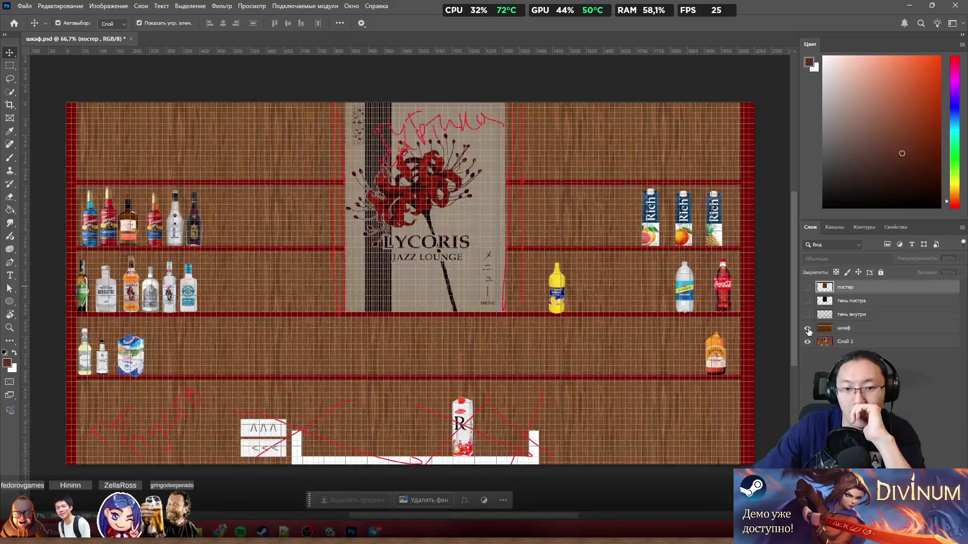
pyautogui.keyDown('alt'); pyautogui.click(807, 329); pyautogui.keyUp('alt')
pyautogui.click(807, 328)
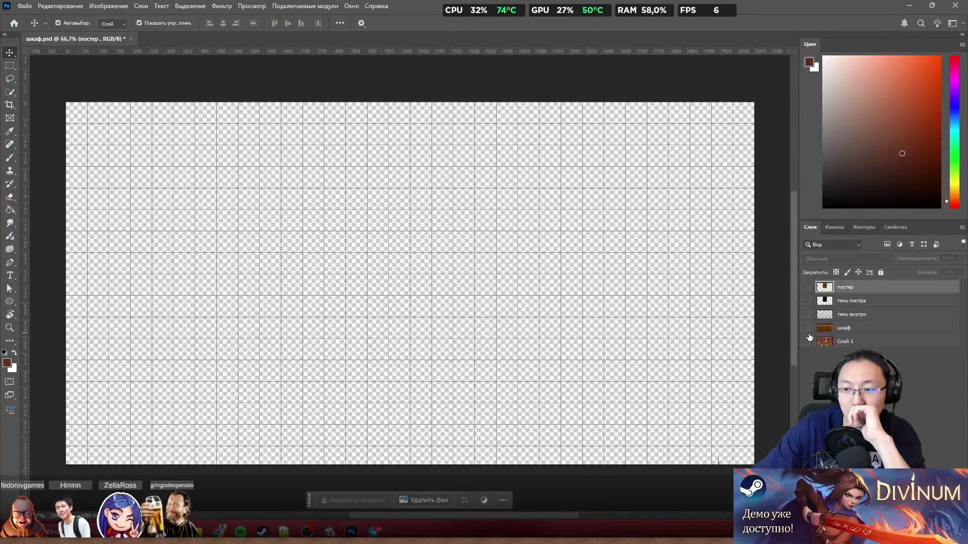
pyautogui.click(131, 39)
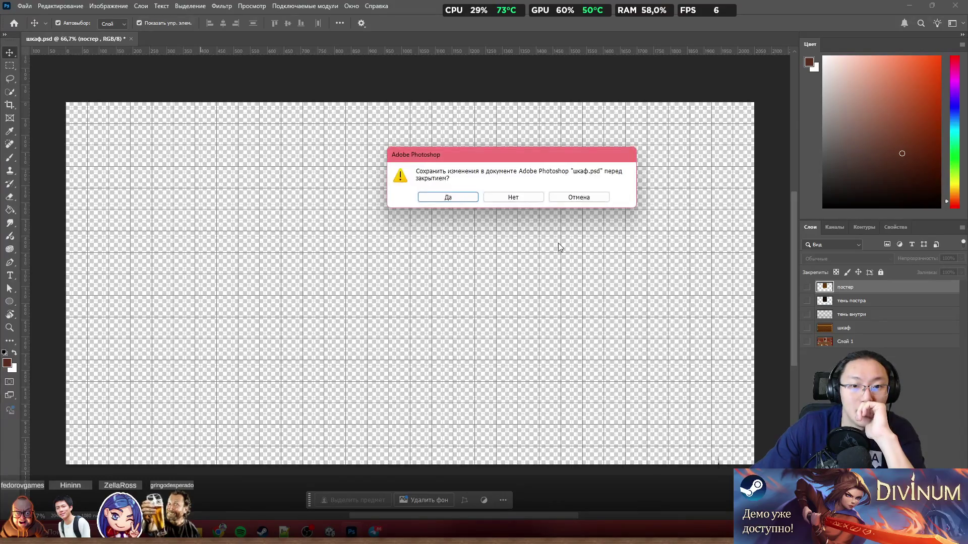
pyautogui.click(530, 201)
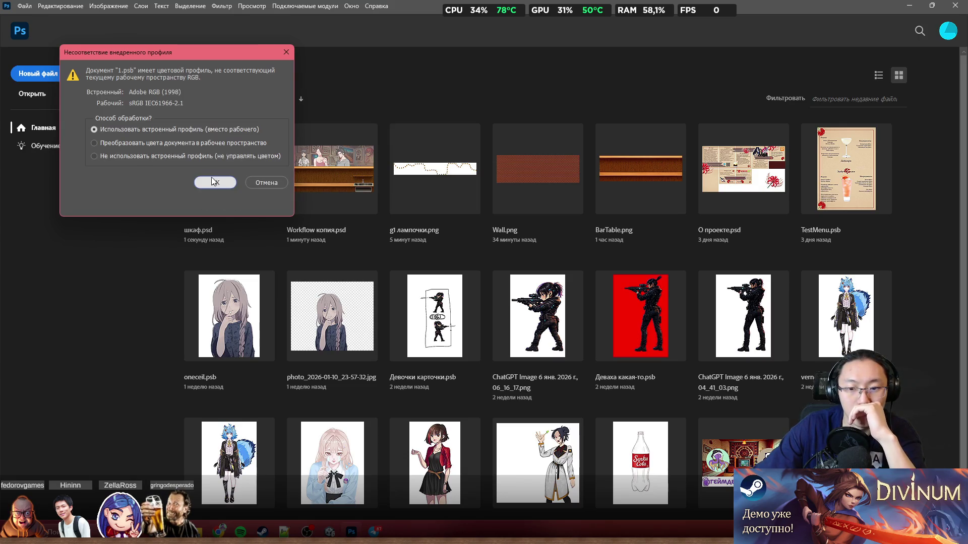
# Open 1.psb and SomeShit2.psb keeping embedded profiles, and update SomeShit2's text layers
pyautogui.click(211, 180)
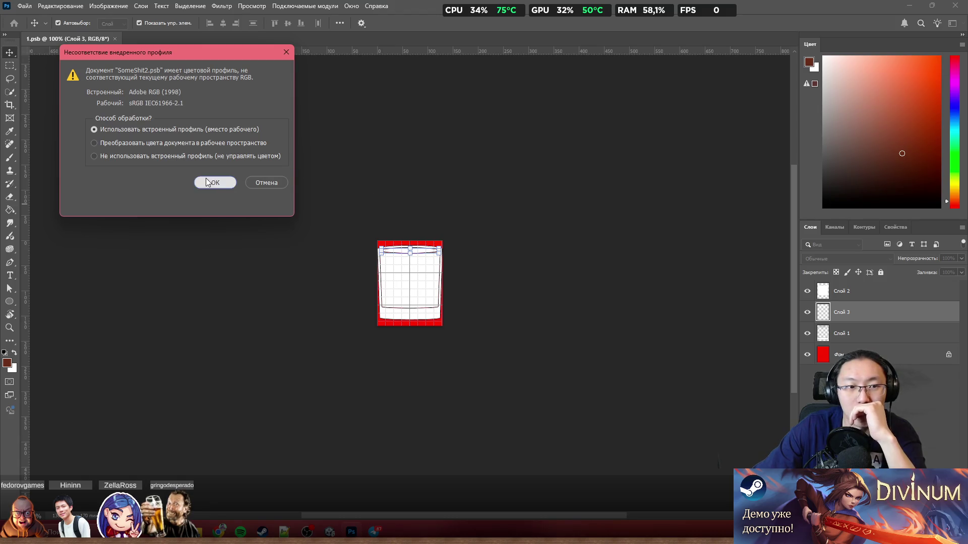
pyautogui.click(209, 181)
pyautogui.click(511, 198)
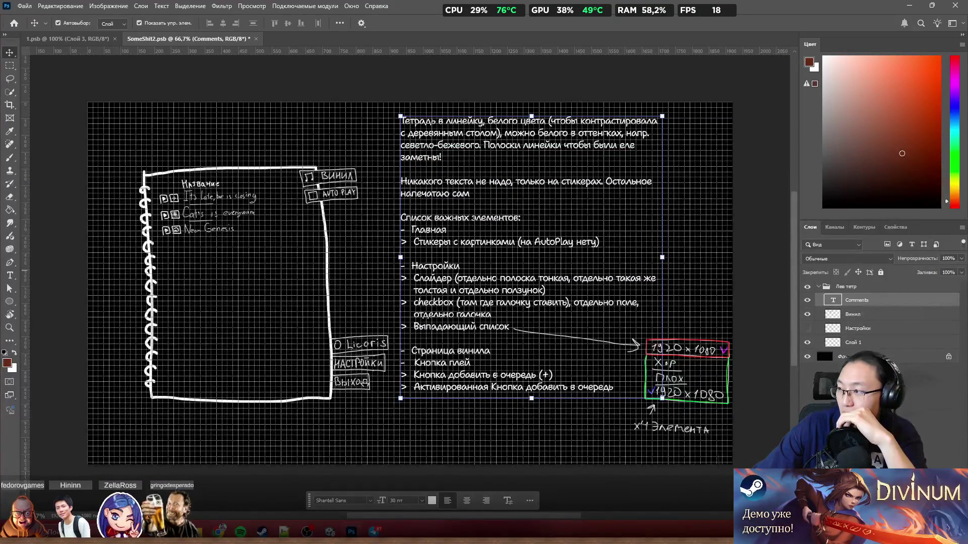
# Open загрузочный экран версия 2.0.psd, keeping its embedded colour profile
pyautogui.hotkey('alt', 'Tab')
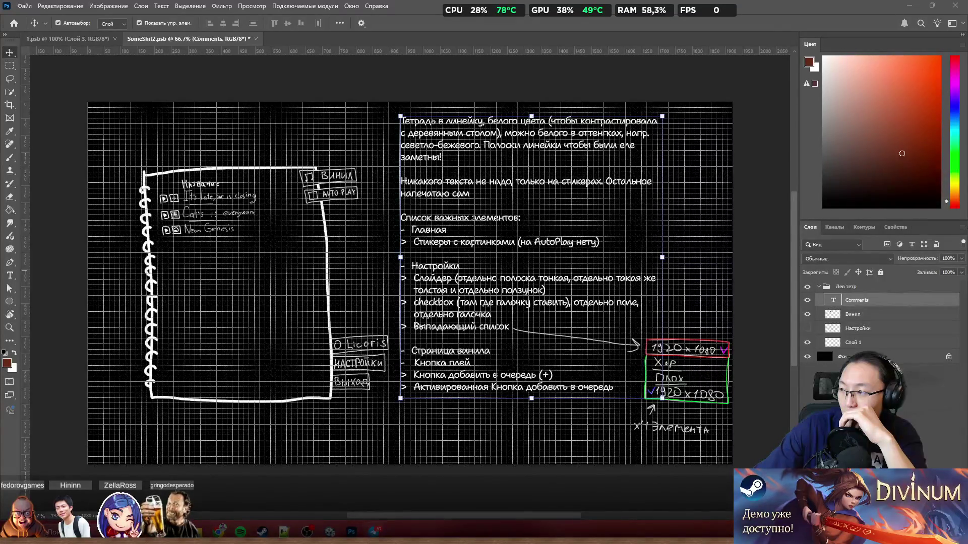
pyautogui.click(206, 187)
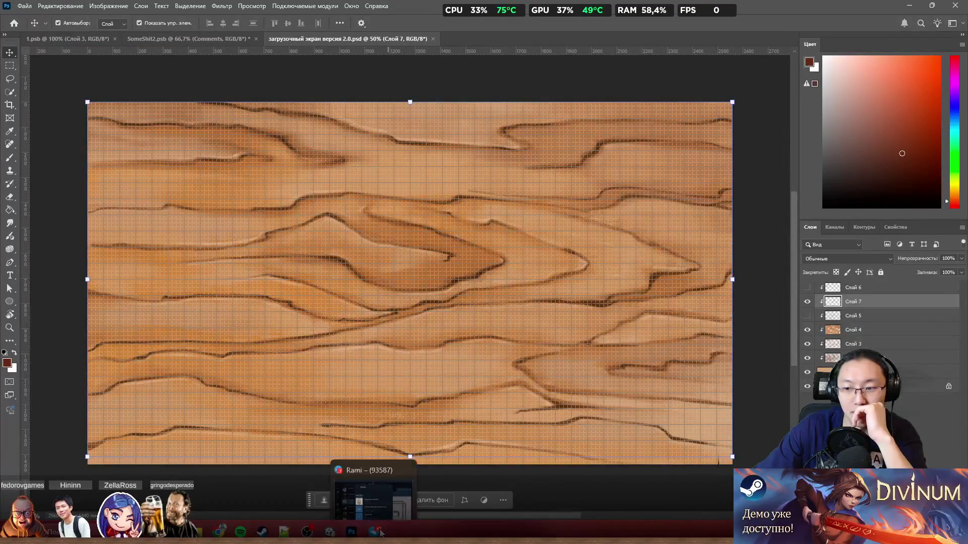
# Select Слой 4, then open Workflow.psd from recent files, accepting the profile prompt
pyautogui.click(712, 383)
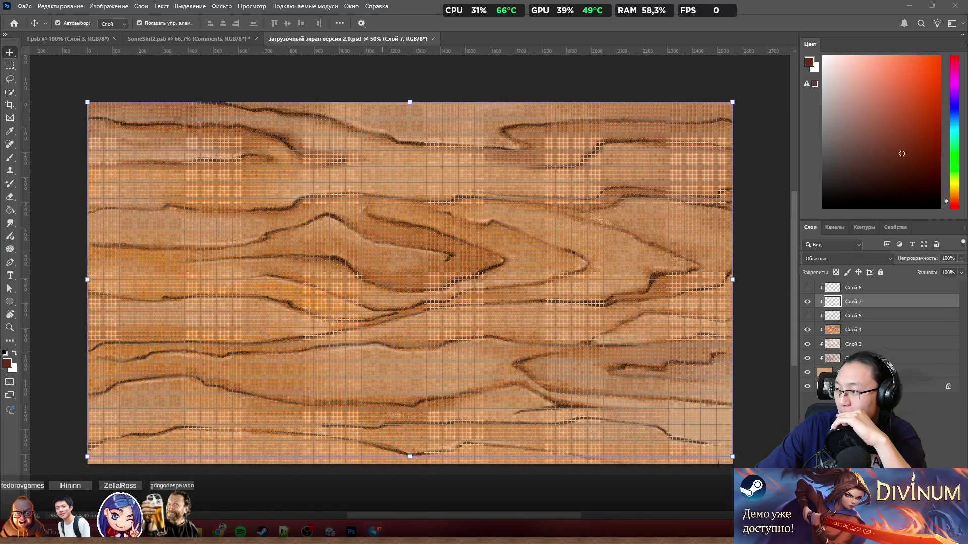
pyautogui.click(528, 229)
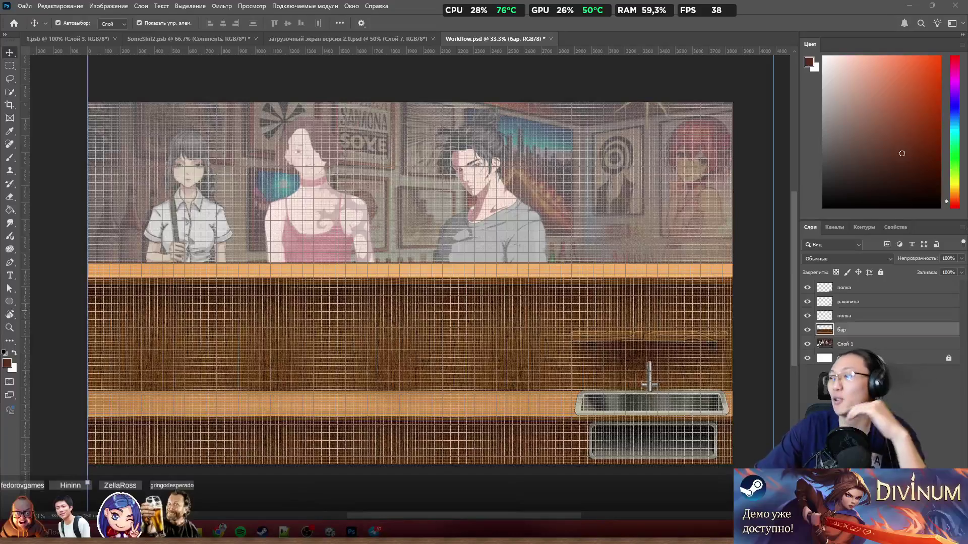
# Close 1.psb, SomeShit2.psb, the loading screen document and Workflow.psd without saving
pyautogui.click(111, 41)
pyautogui.click(114, 39)
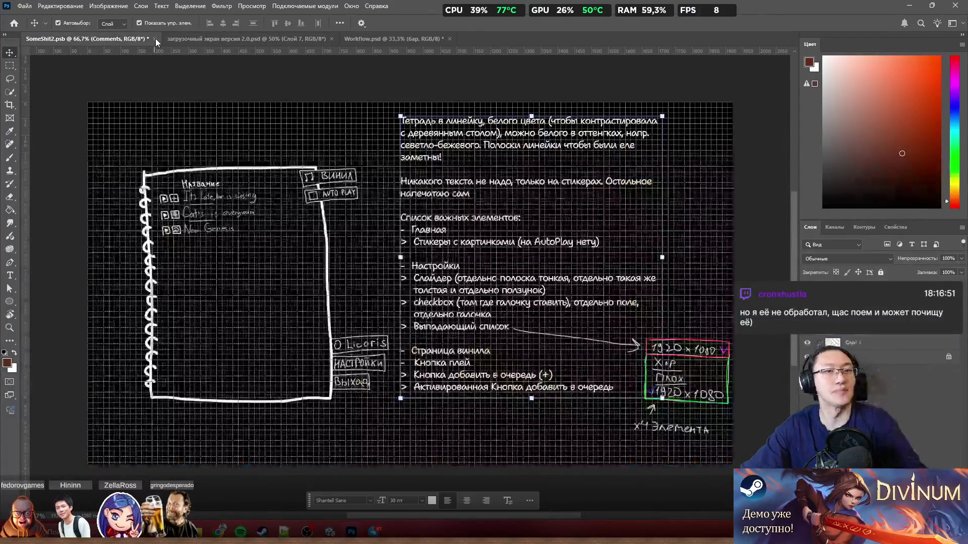
pyautogui.click(155, 38)
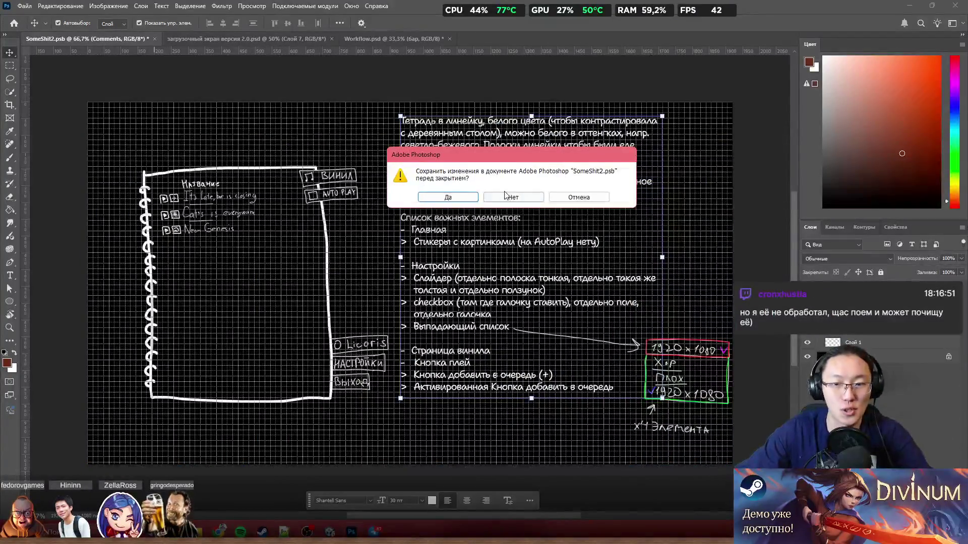
pyautogui.click(449, 196)
pyautogui.click(190, 39)
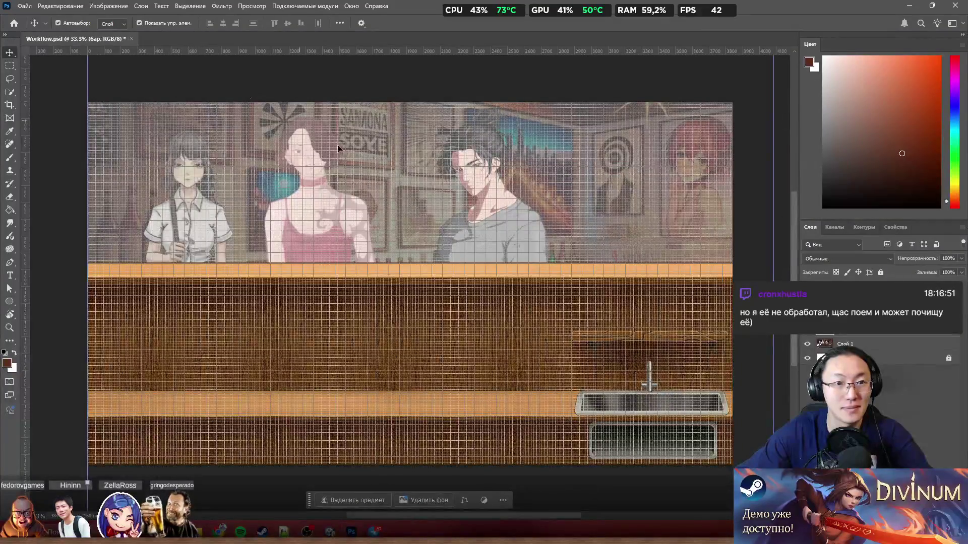
pyautogui.click(131, 39)
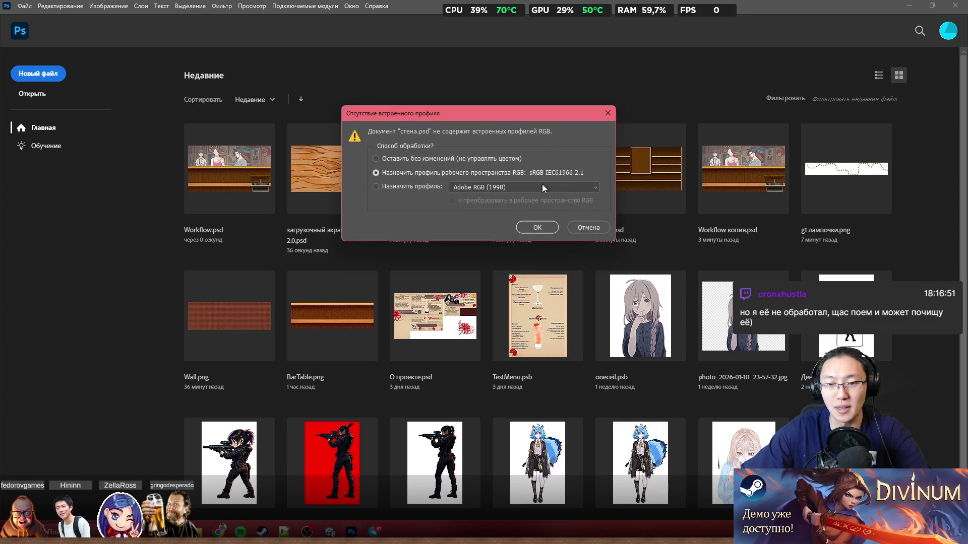
# Open стена.psd with the working RGB profile assigned and try shifting the wall group
pyautogui.click(529, 229)
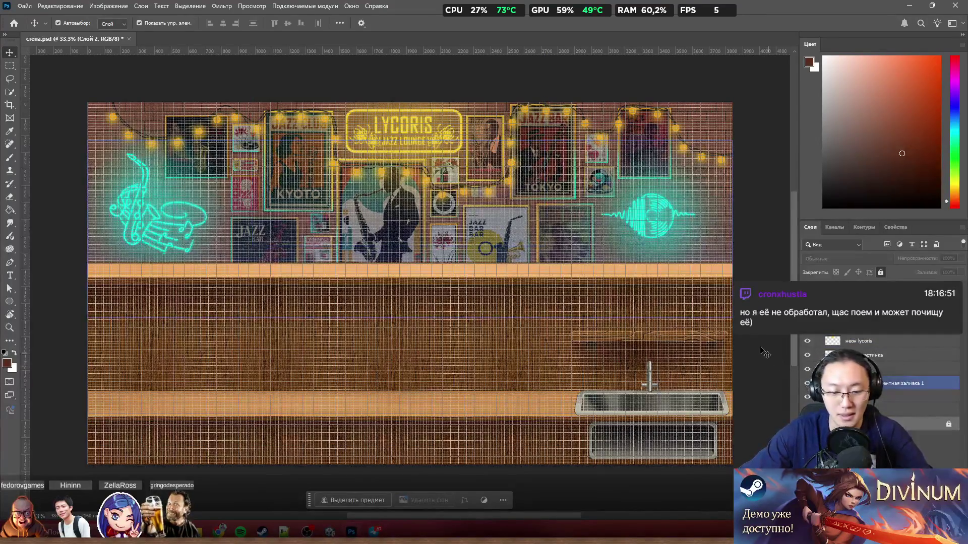
pyautogui.scroll(5, 319, 141)
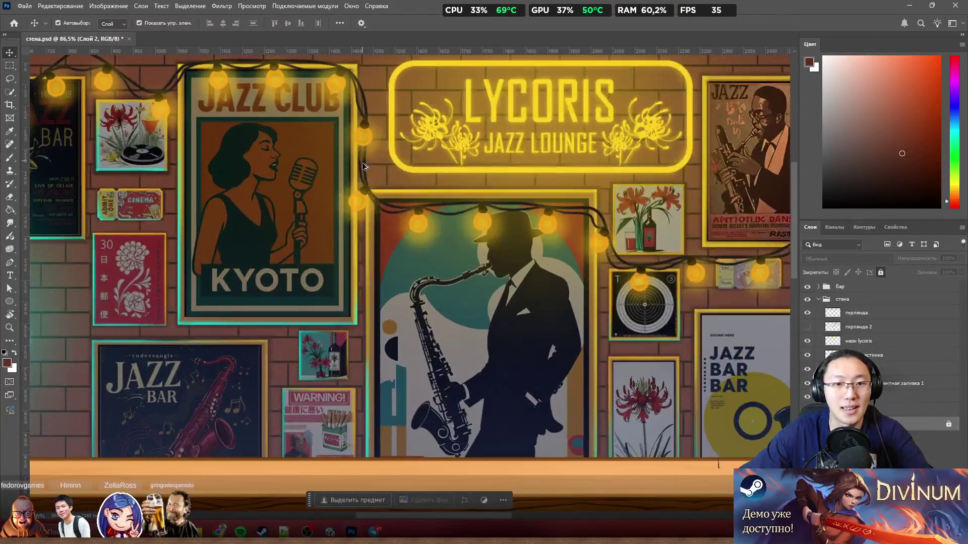
pyautogui.scroll(-5, 364, 167)
pyautogui.moveTo(171, 178)
pyautogui.mouseDown()
pyautogui.moveTo(189, 207)
pyautogui.moveTo(173, 189)
pyautogui.moveTo(178, 174)
pyautogui.mouseUp()
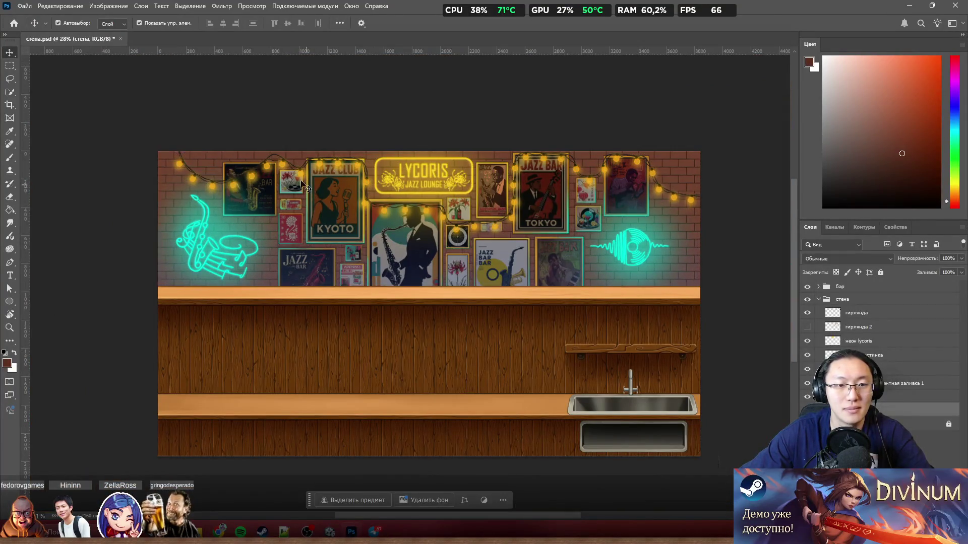
pyautogui.scroll(3, 195, 150)
pyautogui.scroll(2, 195, 149)
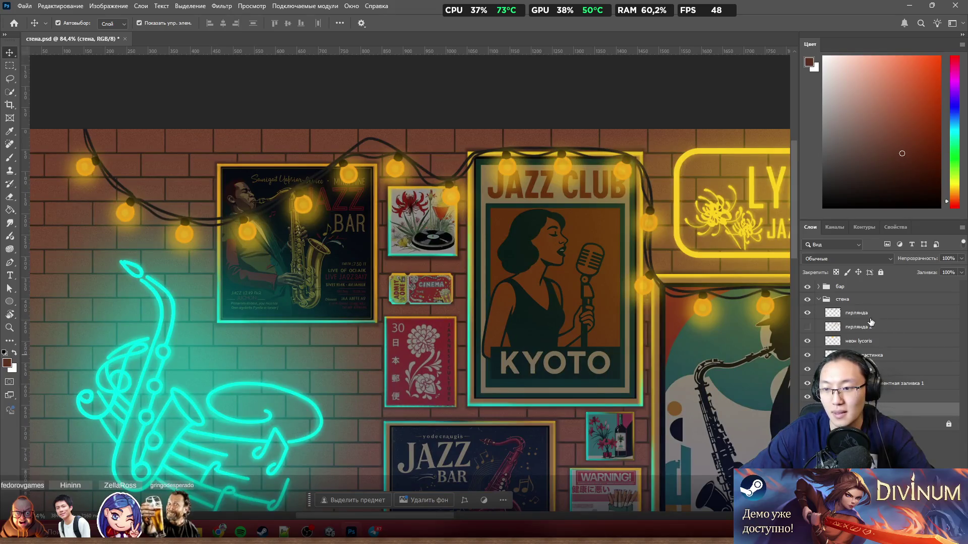
# Toggle the two garland layers on and off to compare them
pyautogui.click(808, 326)
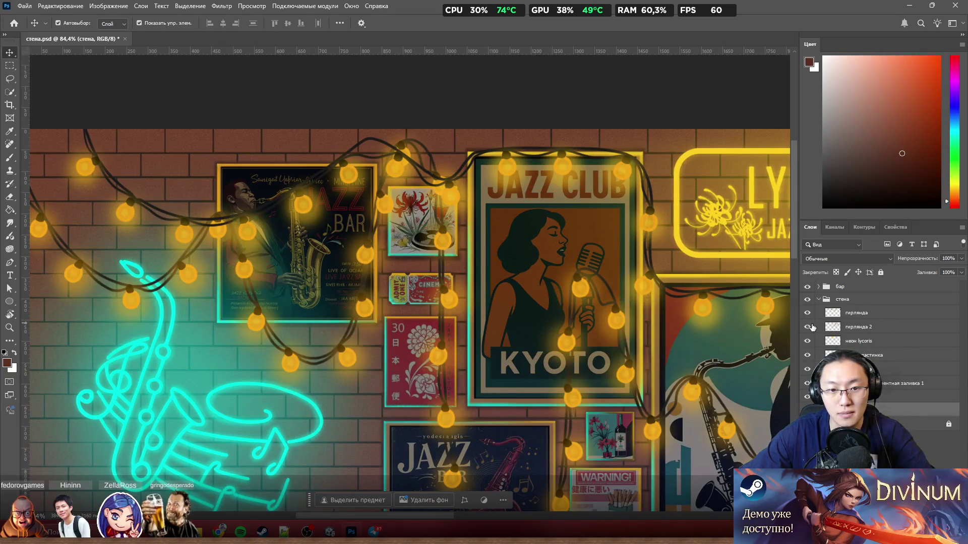
pyautogui.click(809, 327)
pyautogui.click(807, 313)
pyautogui.click(806, 313)
pyautogui.doubleClick(807, 314)
# Shift the brick wall down and right, undo a stray garland move, and enable Auto-Select
pyautogui.moveTo(453, 185)
pyautogui.mouseDown()
pyautogui.moveTo(468, 240)
pyautogui.moveTo(455, 207)
pyautogui.moveTo(222, 427)
pyautogui.mouseUp()
pyautogui.moveTo(201, 225)
pyautogui.mouseDown()
pyautogui.moveTo(199, 275)
pyautogui.moveTo(227, 263)
pyautogui.moveTo(228, 272)
pyautogui.mouseUp()
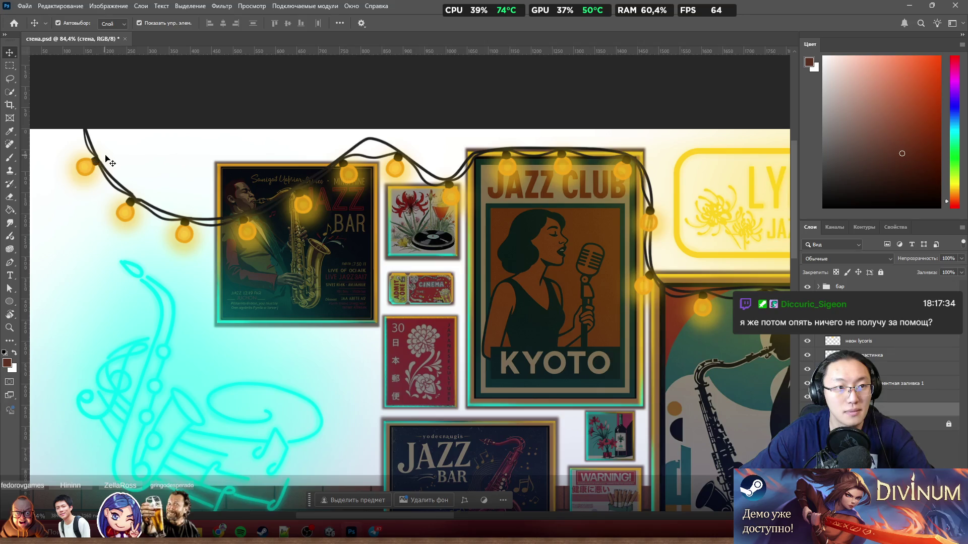
pyautogui.moveTo(94, 167)
pyautogui.mouseDown()
pyautogui.moveTo(151, 173)
pyautogui.moveTo(130, 172)
pyautogui.moveTo(147, 202)
pyautogui.mouseUp()
pyautogui.hotkey('ctrl', 'z')
pyautogui.keyDown('ctrl'); pyautogui.click(776, 279); pyautogui.keyUp('ctrl')
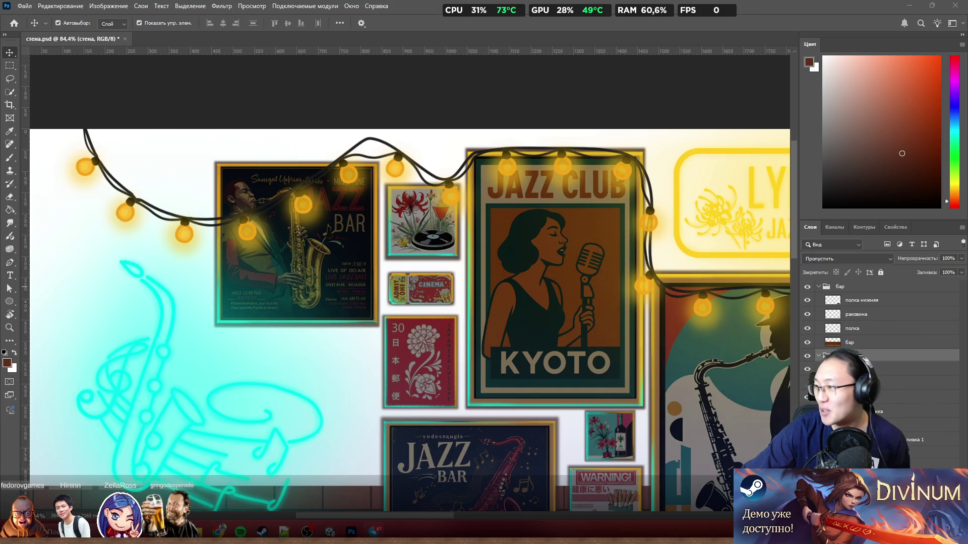
pyautogui.press('i')
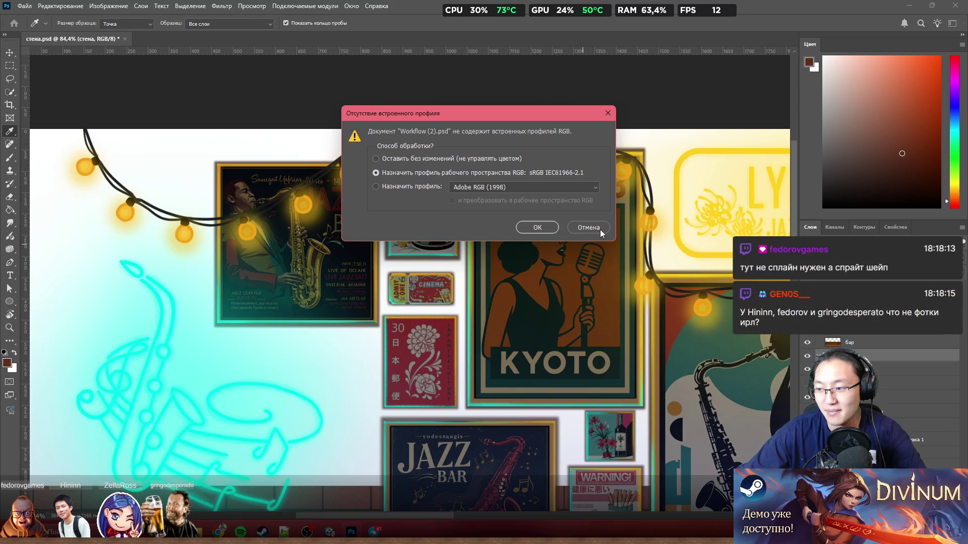
# Open Workflow (2).psd with the working profile and hide the неон lycoris layer
pyautogui.click(552, 231)
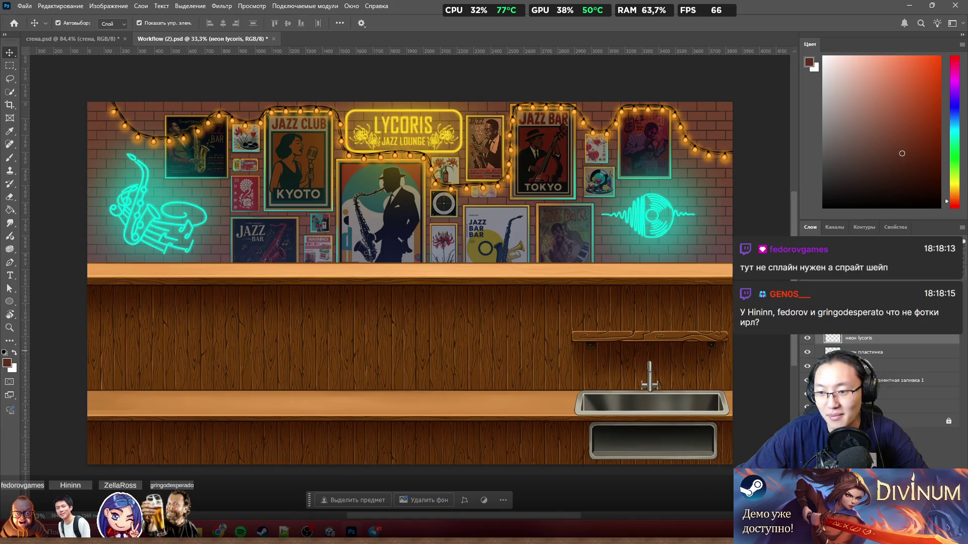
pyautogui.click(807, 337)
pyautogui.click(807, 338)
pyautogui.click(807, 337)
pyautogui.scroll(6, 398, 164)
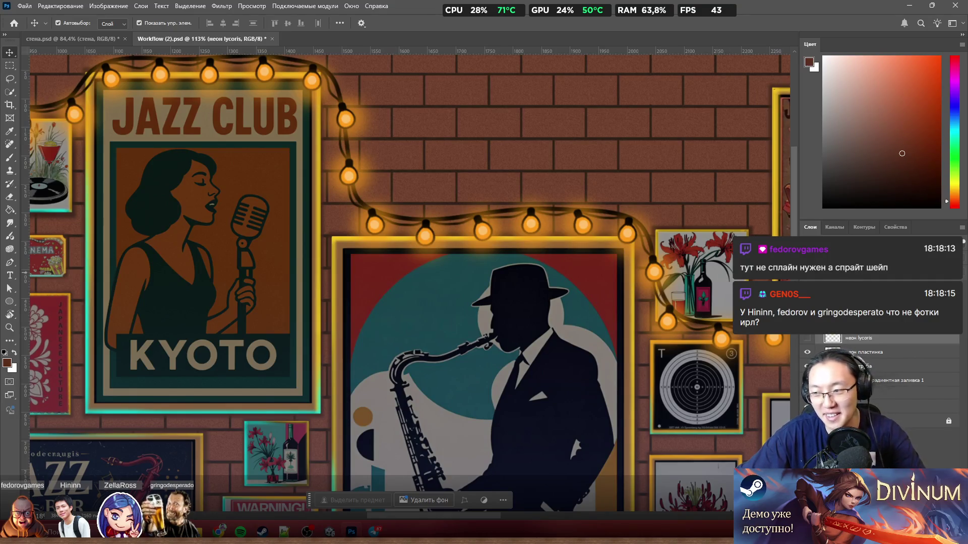
pyautogui.hotkey('alt', 'Tab')
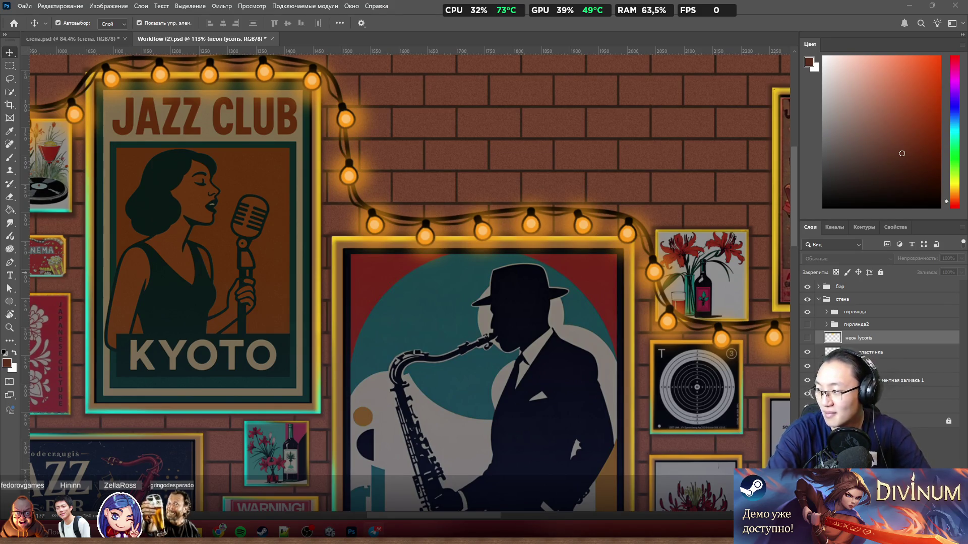
pyautogui.hotkey('alt', 'Tab')
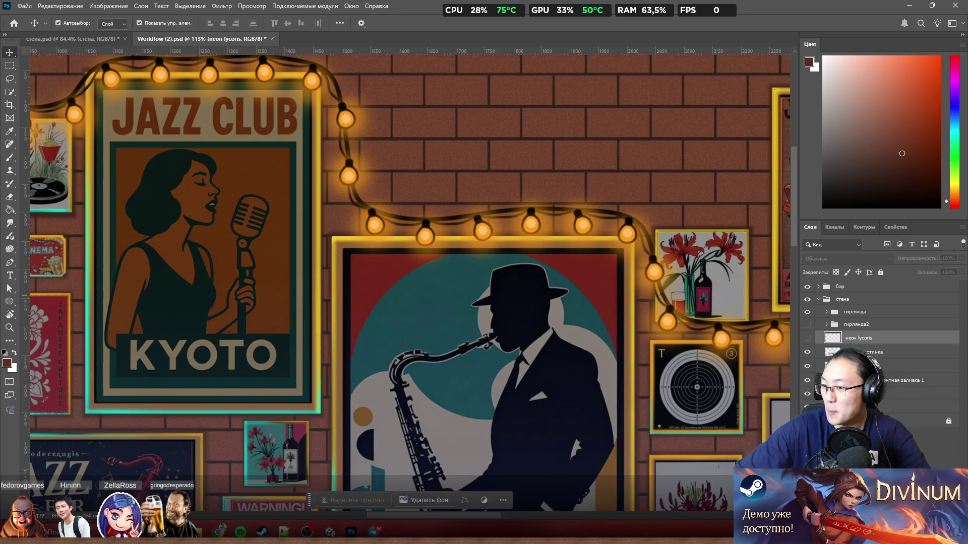
pyautogui.scroll(-5, 542, 291)
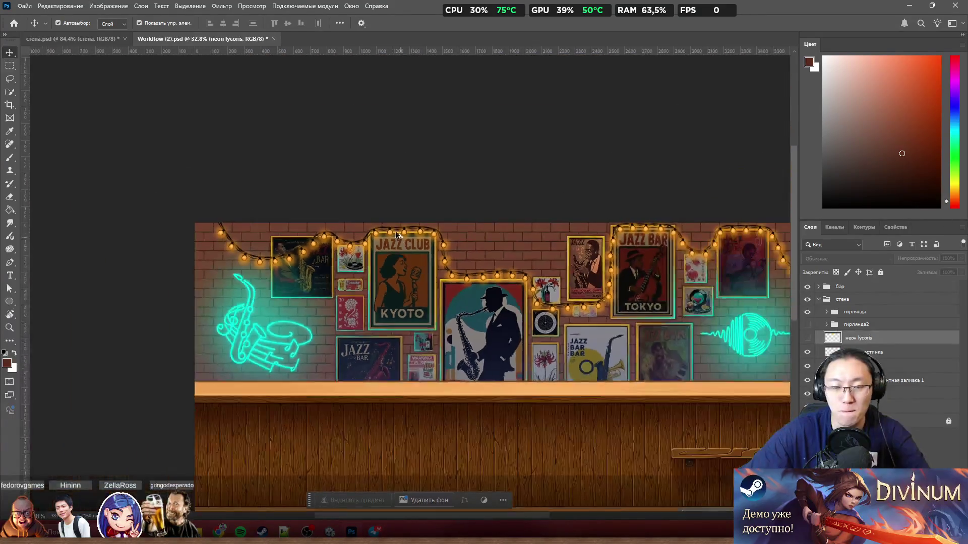
# Select the свет2 glow layer and toggle its visibility on and off, leaving it hidden
pyautogui.scroll(8, 324, 267)
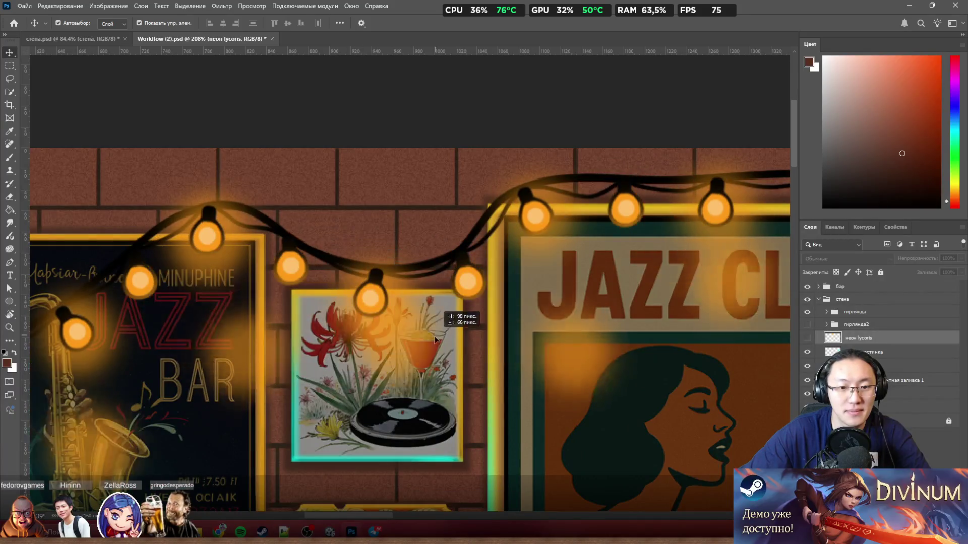
pyautogui.click(431, 291)
pyautogui.scroll(-5, 430, 292)
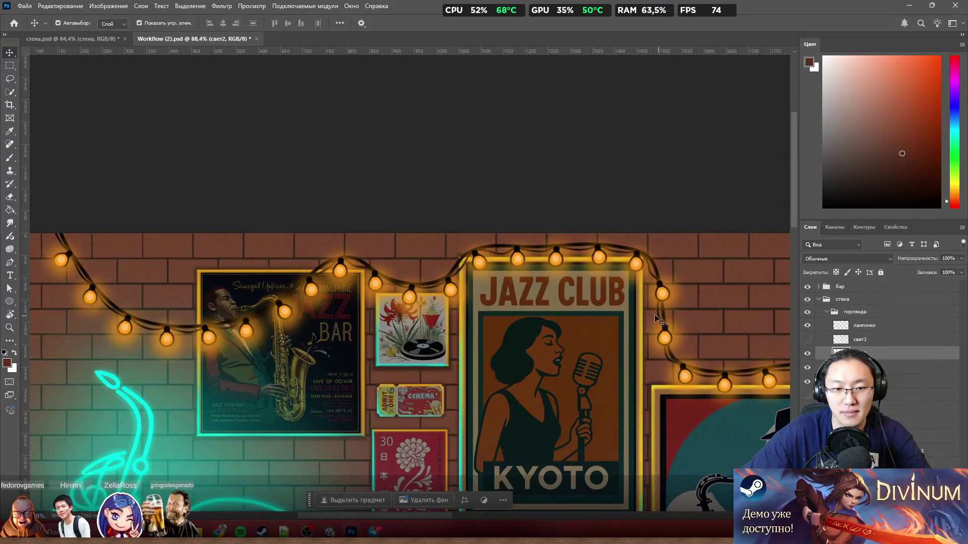
pyautogui.click(808, 355)
pyautogui.click(808, 355)
pyautogui.click(808, 355)
pyautogui.click(808, 356)
pyautogui.click(808, 356)
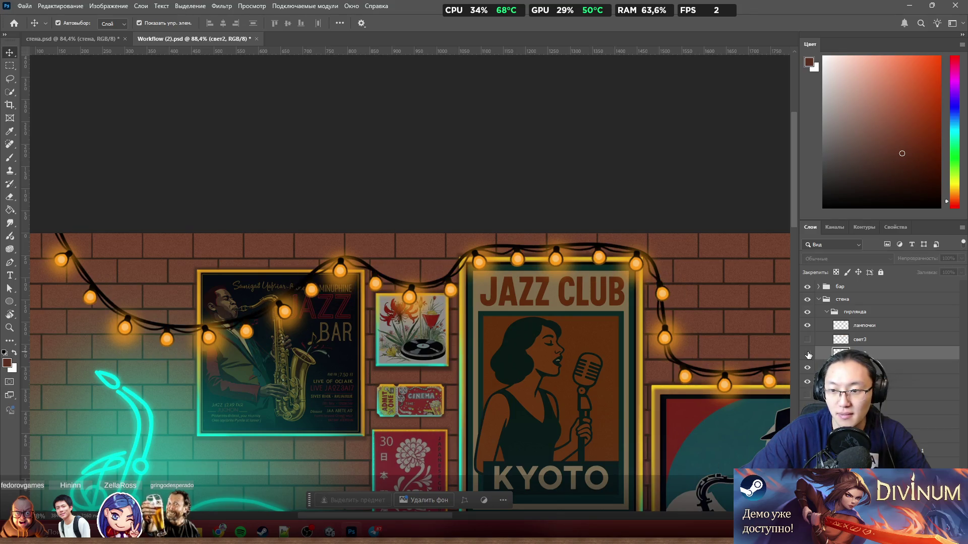
# Compare the свет3 and saxophone-poster bulb glow layers by toggling them, ending with the glow on
pyautogui.click(808, 340)
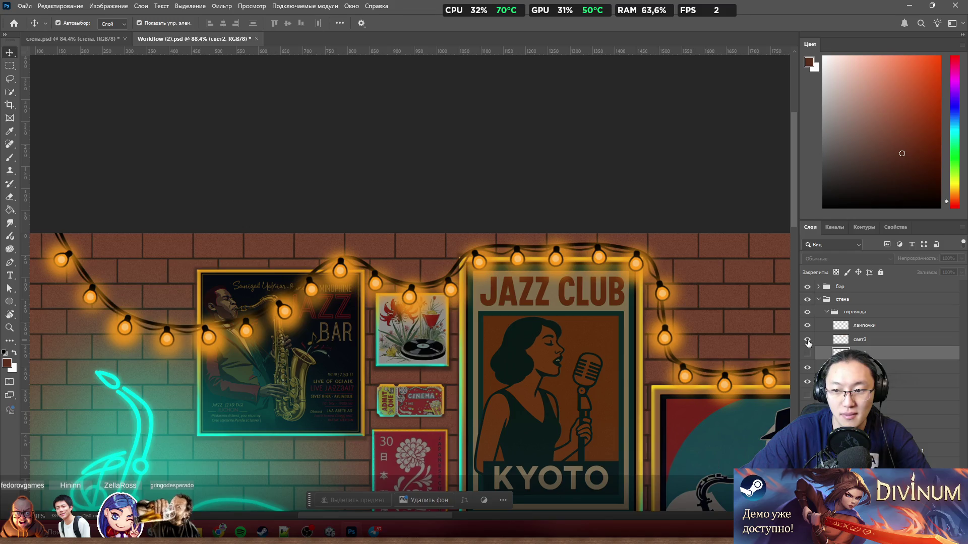
pyautogui.click(808, 340)
pyautogui.click(808, 369)
pyautogui.click(807, 371)
pyautogui.click(807, 370)
pyautogui.click(807, 355)
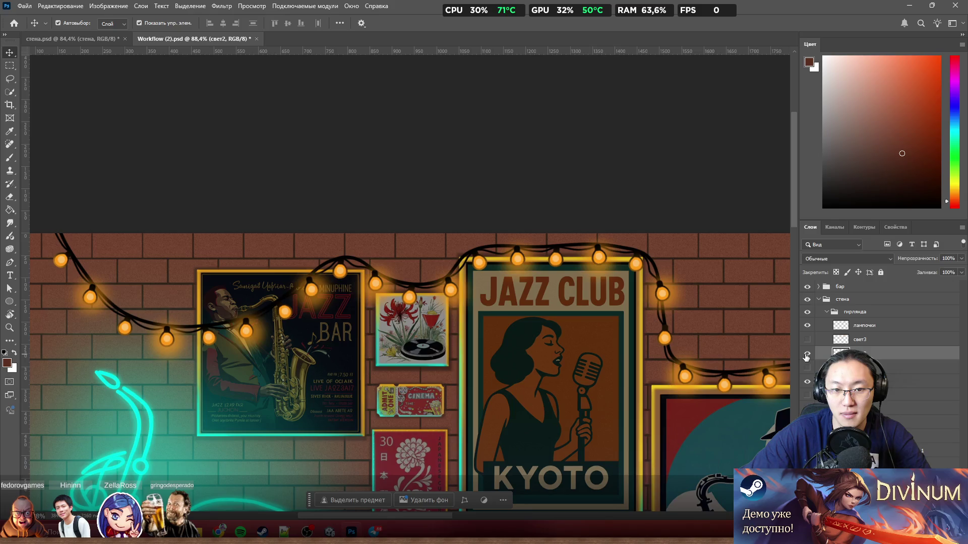
pyautogui.click(807, 357)
pyautogui.click(806, 356)
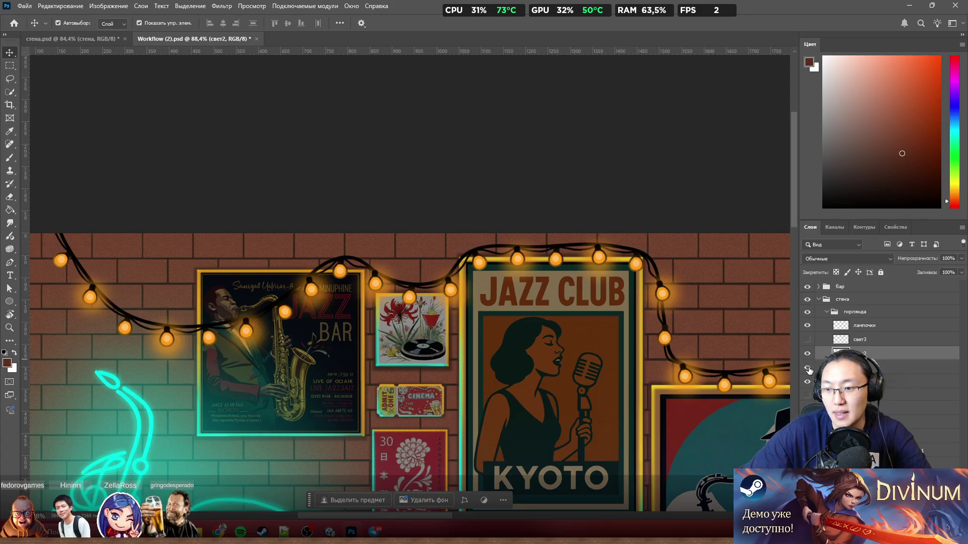
pyautogui.click(807, 368)
# Select the провод and гирлянда2 layers, then hide the brick wall layer
pyautogui.scroll(-1, 482, 321)
pyautogui.scroll(-3, 273, 295)
pyautogui.scroll(3, 255, 301)
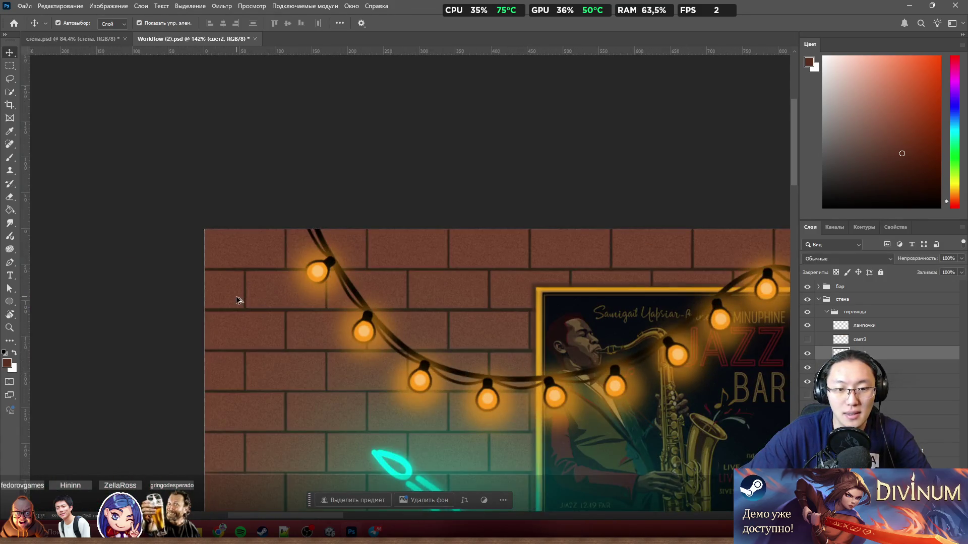
pyautogui.scroll(-1, 191, 293)
pyautogui.scroll(-4, 192, 294)
pyautogui.scroll(3, 191, 293)
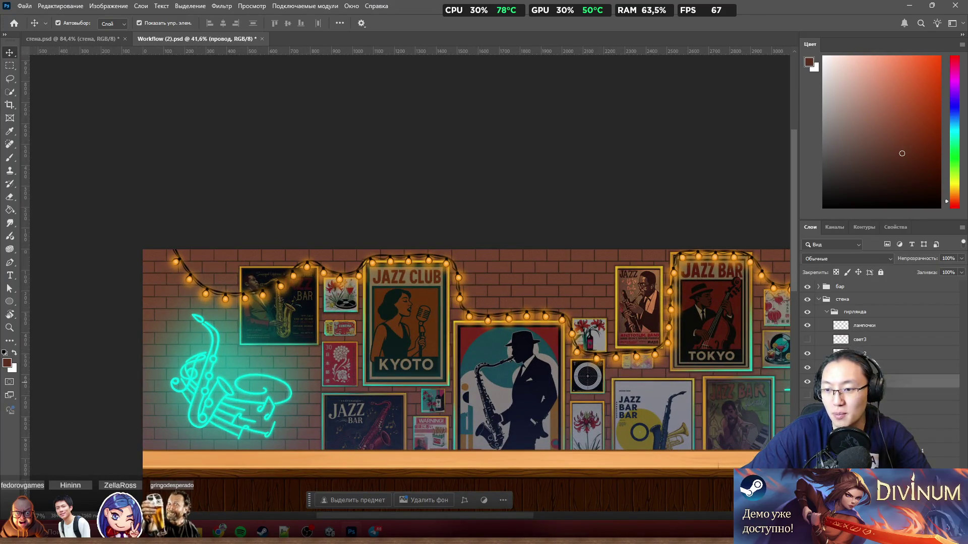
pyautogui.click(836, 382)
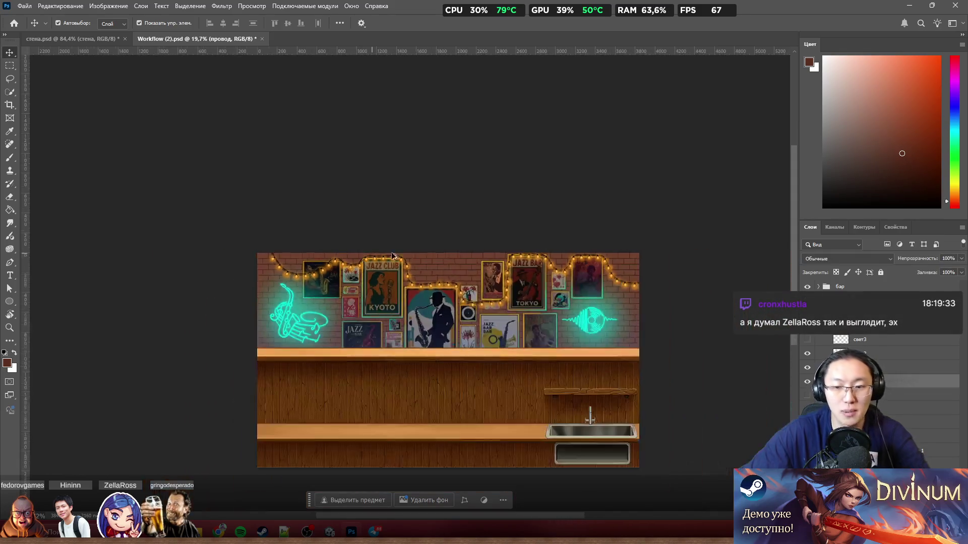
pyautogui.scroll(-3, 635, 333)
pyautogui.scroll(2, 635, 333)
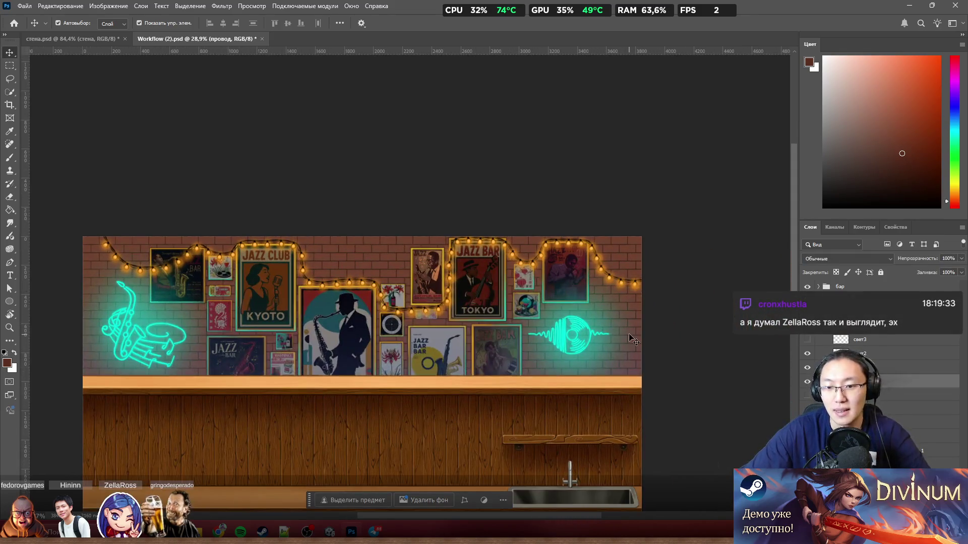
pyautogui.click(837, 396)
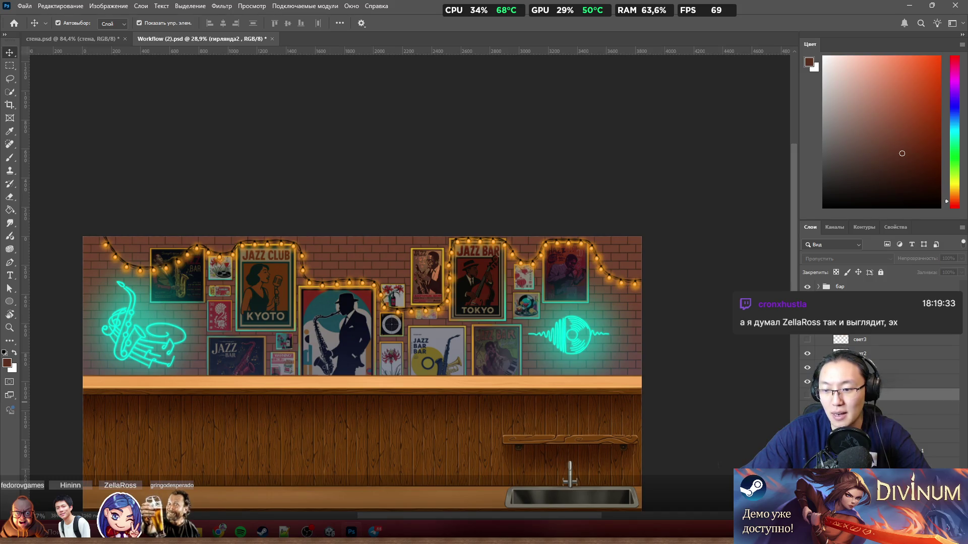
pyautogui.click(837, 381)
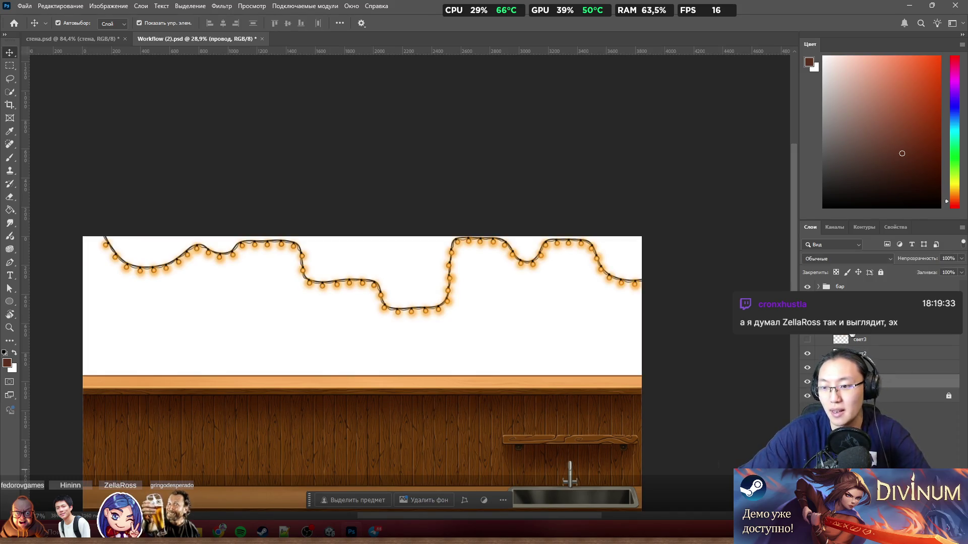
# Hide the garland wire and bulbs, then show the light garland again and select Слой 2
pyautogui.click(806, 312)
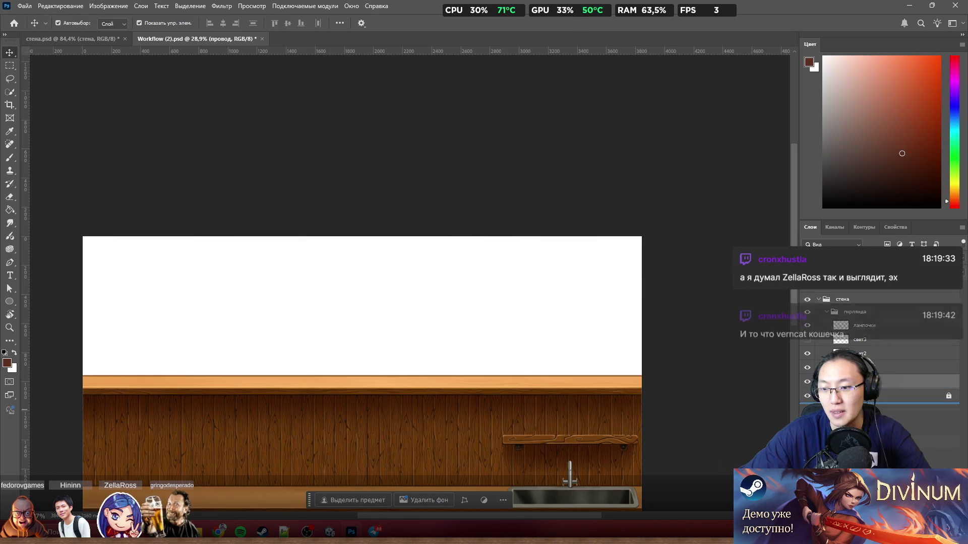
pyautogui.moveTo(857, 403); pyautogui.dragTo(857, 325)
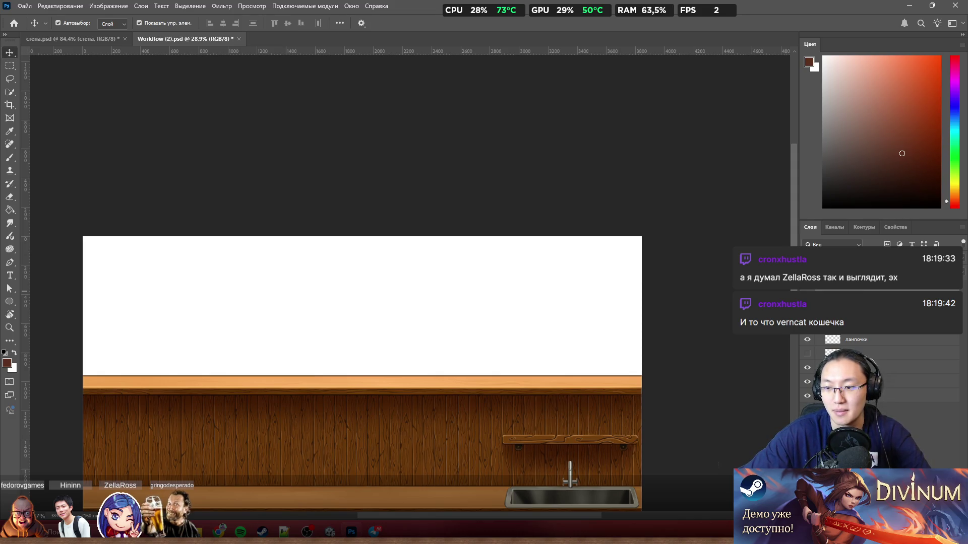
pyautogui.click(857, 382)
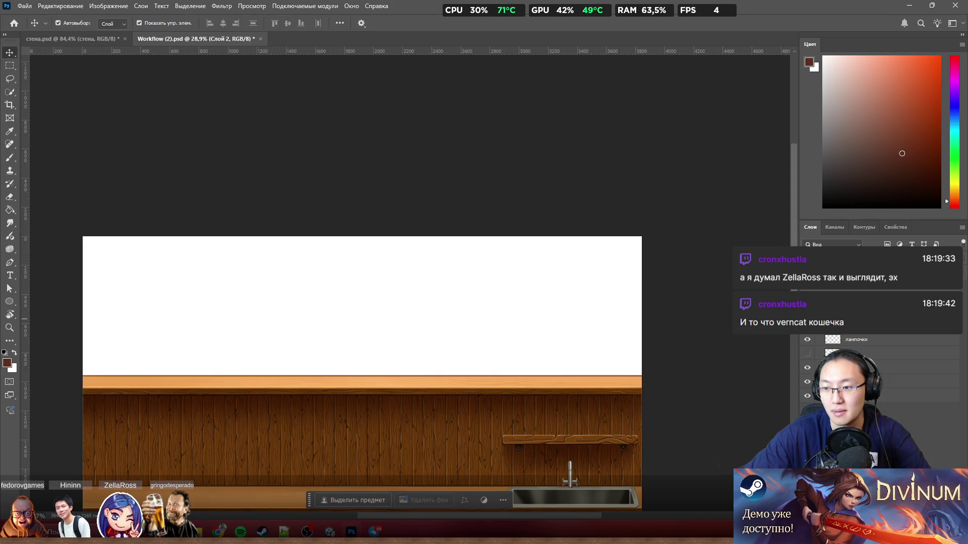
pyautogui.click(807, 353)
pyautogui.click(860, 291)
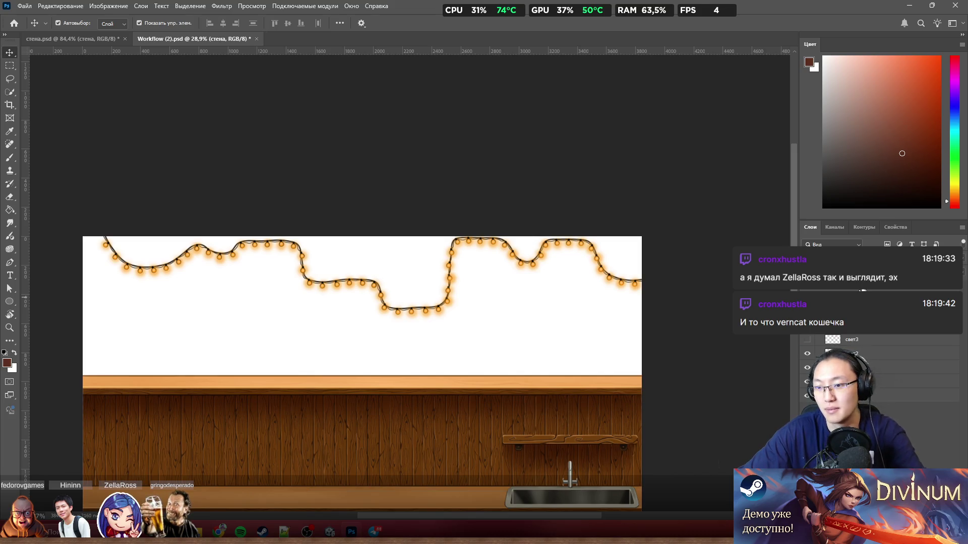
pyautogui.click(834, 291)
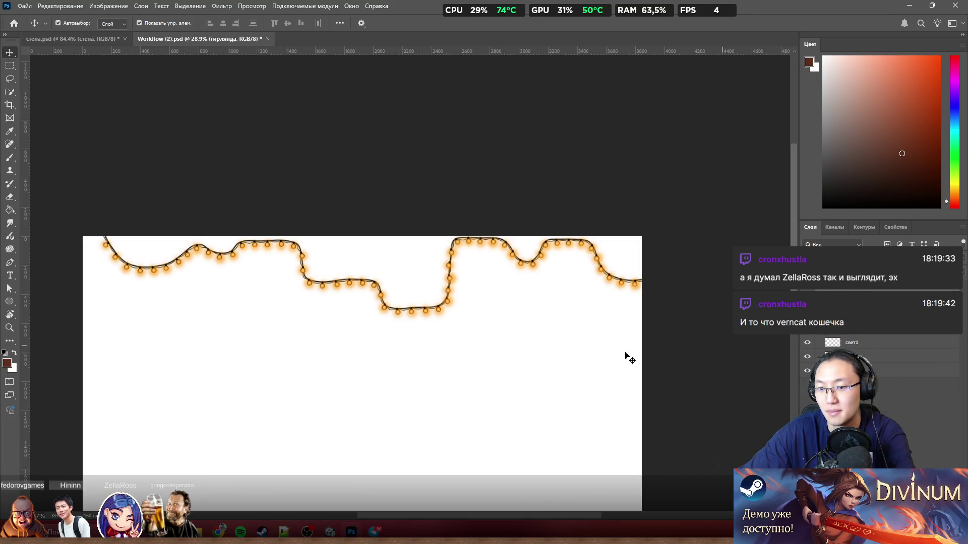
pyautogui.click(496, 378)
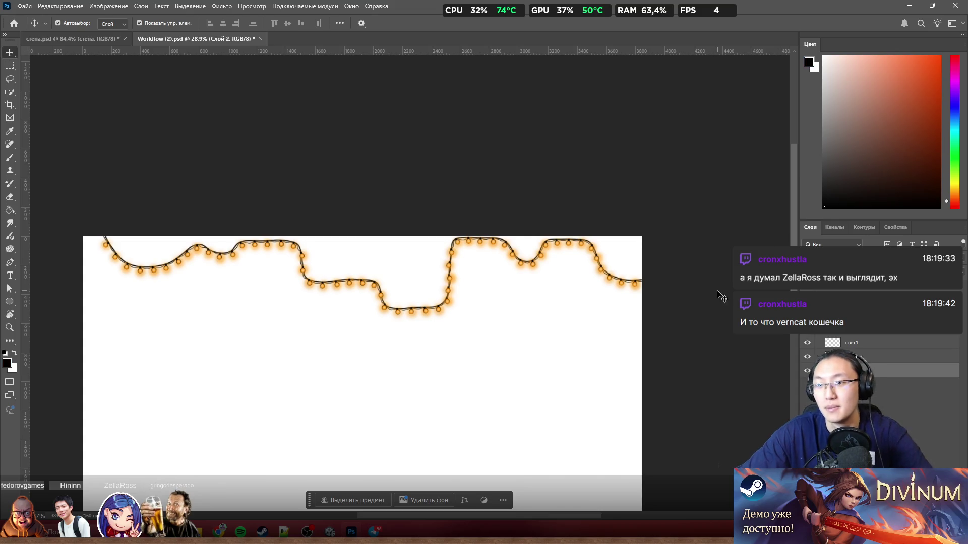
# Try filling Слой 2 with black using default colours, then undo the fill
pyautogui.press('b')
pyautogui.press('d')
pyautogui.hotkey('alt', 'BackSpace')
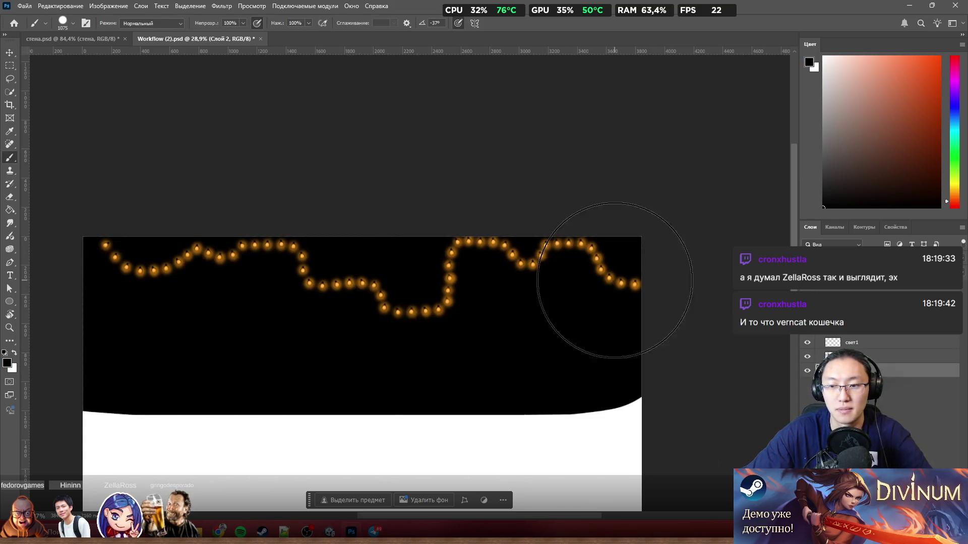
pyautogui.hotkey('ctrl', 'z')
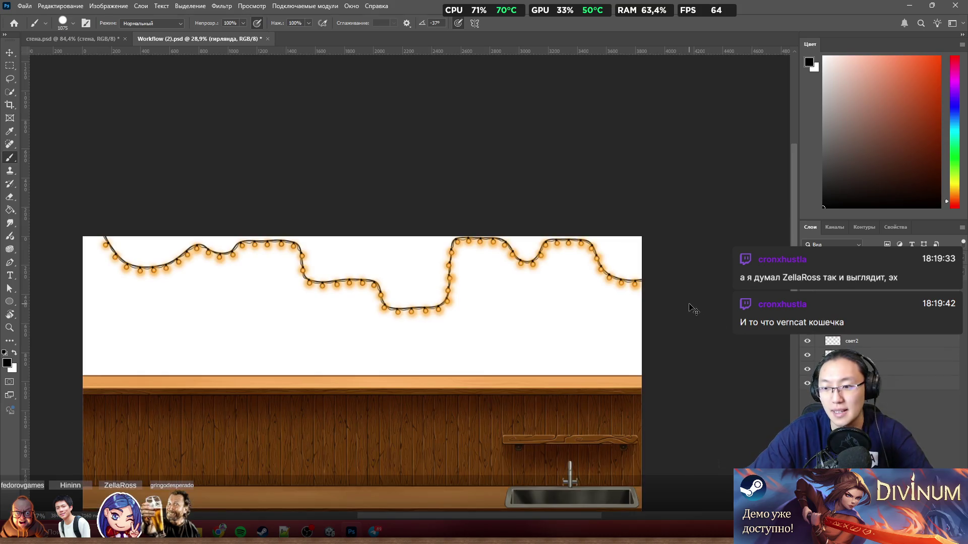
# Restore the garland and brick wall visibility, then delete the бар counter group
pyautogui.click(812, 291)
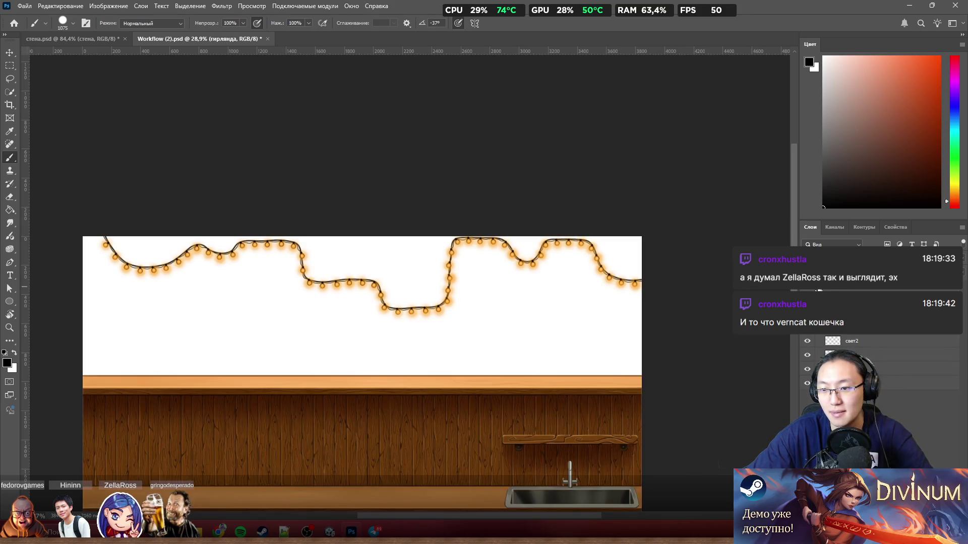
pyautogui.click(857, 367)
pyautogui.click(807, 352)
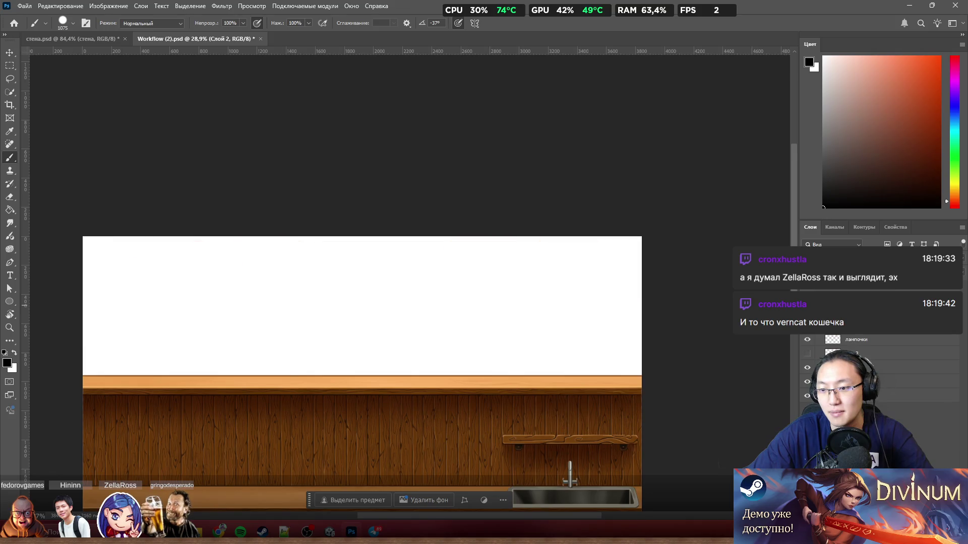
pyautogui.click(807, 353)
pyautogui.click(807, 381)
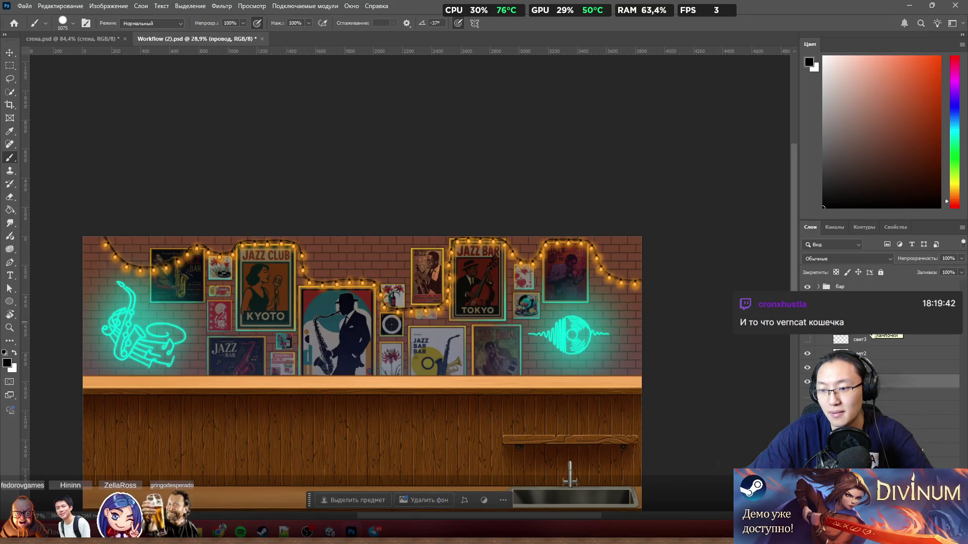
pyautogui.click(856, 289)
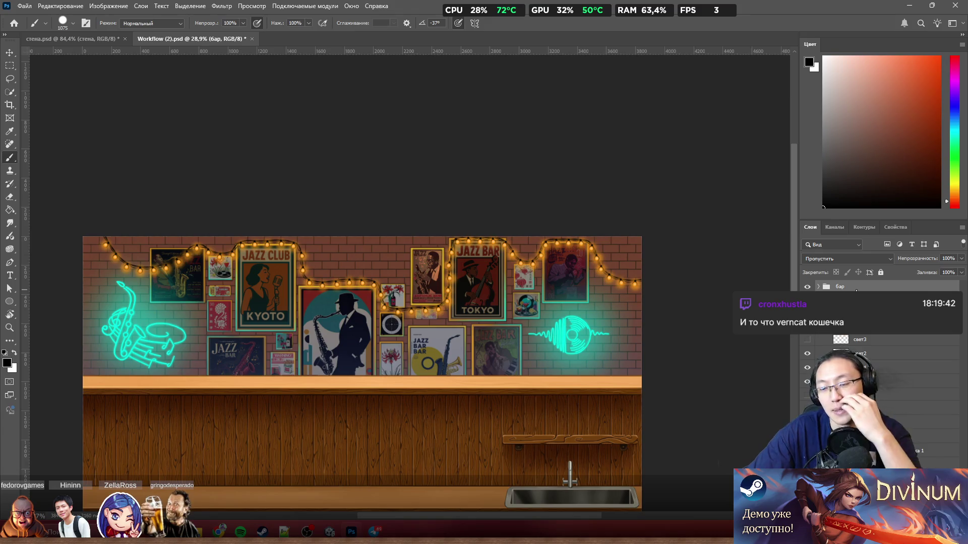
pyautogui.press('Delete')
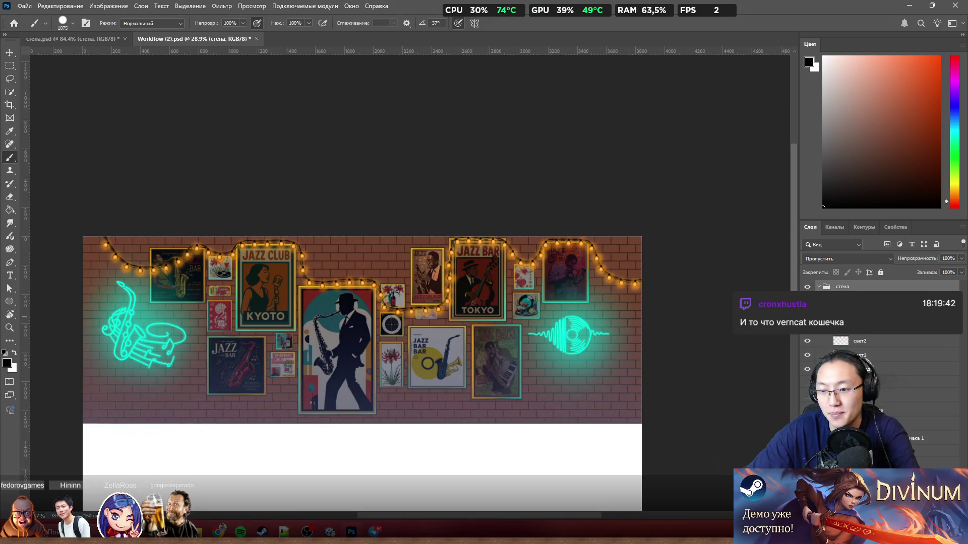
# Select Слой 2, dismiss the locked-layer warning, and enlarge the brush to 2336 pixels
pyautogui.click(372, 432)
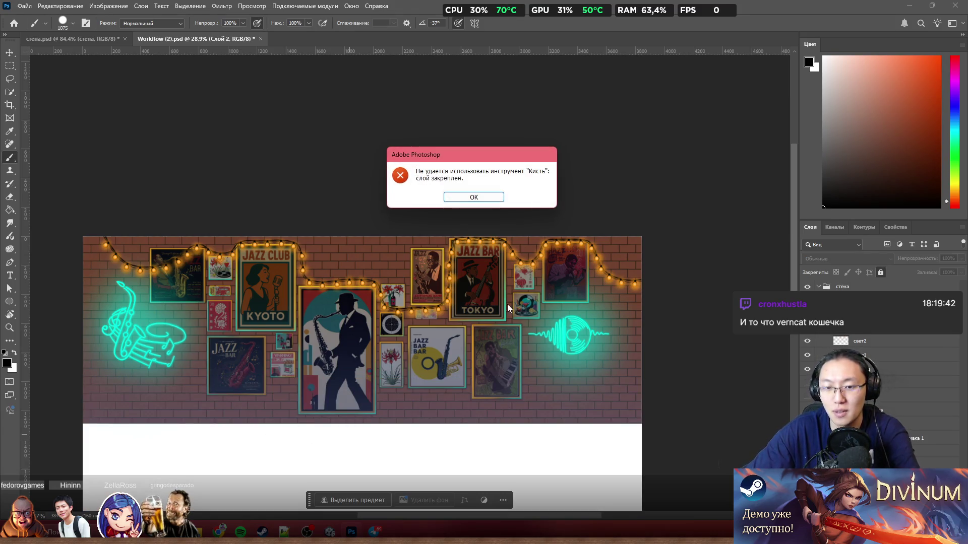
pyautogui.click(474, 197)
pyautogui.moveTo(432, 403); pyautogui.dragTo(457, 403)
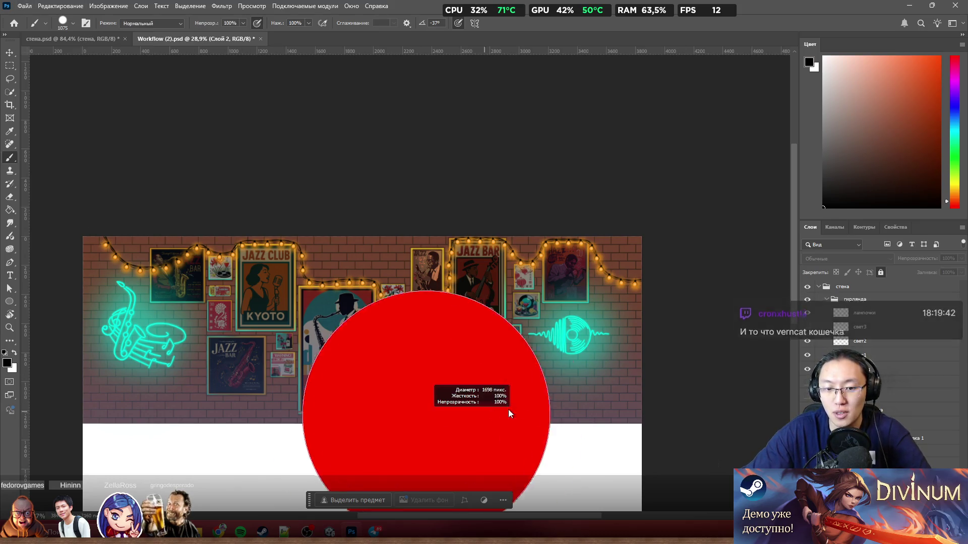
pyautogui.press('Return')
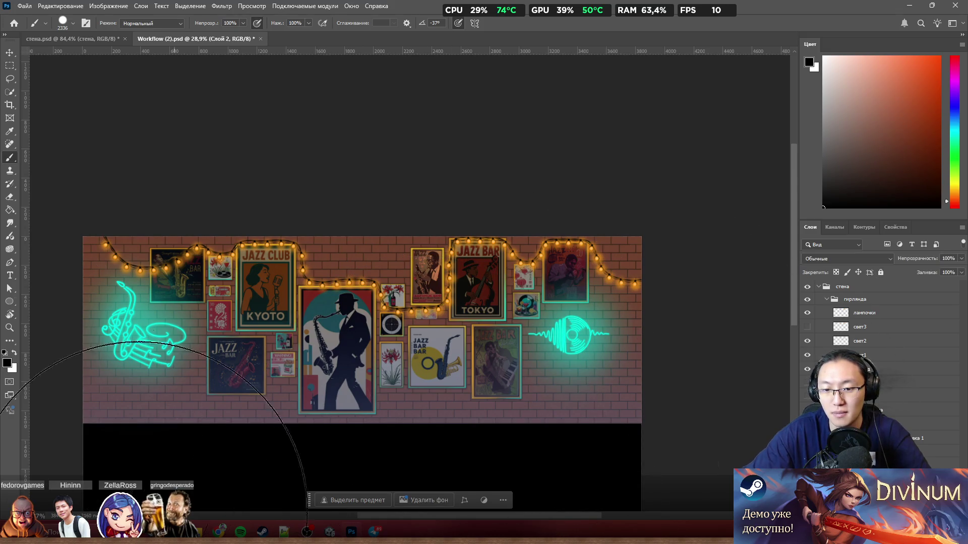
pyautogui.scroll(-5, 538, 230)
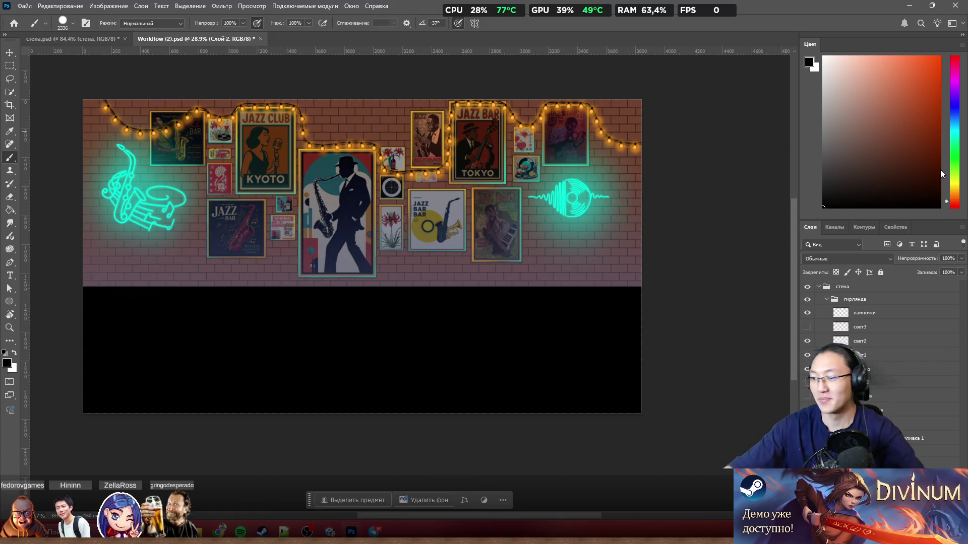
pyautogui.scroll(2, 578, 193)
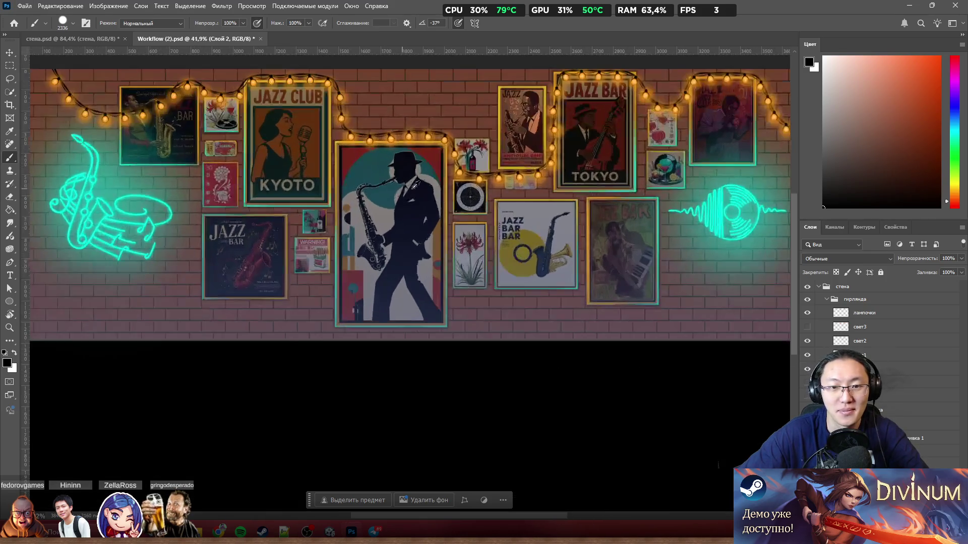
pyautogui.scroll(1, 366, 202)
pyautogui.scroll(-4, 366, 202)
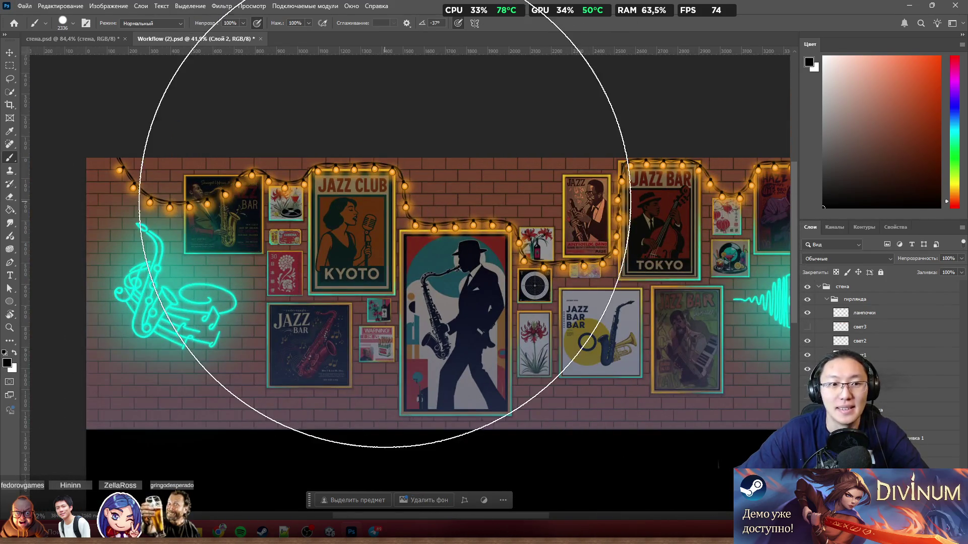
pyautogui.scroll(1, 486, 162)
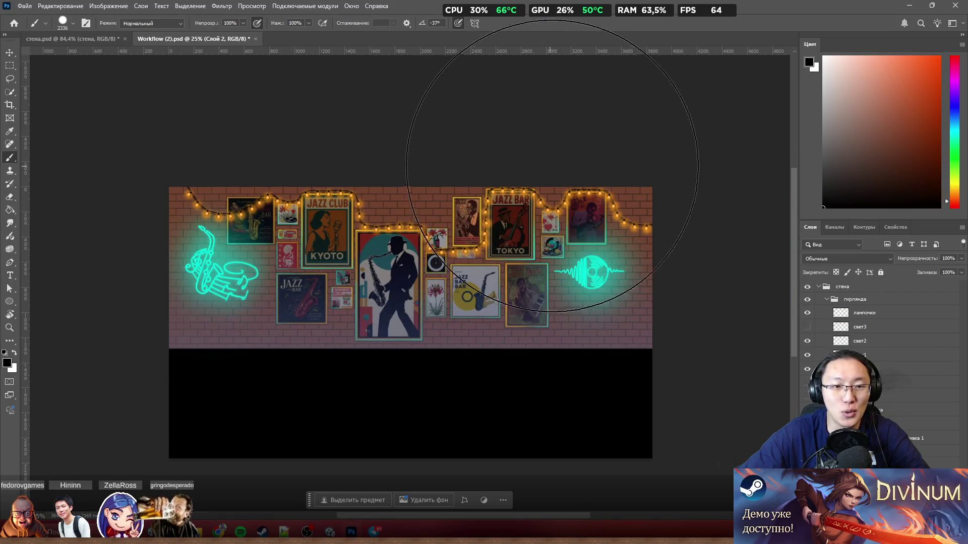
pyautogui.scroll(3, 664, 192)
pyautogui.scroll(-3, 630, 194)
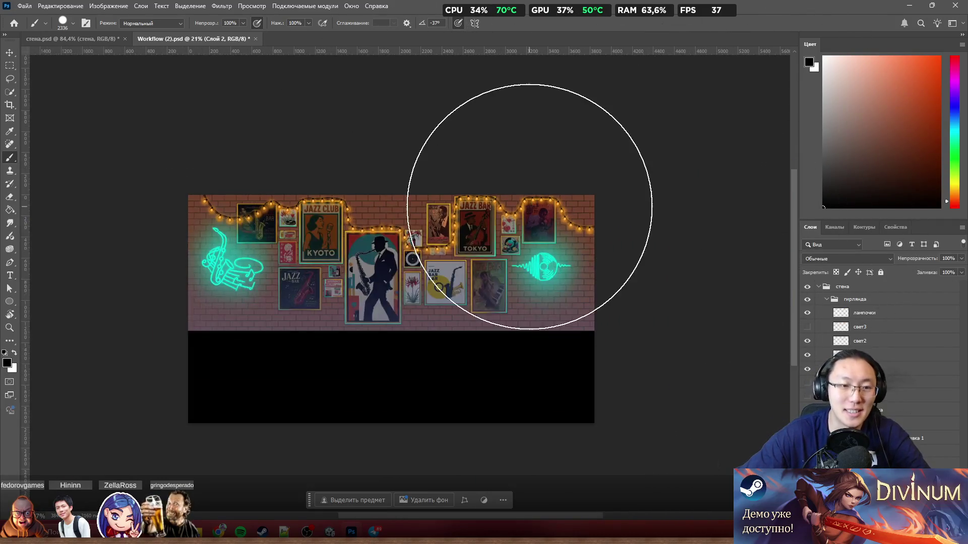
pyautogui.scroll(3, 553, 216)
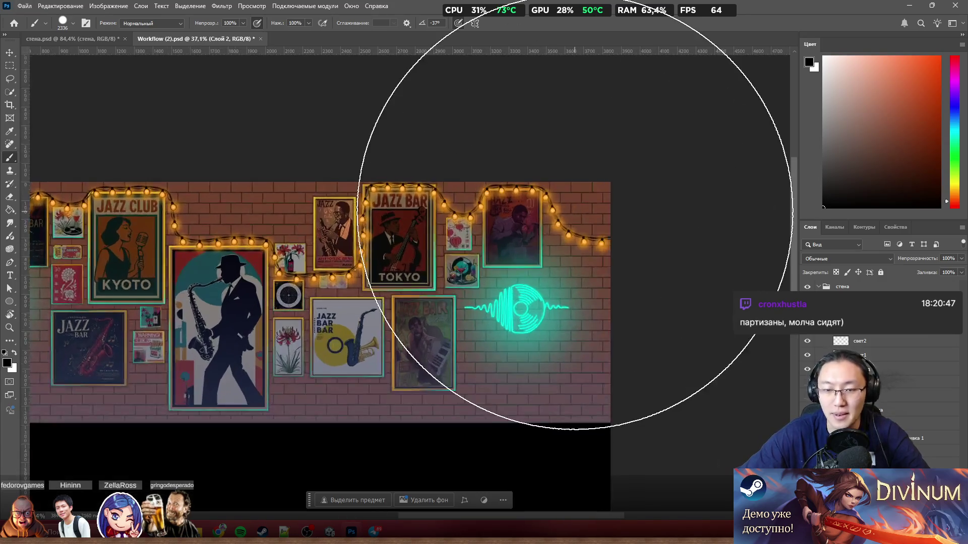
pyautogui.hscroll(-2, 163, 224)
pyautogui.hscroll(-2, 164, 224)
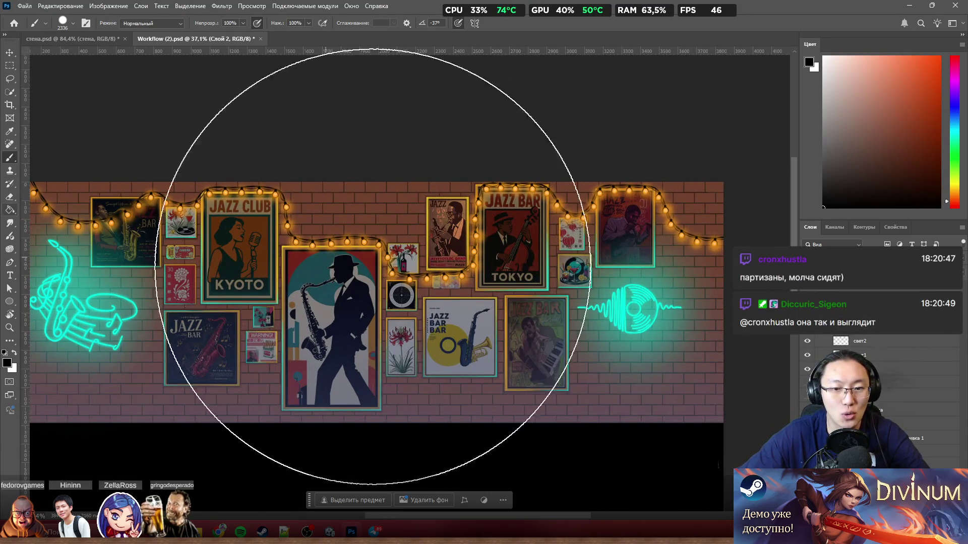
pyautogui.scroll(-2, 499, 260)
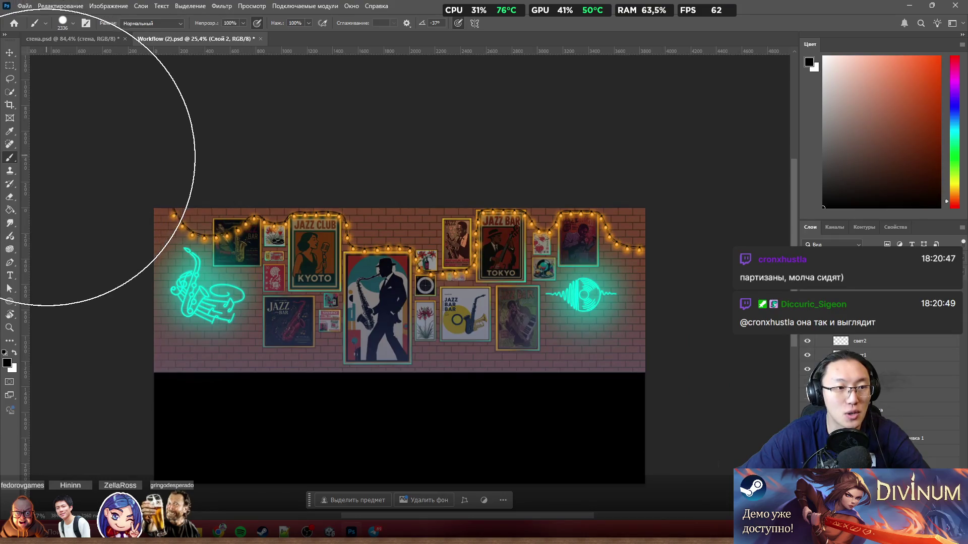
pyautogui.scroll(-1, 346, 190)
pyautogui.scroll(3, 337, 177)
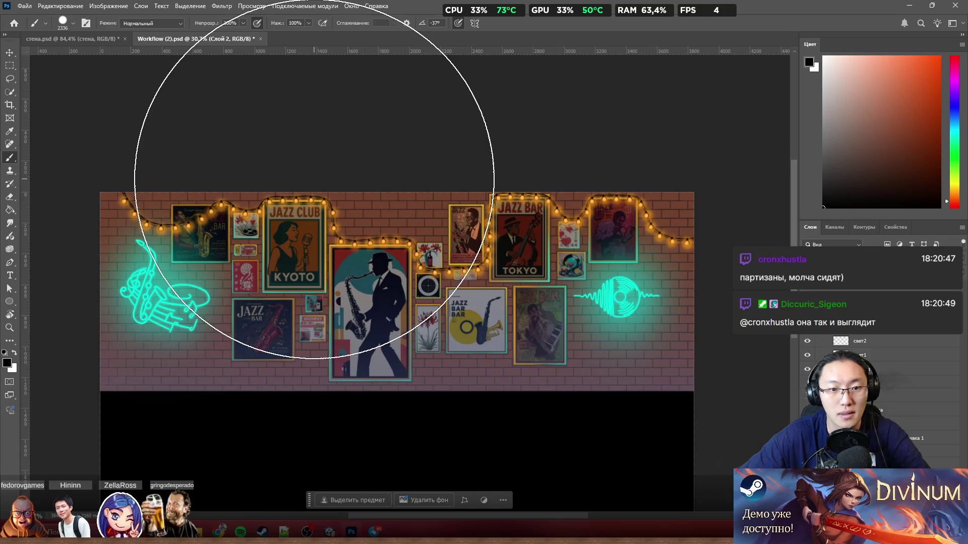
pyautogui.scroll(-2, 312, 173)
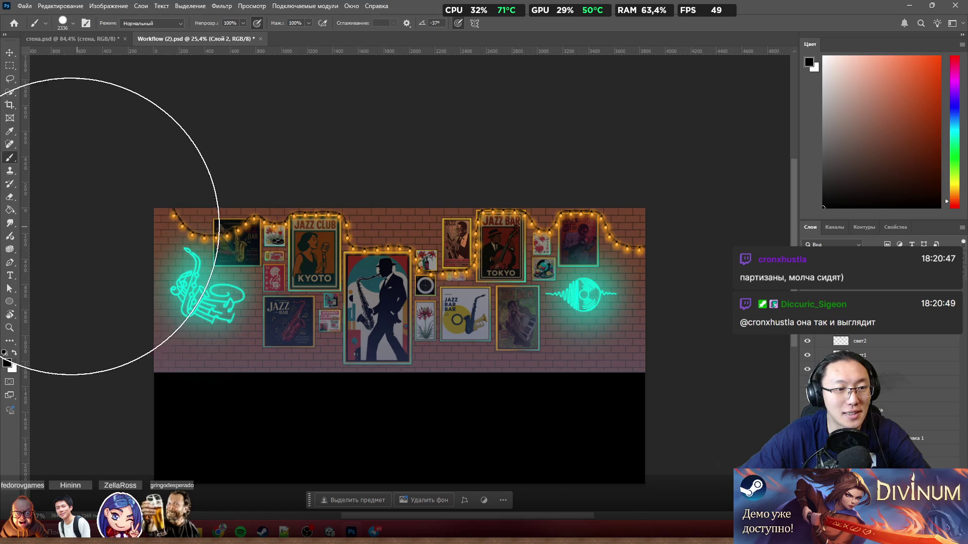
pyautogui.click(8, 105)
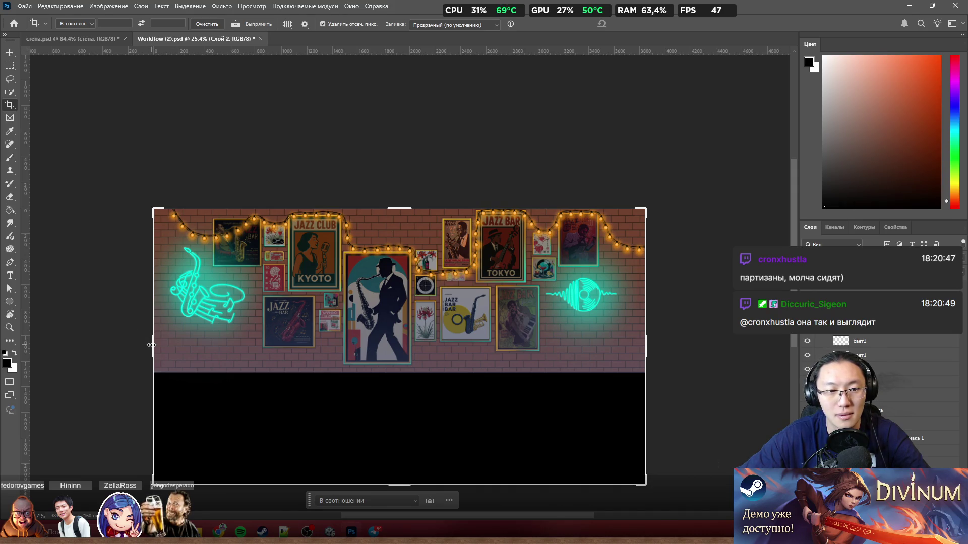
# Extend the canvas rightward with the crop handle and paint the new transparent strip black
pyautogui.moveTo(648, 348); pyautogui.dragTo(723, 348)
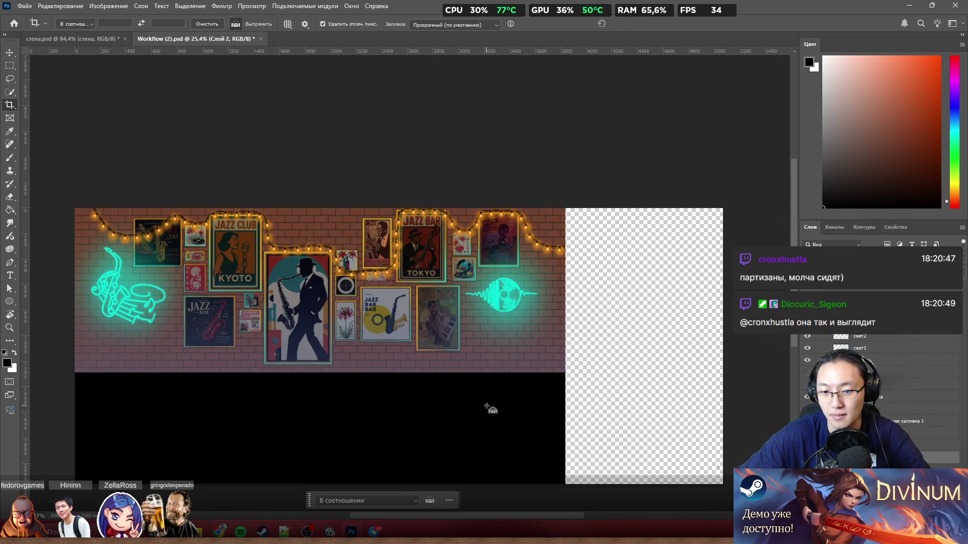
pyautogui.press('b')
pyautogui.moveTo(601, 354); pyautogui.dragTo(706, 353)
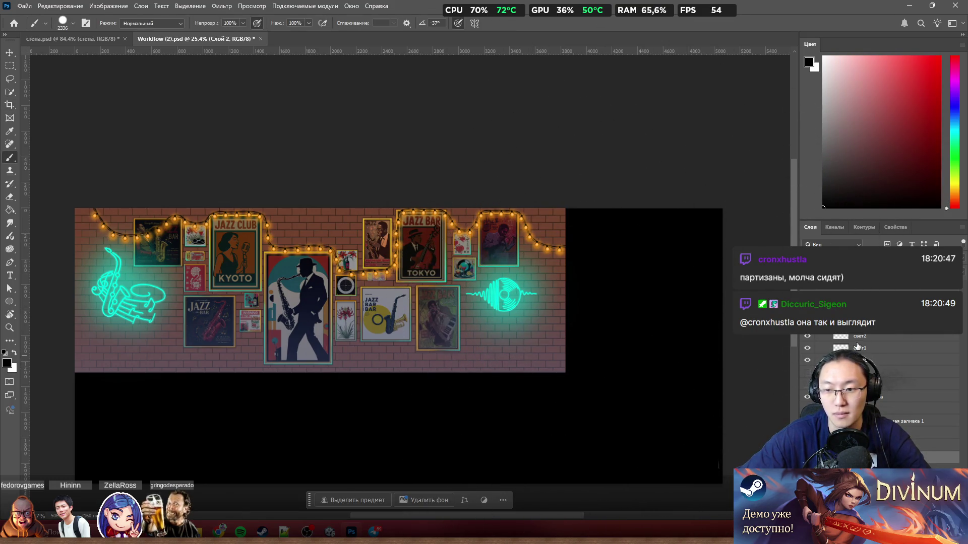
# Paste the brick-wall piece, align it to extend the wall rightward, and move the gradient fill beneath it
pyautogui.hotkey('ctrl', 'v')
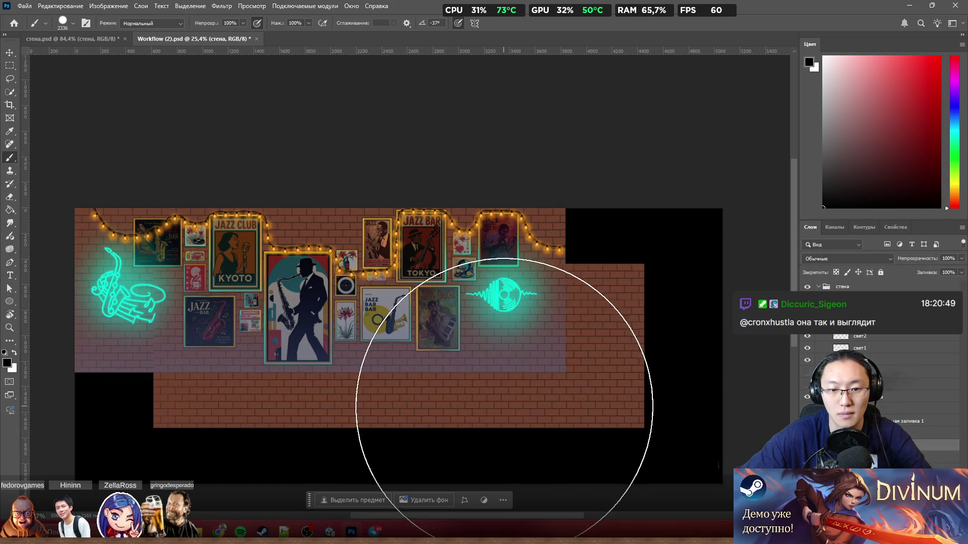
pyautogui.moveTo(394, 406); pyautogui.dragTo(449, 351)
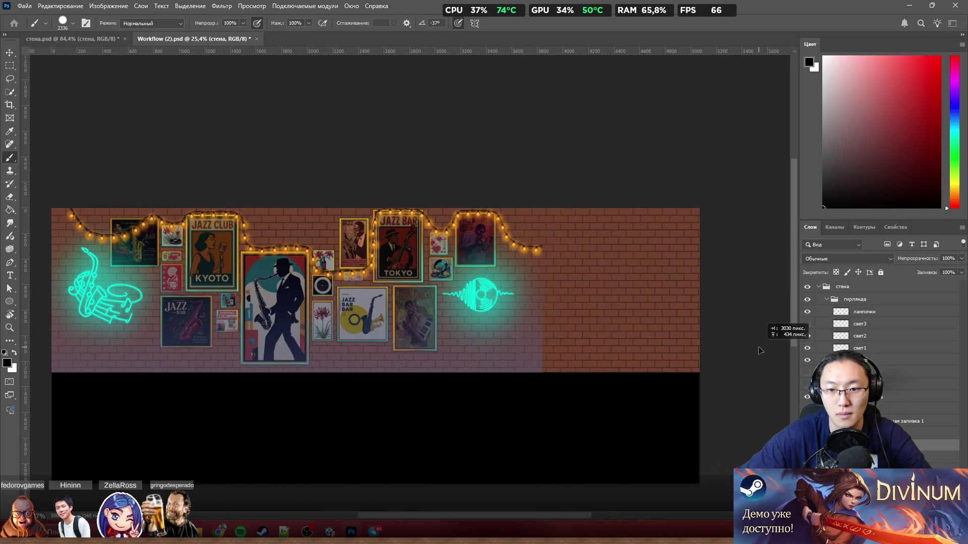
pyautogui.moveTo(514, 369)
pyautogui.mouseDown()
pyautogui.moveTo(552, 403)
pyautogui.moveTo(584, 408)
pyautogui.moveTo(498, 460)
pyautogui.mouseUp()
pyautogui.press('Delete')
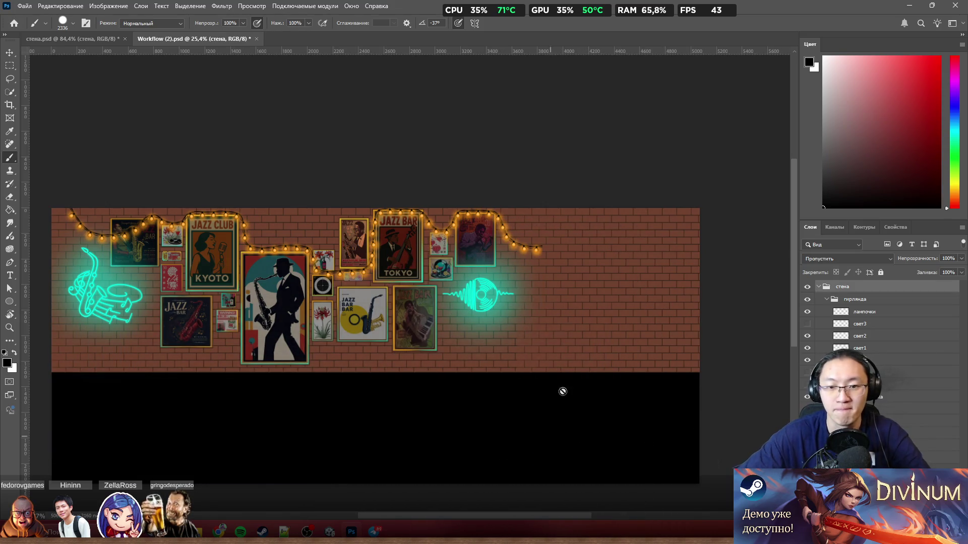
# Pan across the widened wall to check it, then switch to the Rectangular Marquee tool
pyautogui.scroll(3, 547, 191)
pyautogui.scroll(-5, 547, 191)
pyautogui.scroll(3, 443, 244)
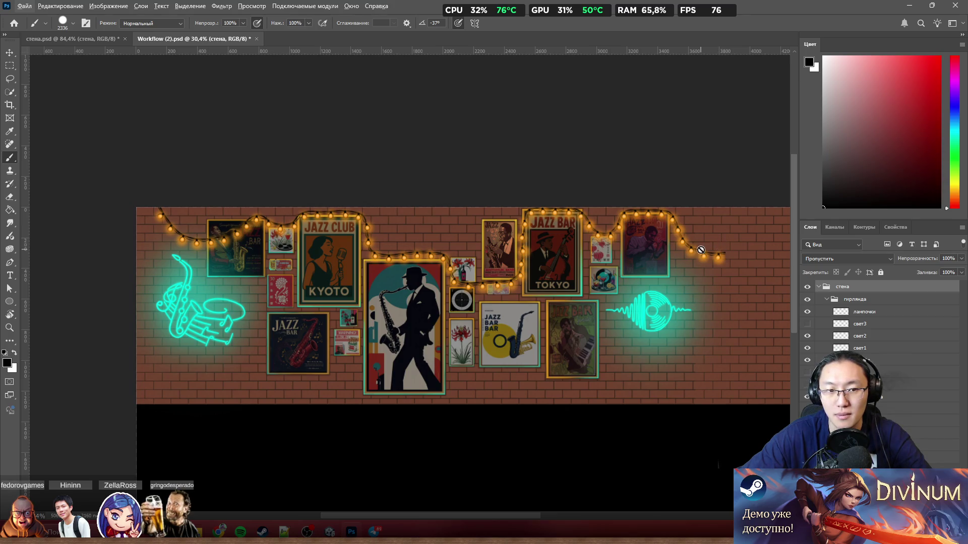
pyautogui.hscroll(-2, 683, 288)
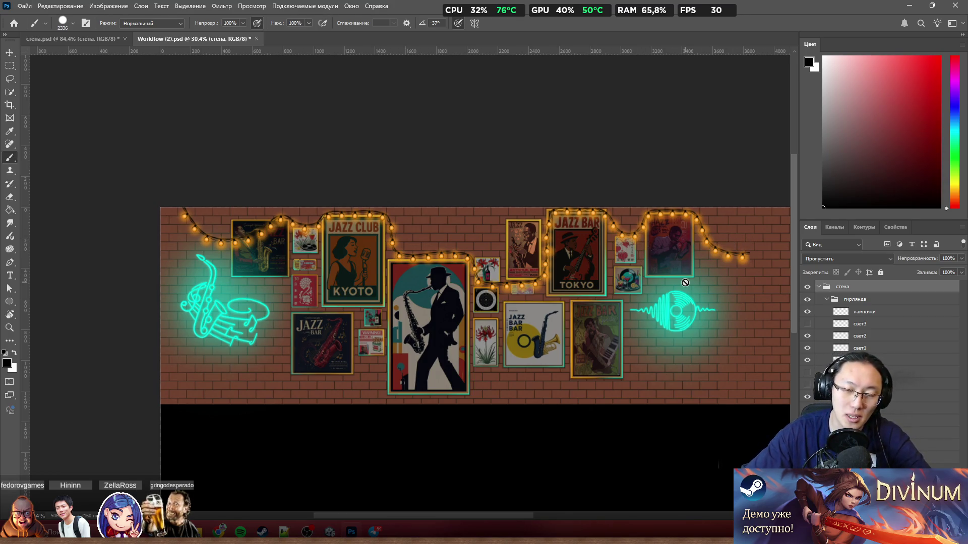
pyautogui.hscroll(-2, 775, 242)
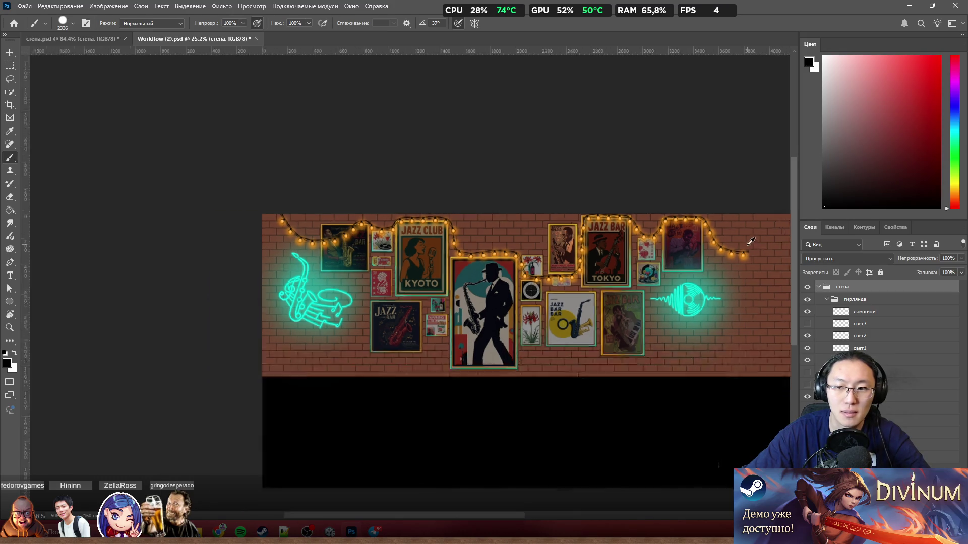
pyautogui.scroll(-2, 504, 222)
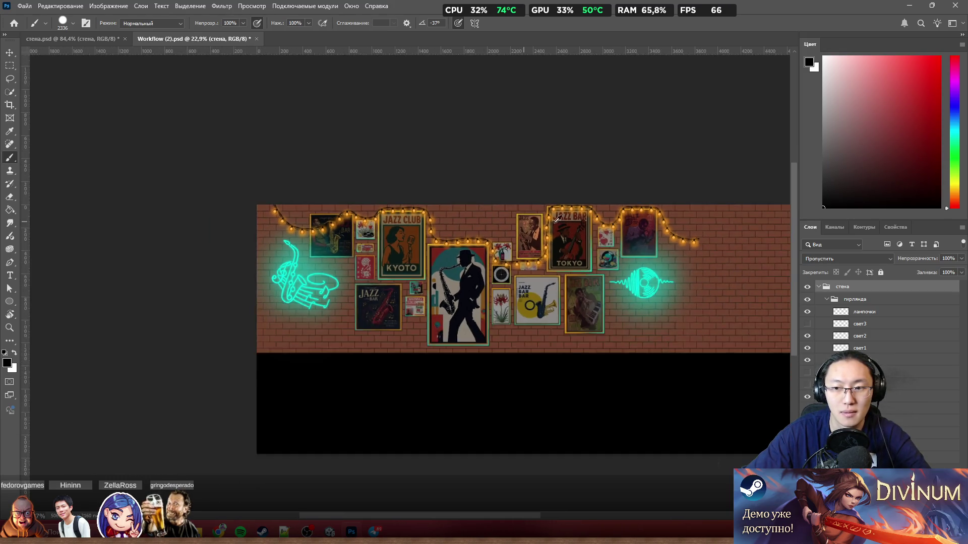
pyautogui.scroll(4, 649, 225)
pyautogui.scroll(-3, 369, 232)
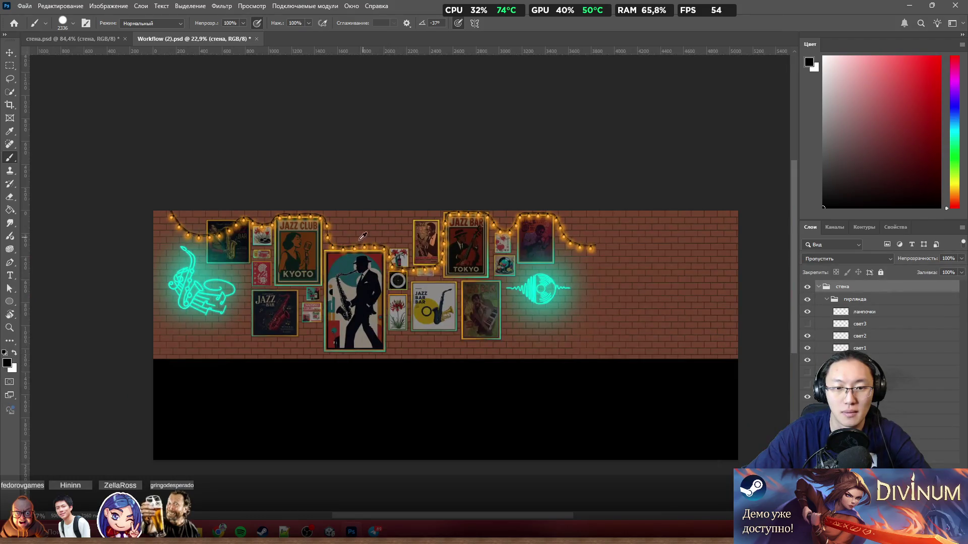
pyautogui.scroll(3, 362, 237)
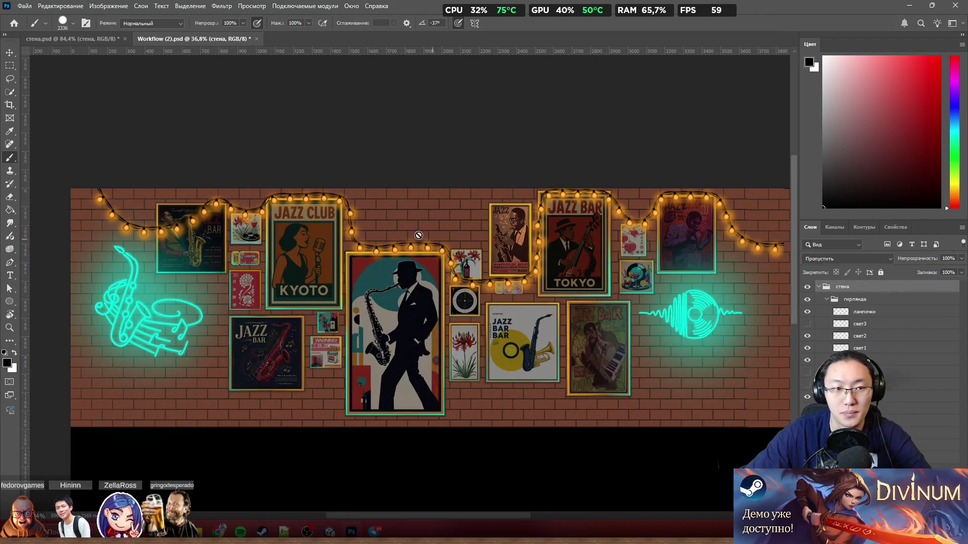
pyautogui.scroll(-2, 315, 176)
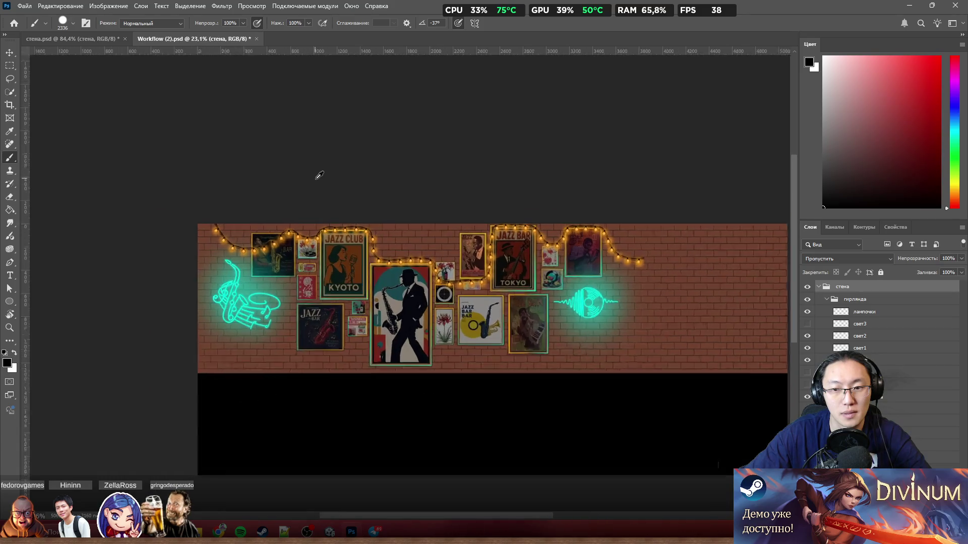
pyautogui.click(11, 65)
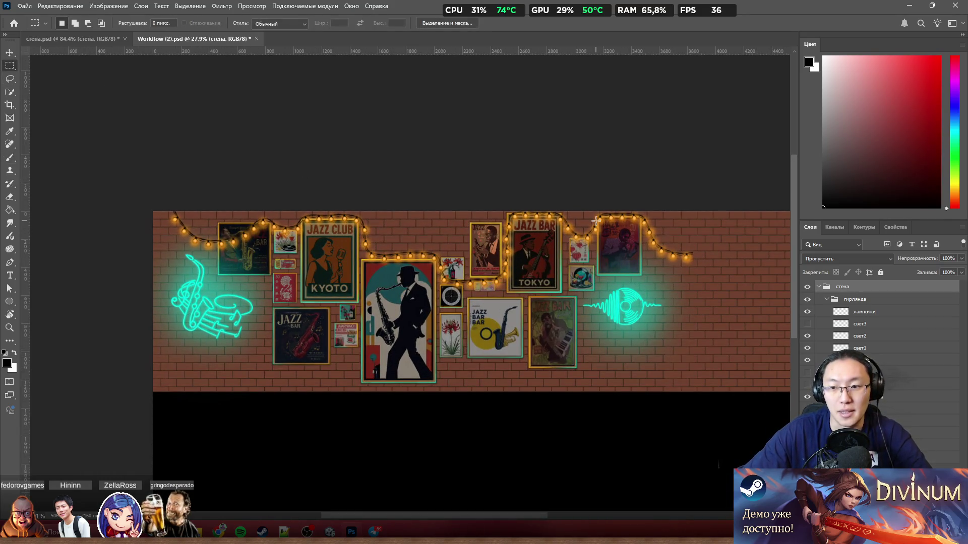
pyautogui.click(872, 339)
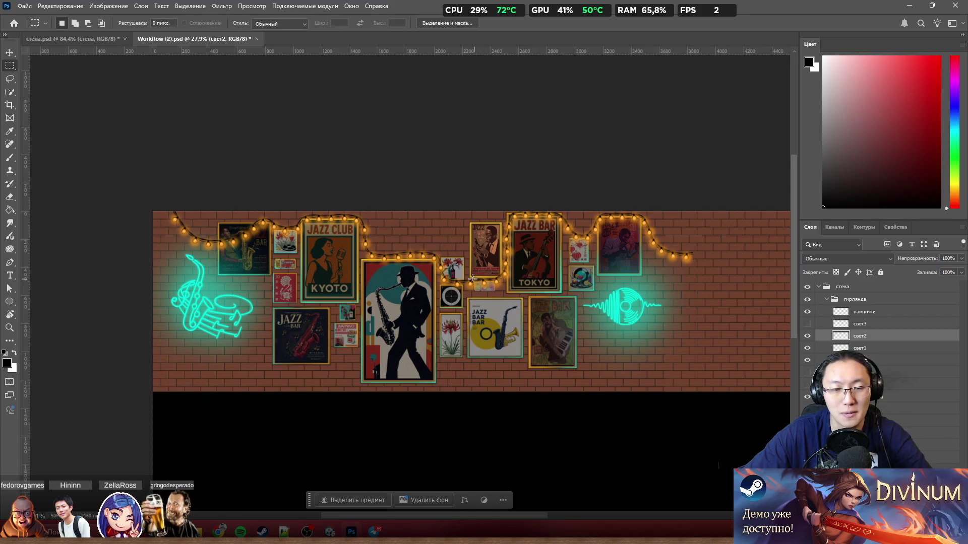
pyautogui.scroll(4, 404, 261)
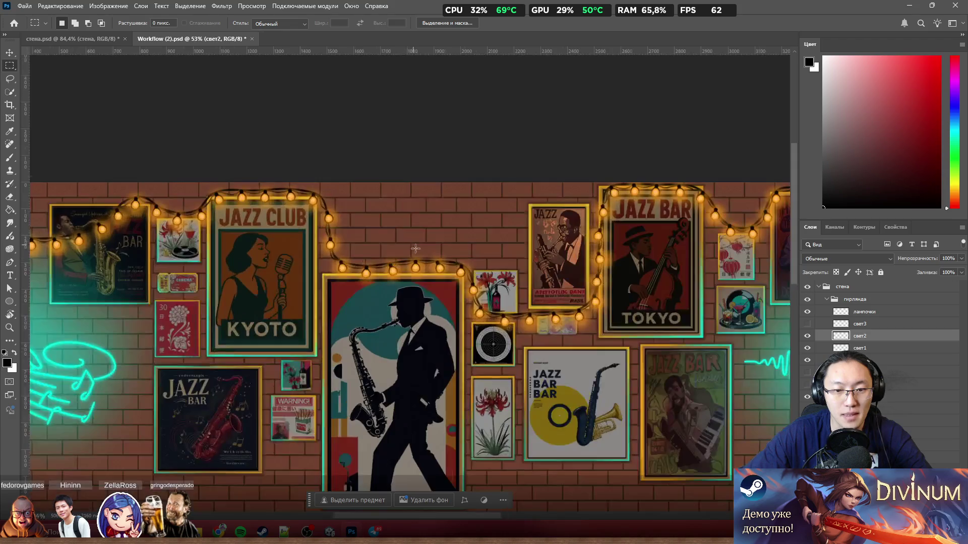
pyautogui.scroll(-6, 401, 277)
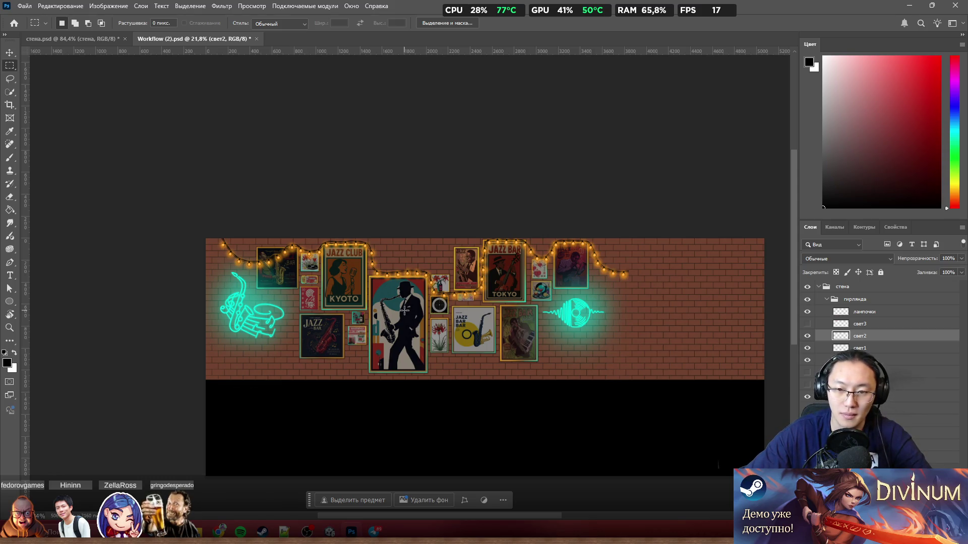
pyautogui.scroll(3, 453, 248)
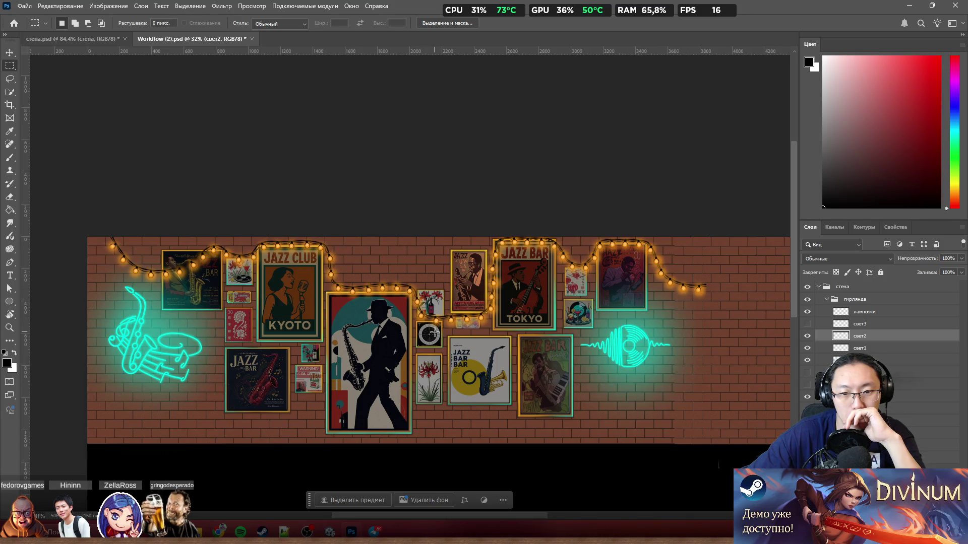
pyautogui.moveTo(429, 343)
pyautogui.mouseDown()
pyautogui.moveTo(515, 231)
pyautogui.moveTo(710, 208)
pyautogui.moveTo(718, 216)
pyautogui.mouseUp()
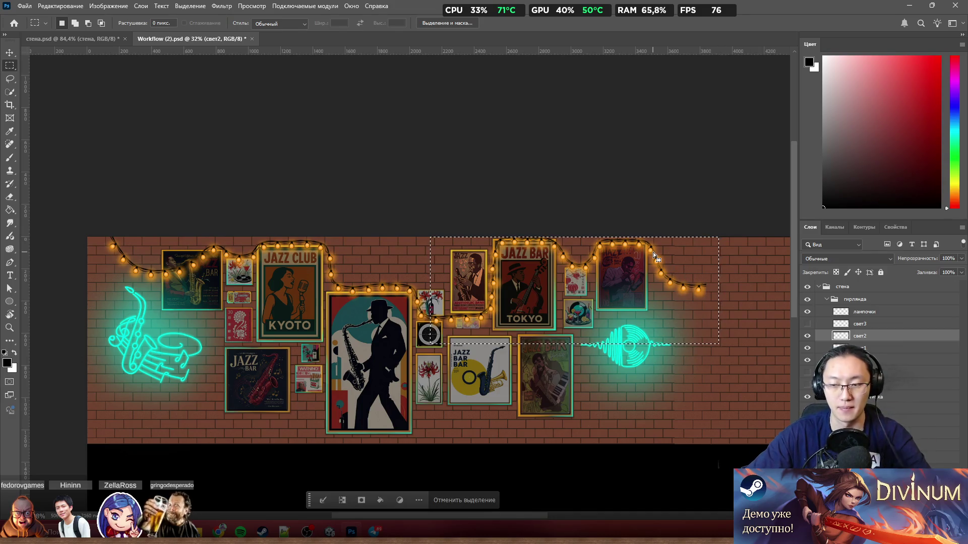
pyautogui.hotkey('ctrl', 'd')
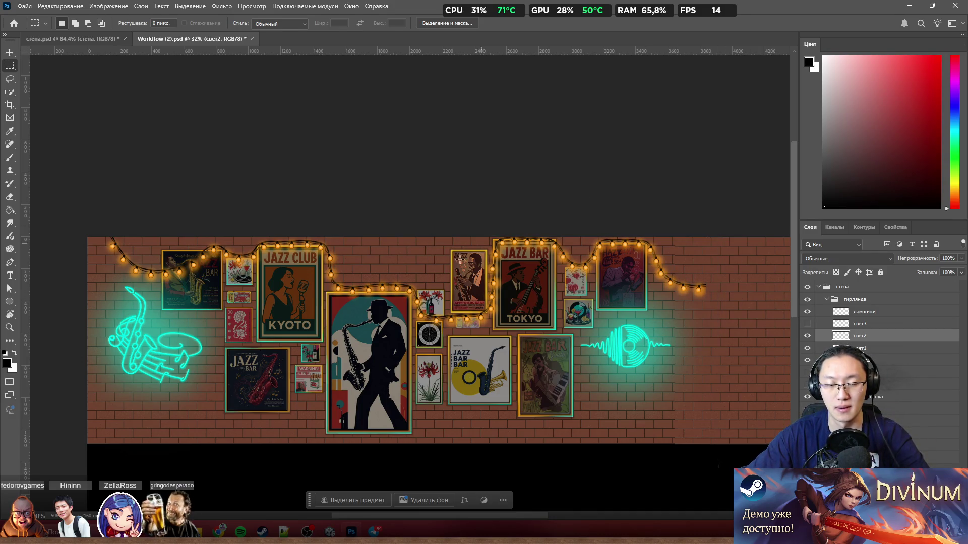
pyautogui.scroll(3, 460, 260)
pyautogui.scroll(-3, 554, 282)
pyautogui.scroll(5, 698, 283)
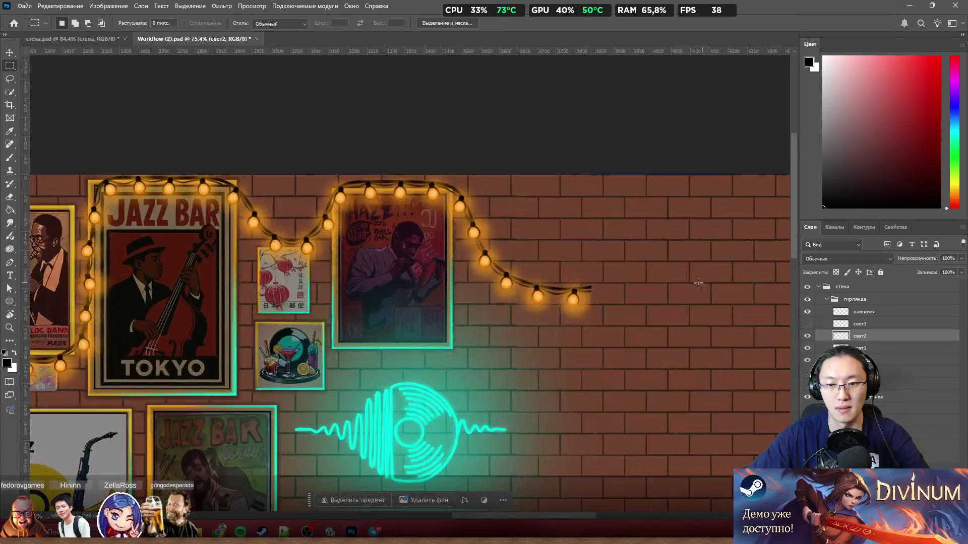
pyautogui.scroll(-4, 680, 282)
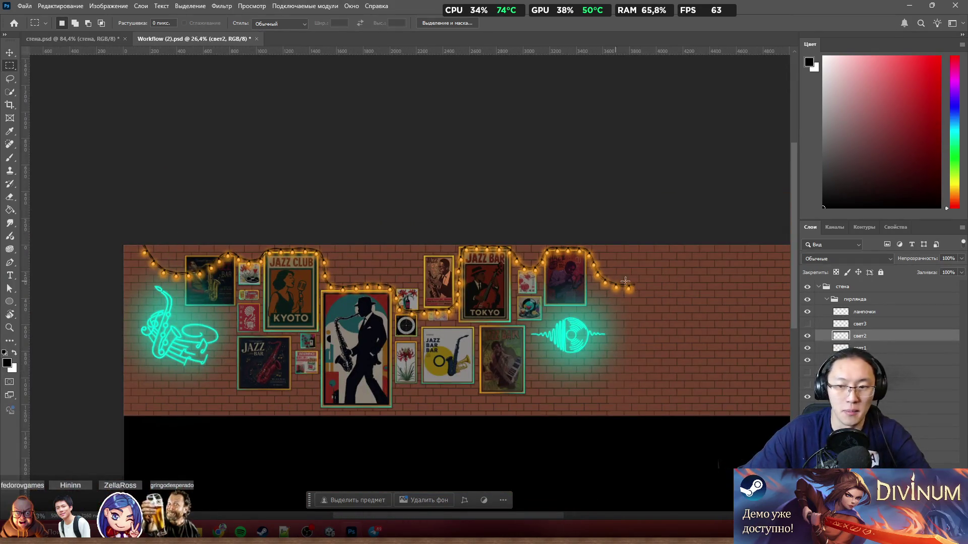
pyautogui.scroll(6, 638, 289)
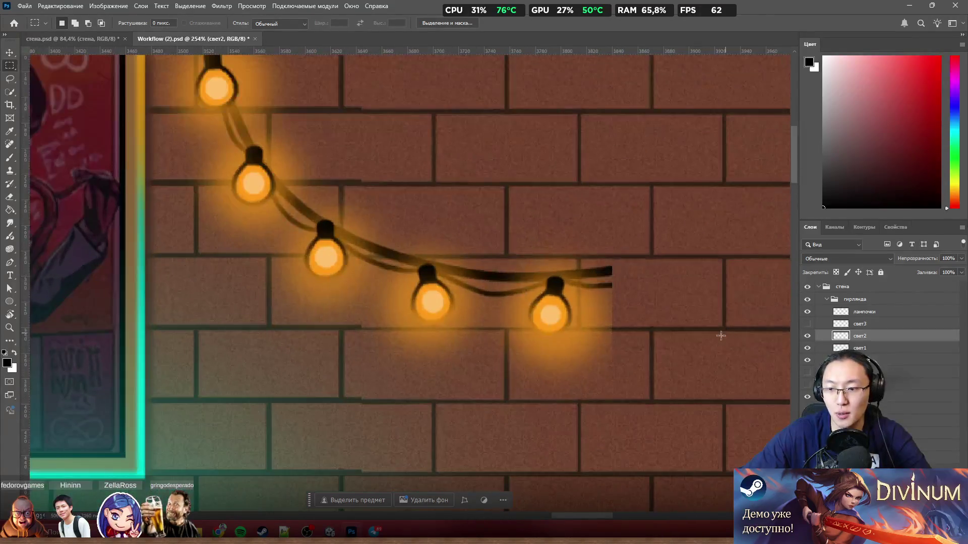
pyautogui.scroll(-3, 554, 344)
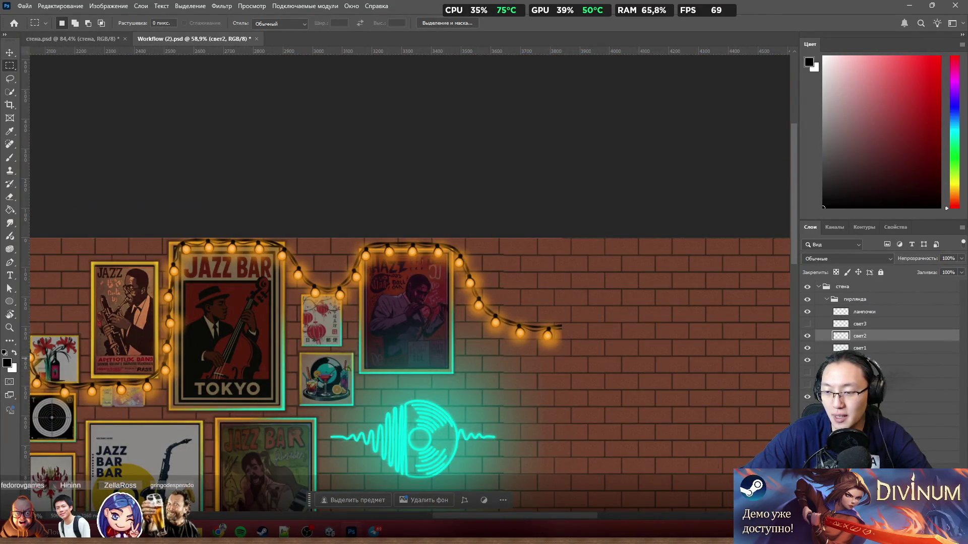
pyautogui.scroll(-2, 568, 352)
pyautogui.scroll(-2, 427, 334)
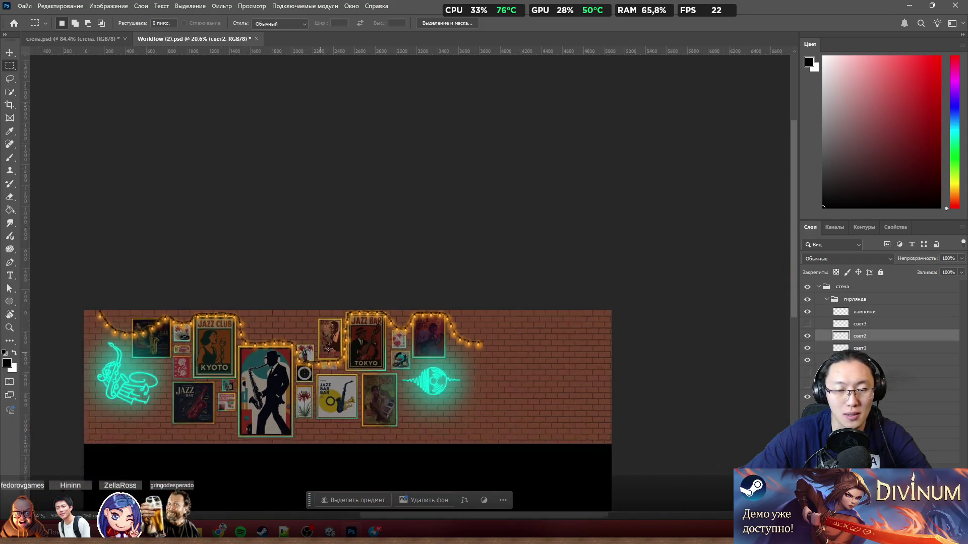
pyautogui.scroll(1, 284, 342)
pyautogui.scroll(1, 284, 342)
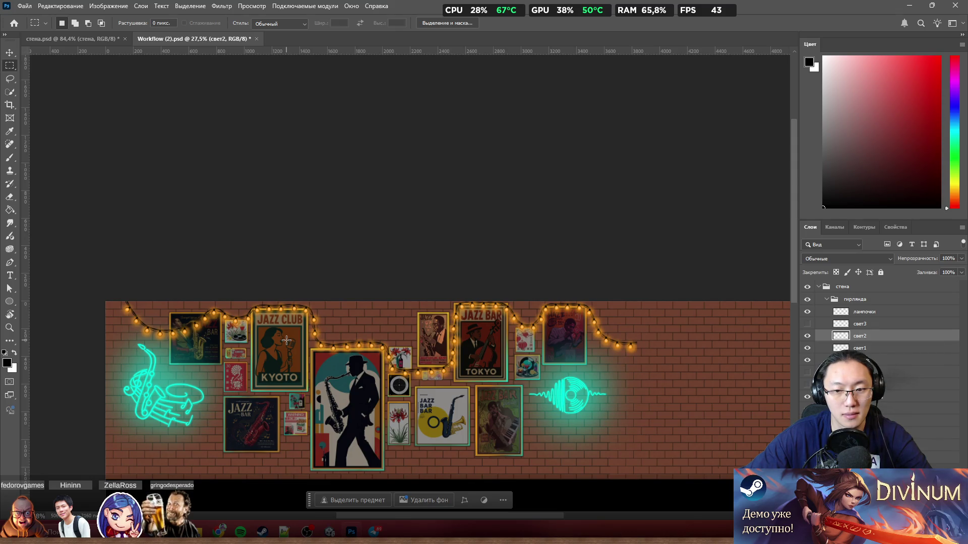
pyautogui.scroll(5, 728, 306)
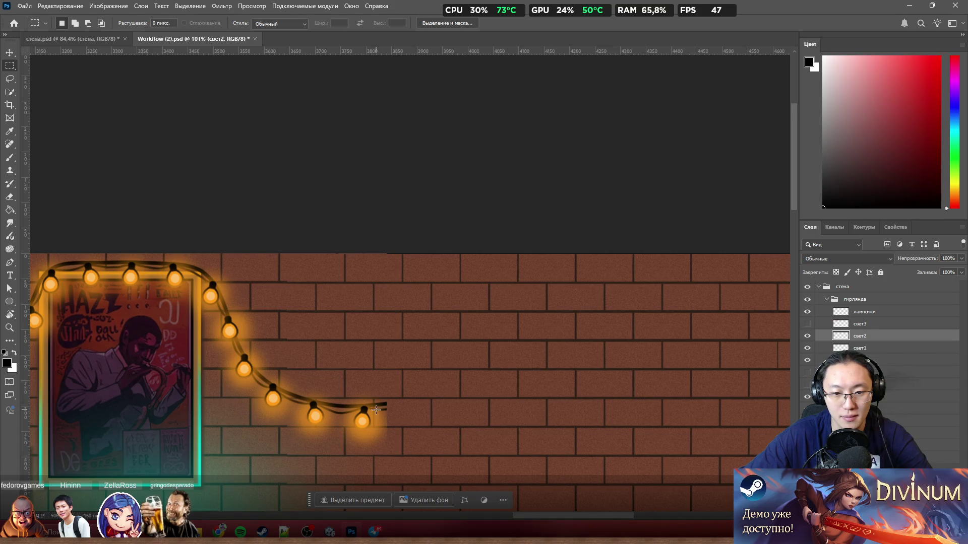
pyautogui.scroll(2, 381, 418)
pyautogui.scroll(-2, 381, 418)
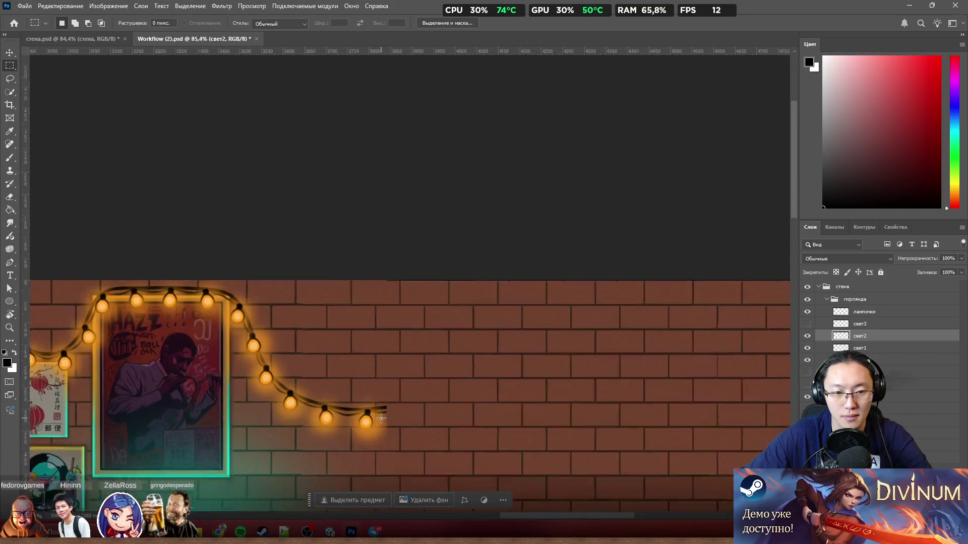
pyautogui.scroll(1, 383, 420)
pyautogui.moveTo(405, 454)
pyautogui.mouseDown()
pyautogui.moveTo(232, 233)
pyautogui.moveTo(150, 190)
pyautogui.mouseUp()
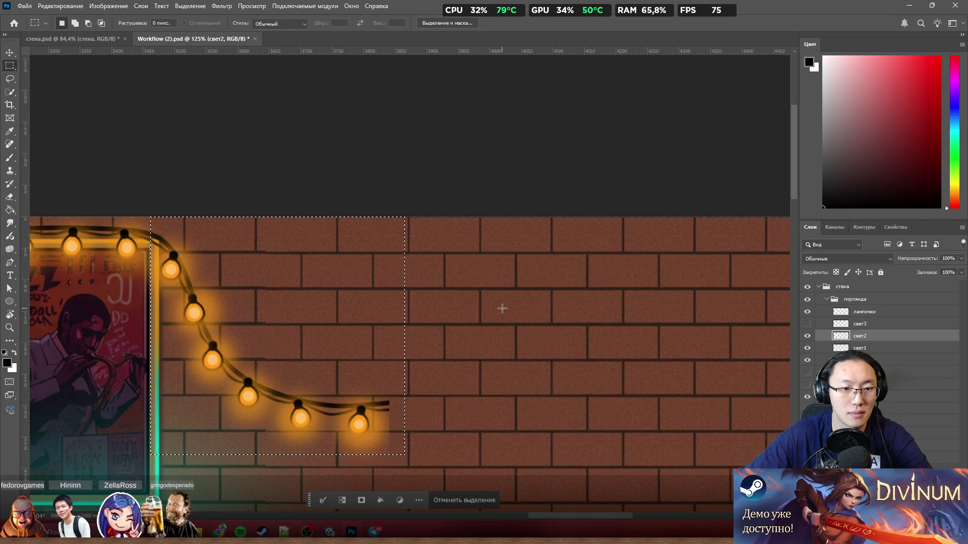
# Copy the selected wire end from the провод layer onto a new layer with Layer via Copy
pyautogui.rightClick(305, 295)
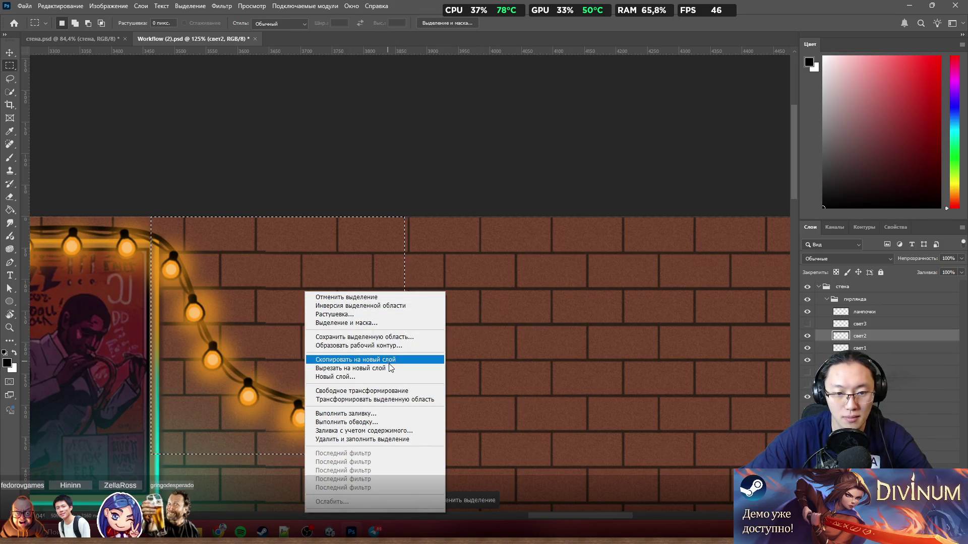
pyautogui.click(915, 357)
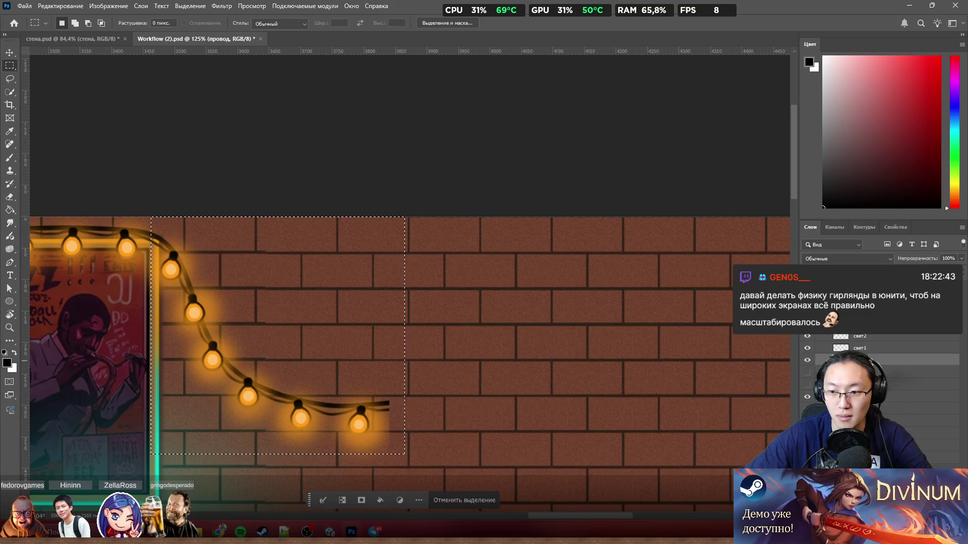
pyautogui.rightClick(283, 300)
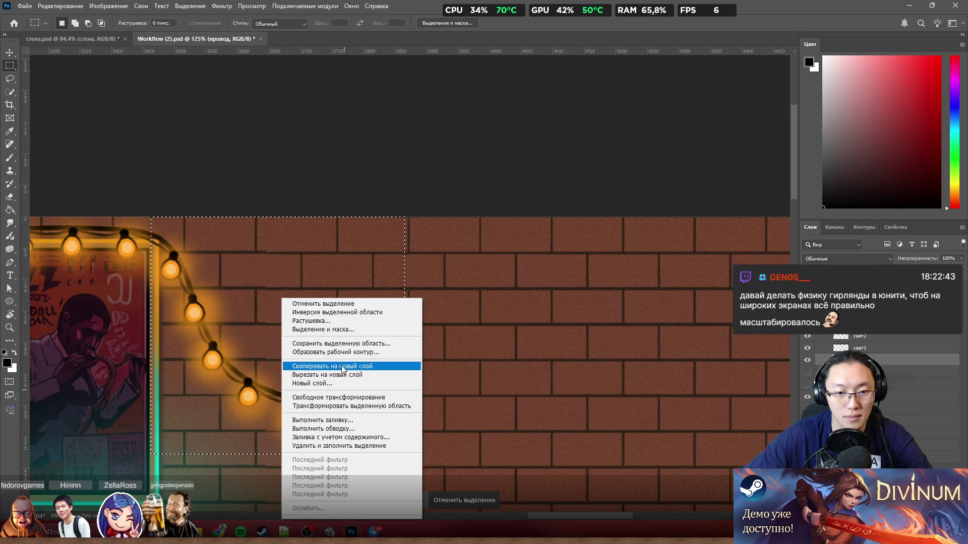
pyautogui.click(333, 366)
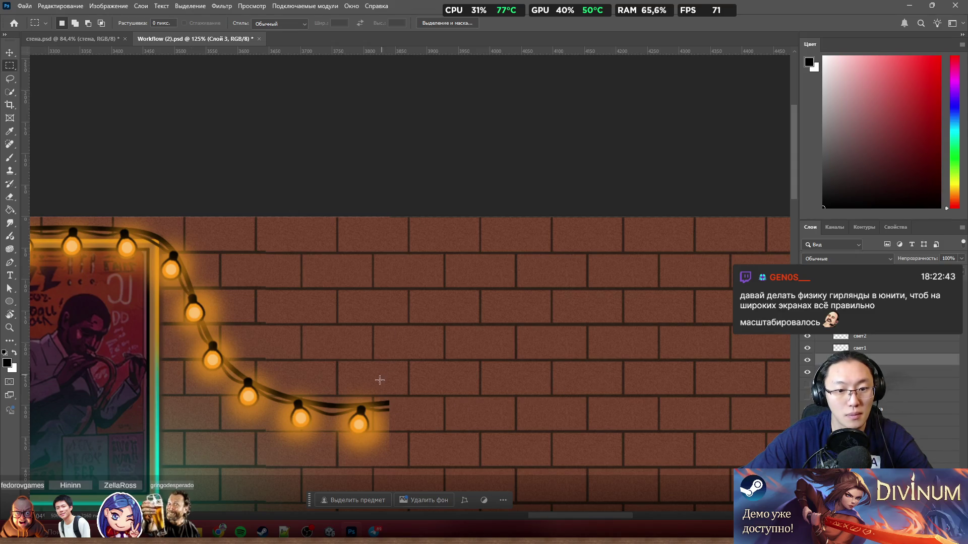
pyautogui.click(897, 348)
pyautogui.click(905, 377)
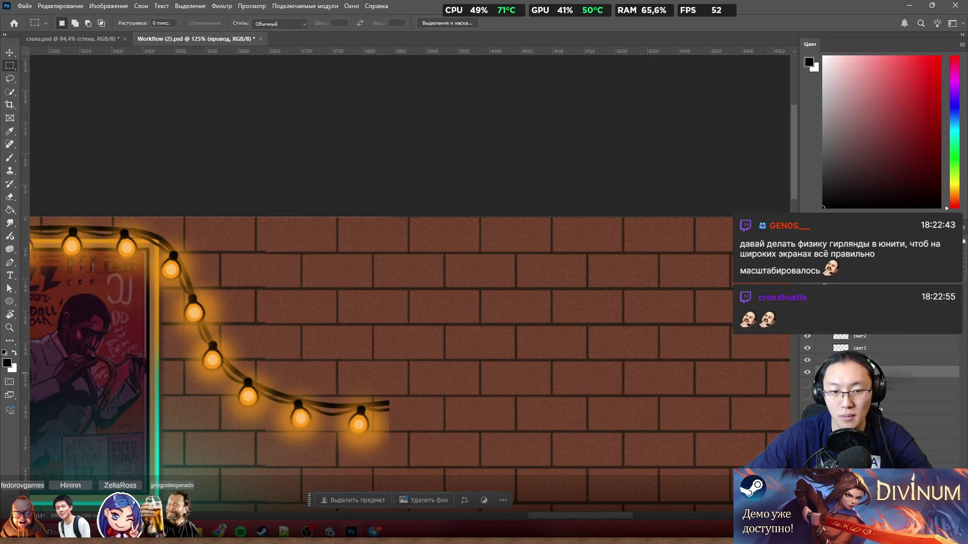
# Move the copied wire end right onto the bare wall, briefly hiding the original wire and glows
pyautogui.scroll(5, 362, 290)
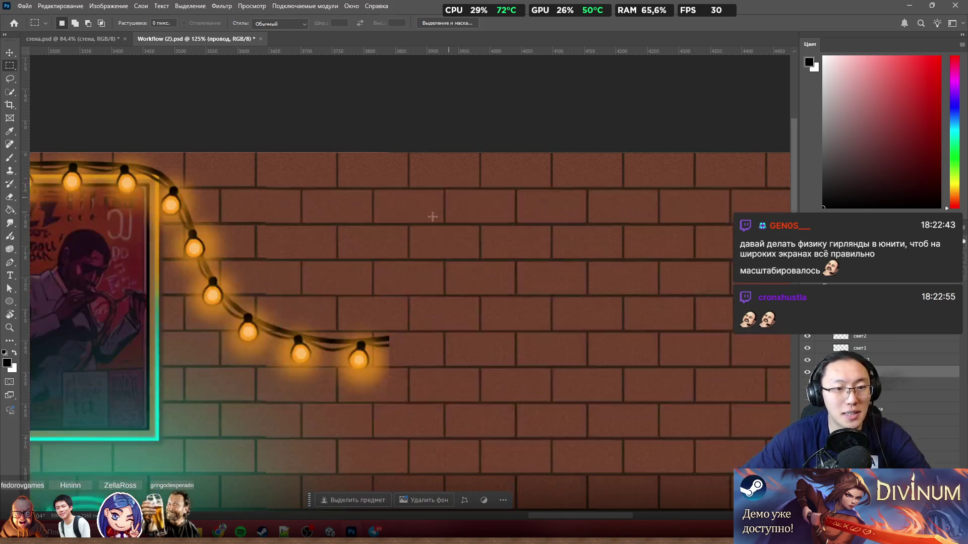
pyautogui.scroll(2, 362, 290)
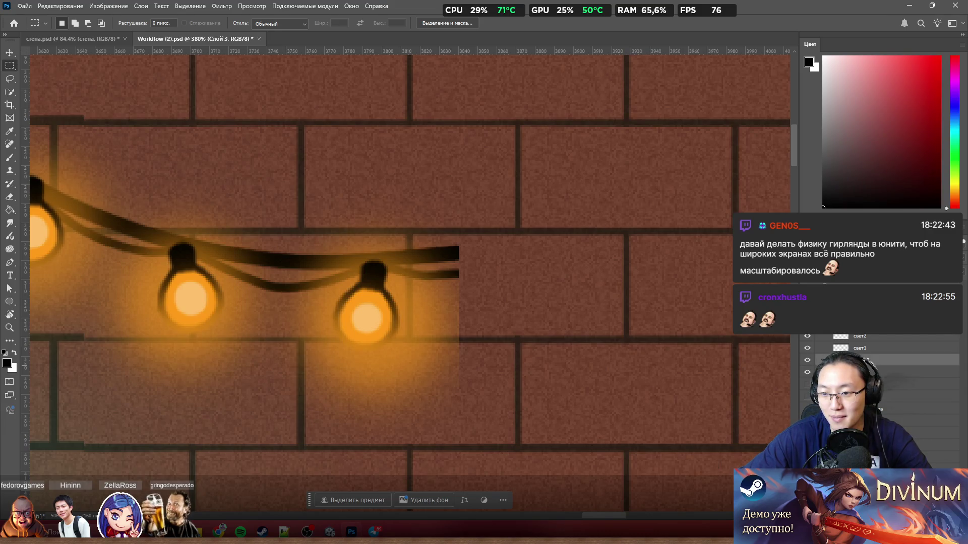
pyautogui.click(807, 372)
pyautogui.moveTo(808, 349); pyautogui.dragTo(807, 336)
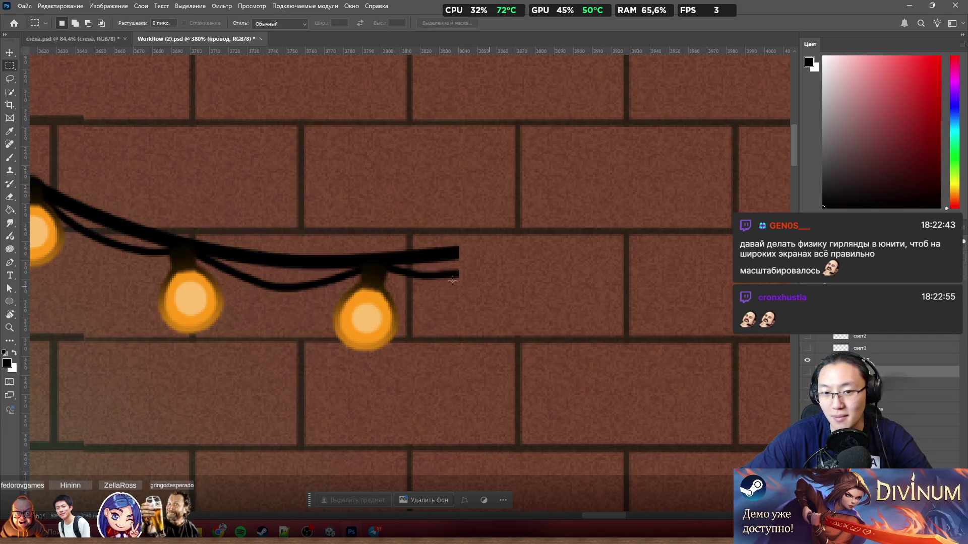
pyautogui.scroll(-8, 388, 265)
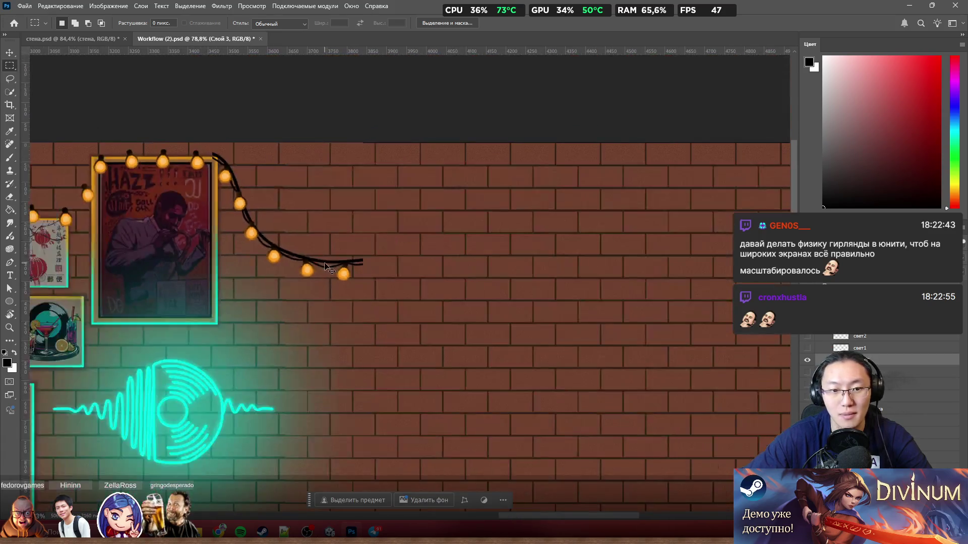
pyautogui.moveTo(327, 267)
pyautogui.mouseDown()
pyautogui.moveTo(391, 254)
pyautogui.moveTo(568, 276)
pyautogui.mouseUp()
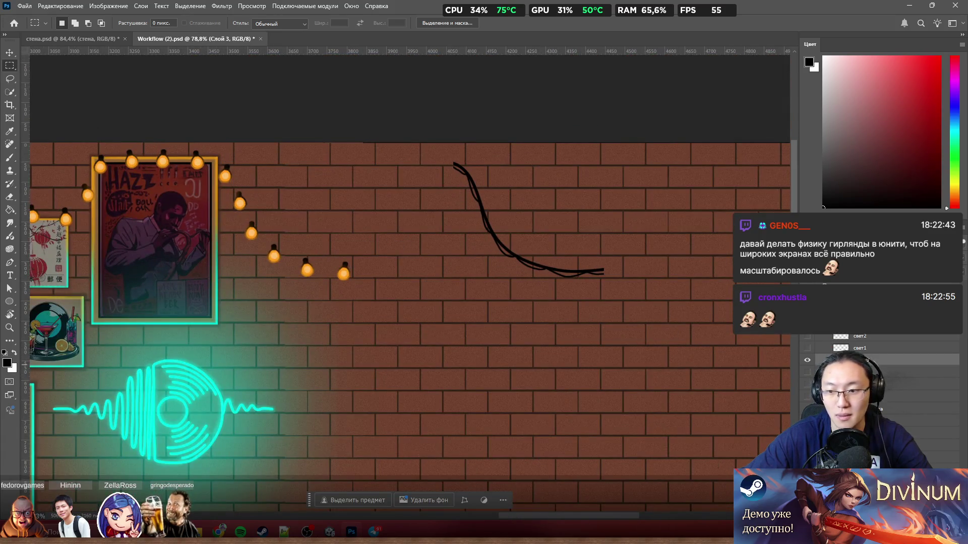
pyautogui.click(807, 372)
pyautogui.click(807, 358)
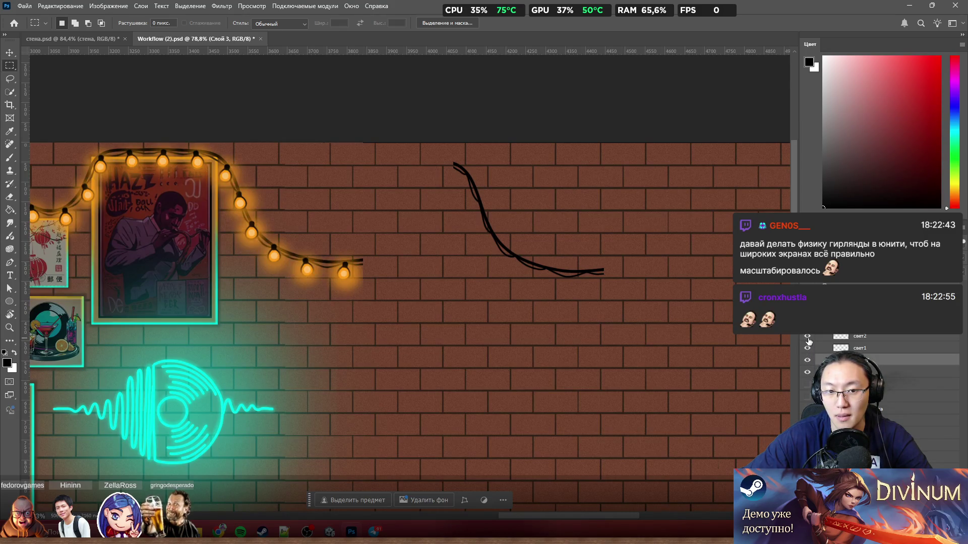
pyautogui.scroll(3, 264, 221)
pyautogui.moveTo(689, 206)
pyautogui.mouseDown()
pyautogui.moveTo(650, 239)
pyautogui.moveTo(557, 197)
pyautogui.moveTo(434, 182)
pyautogui.moveTo(448, 180)
pyautogui.mouseUp()
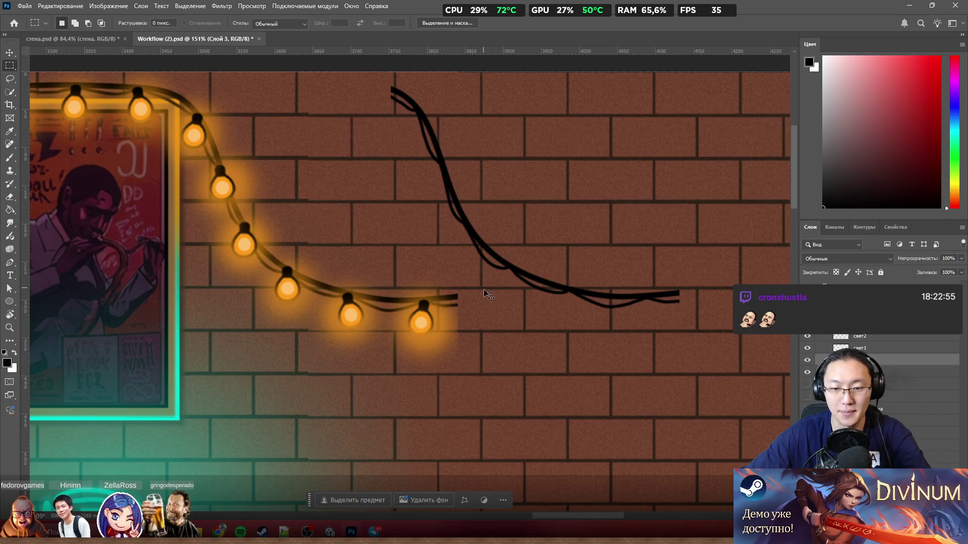
# Flip the copied wire horizontally, then move and rotate it to join the garland end rising upper right
pyautogui.hotkey('ctrl', 't')
pyautogui.click(361, 501)
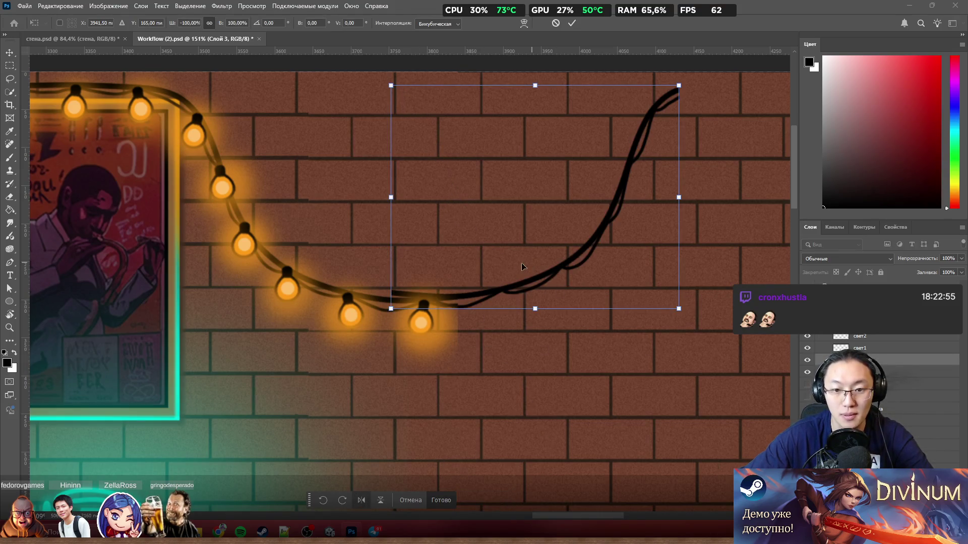
pyautogui.moveTo(528, 289)
pyautogui.mouseDown()
pyautogui.moveTo(493, 294)
pyautogui.moveTo(557, 291)
pyautogui.mouseUp()
pyautogui.scroll(2, 590, 287)
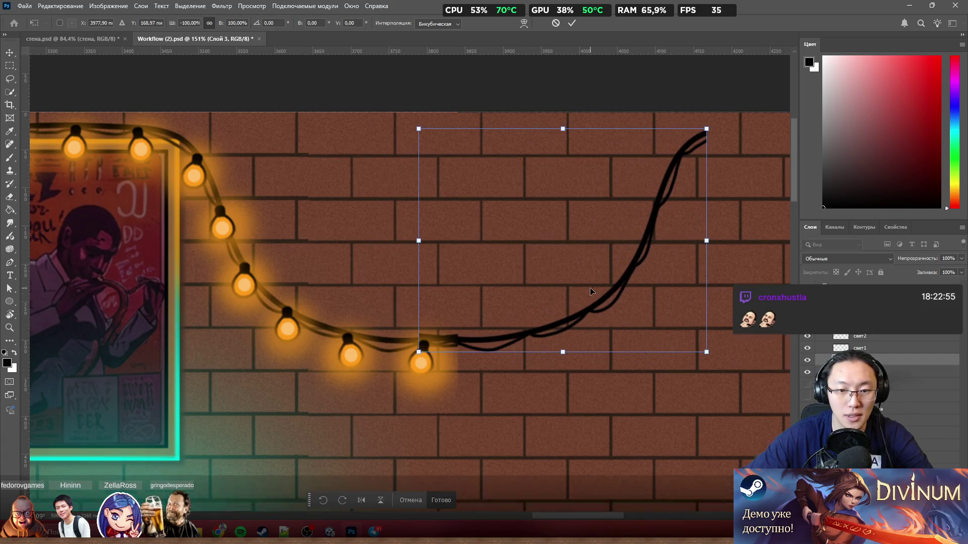
pyautogui.moveTo(710, 131); pyautogui.dragTo(681, 103)
pyautogui.moveTo(612, 237)
pyautogui.mouseDown()
pyautogui.moveTo(612, 212)
pyautogui.moveTo(561, 213)
pyautogui.mouseUp()
pyautogui.moveTo(633, 80); pyautogui.dragTo(655, 91)
pyautogui.moveTo(596, 196); pyautogui.dragTo(605, 205)
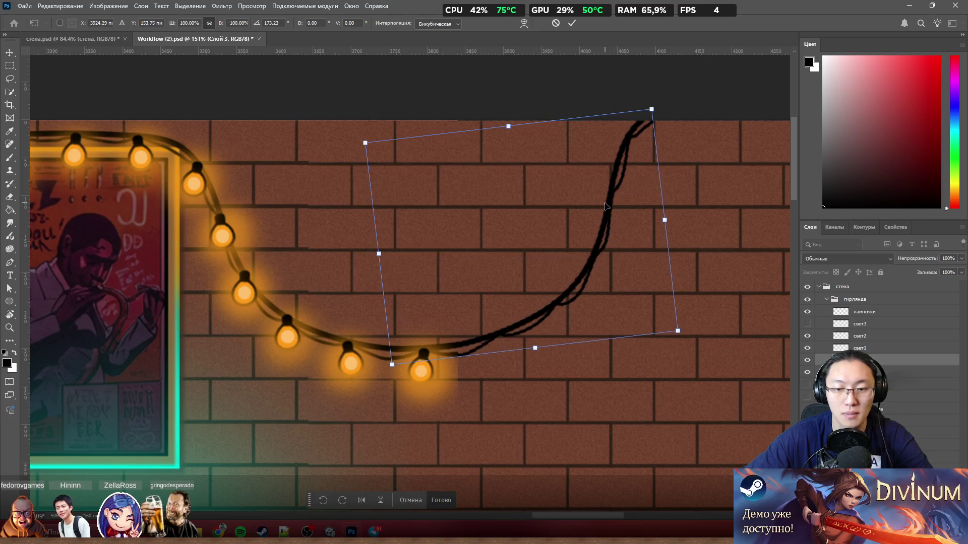
pyautogui.press('Return')
# Zoom in on the wire join and shrink the brush to 51 px
pyautogui.press('m')
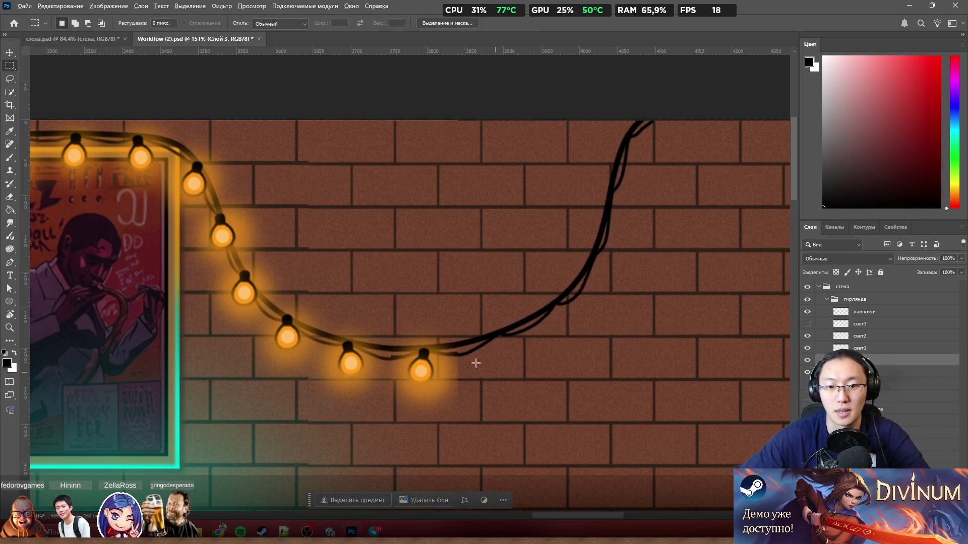
pyautogui.scroll(10, 535, 325)
pyautogui.scroll(3, 547, 288)
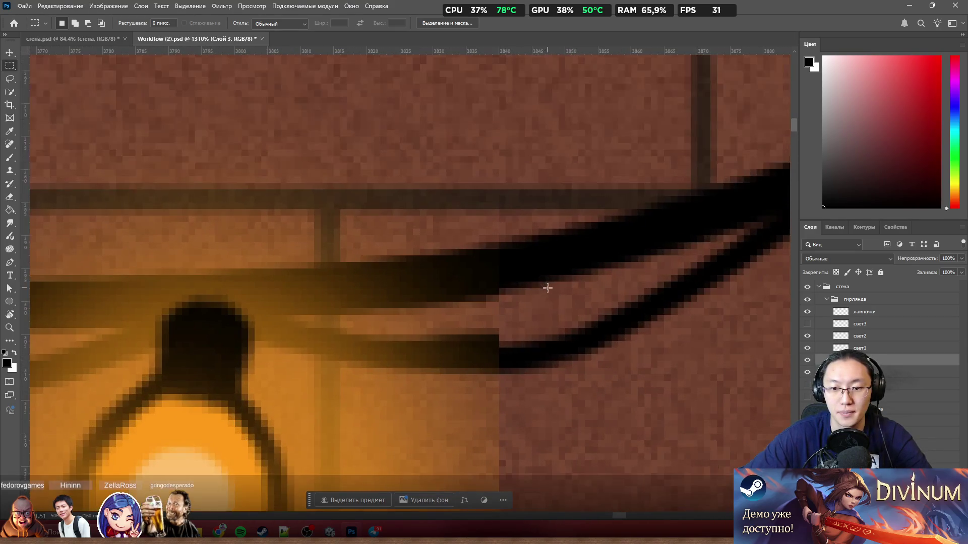
pyautogui.scroll(-6, 557, 272)
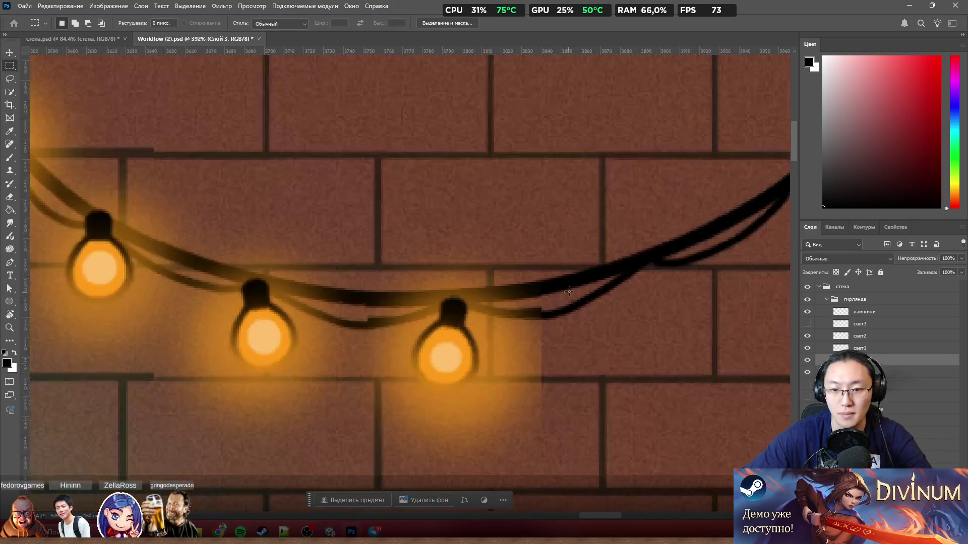
pyautogui.press('b')
pyautogui.scroll(4, 548, 300)
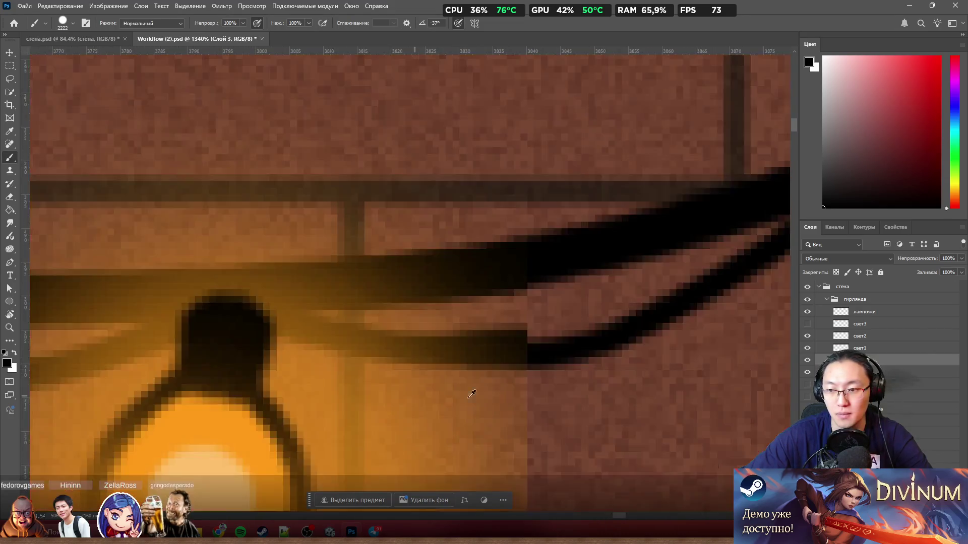
pyautogui.moveTo(418, 322)
pyautogui.mouseDown()
pyautogui.moveTo(313, 368)
pyautogui.moveTo(406, 337)
pyautogui.moveTo(536, 316)
pyautogui.moveTo(171, 326)
pyautogui.moveTo(422, 298)
pyautogui.mouseUp()
pyautogui.scroll(-10, 639, 283)
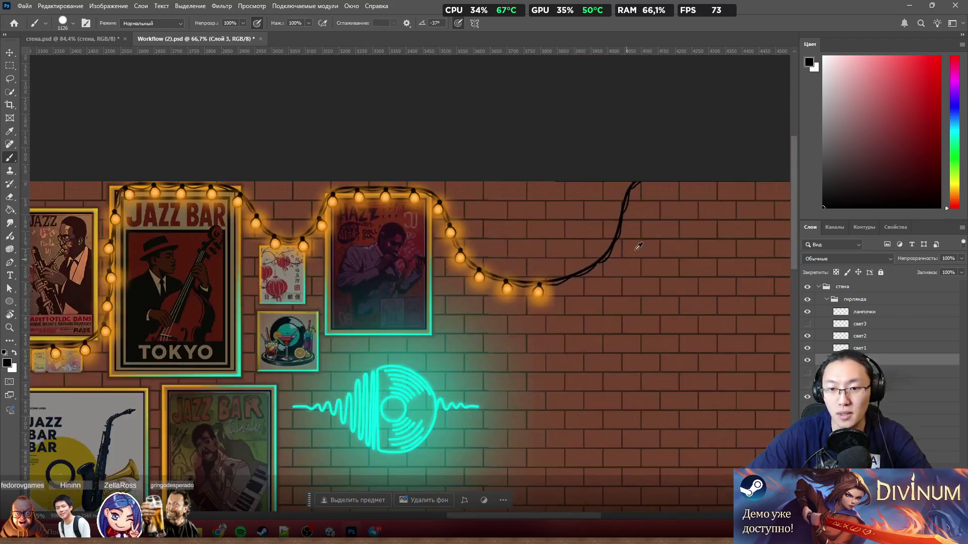
pyautogui.moveTo(638, 246)
pyautogui.mouseDown()
pyautogui.moveTo(373, 255)
pyautogui.moveTo(543, 278)
pyautogui.mouseUp()
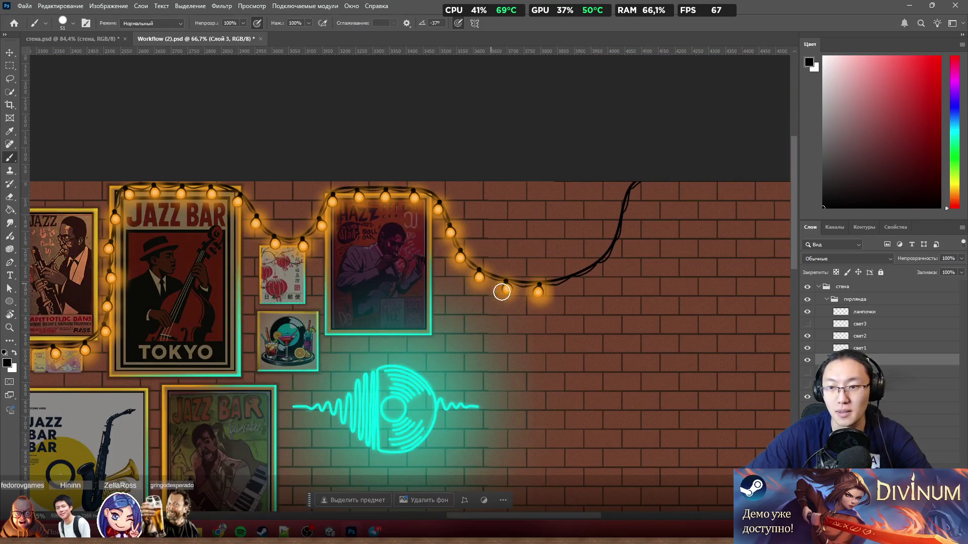
# Switch to the Eraser and set its size to 26 px
pyautogui.scroll(3, 544, 278)
pyautogui.scroll(5, 571, 273)
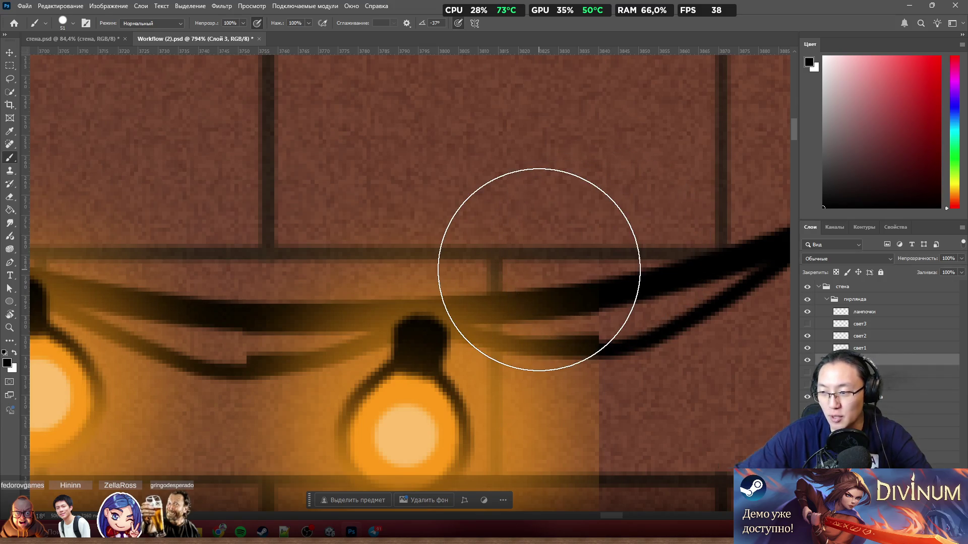
pyautogui.scroll(-2, 506, 281)
pyautogui.press('e')
pyautogui.scroll(5, 507, 282)
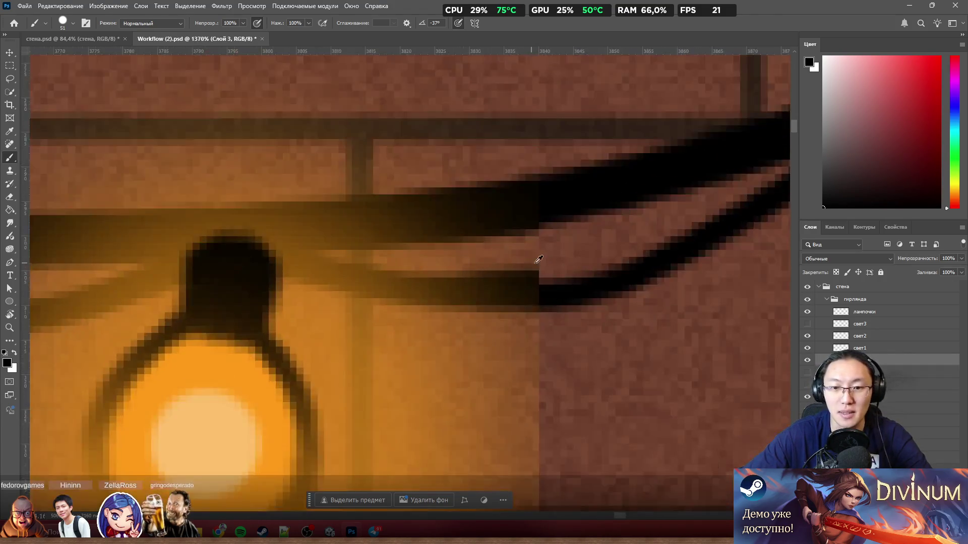
pyautogui.moveTo(595, 289); pyautogui.dragTo(428, 289)
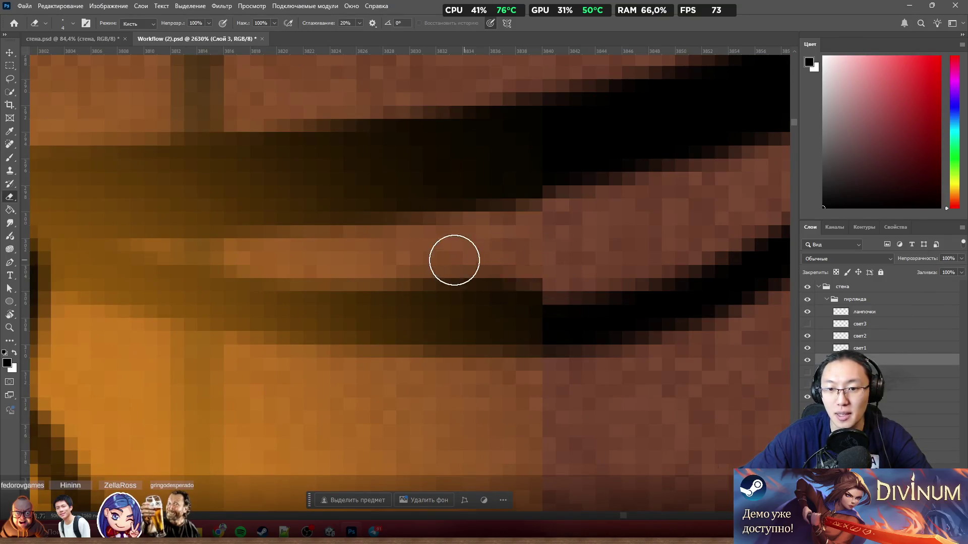
# Shrink the eraser to a tiny size and erase the dark pixels between the wire strands
pyautogui.scroll(-6, 585, 264)
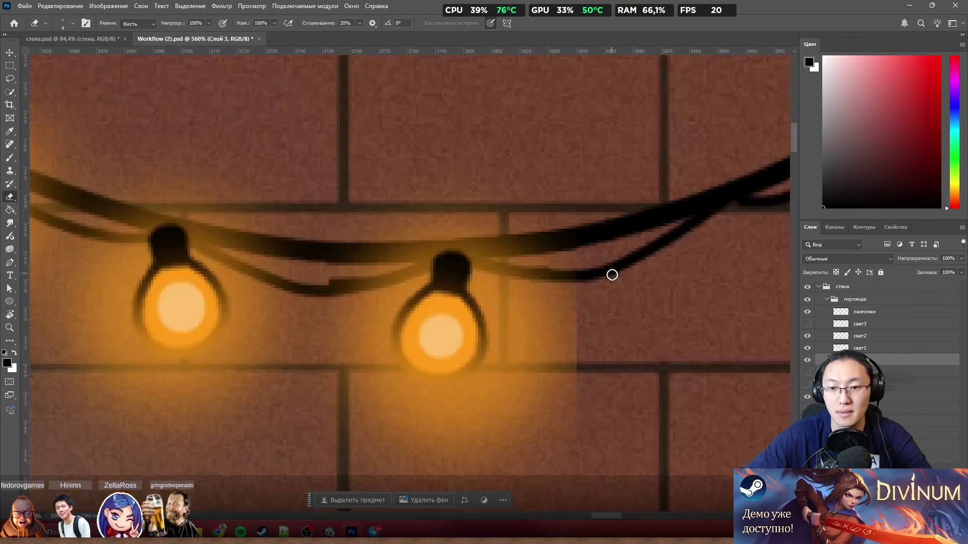
pyautogui.scroll(6, 611, 274)
pyautogui.scroll(-8, 547, 275)
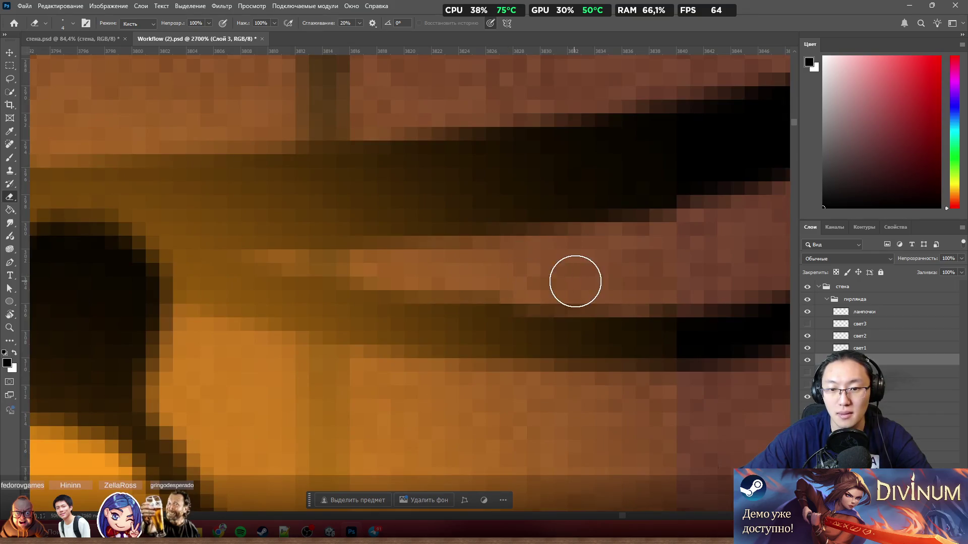
pyautogui.scroll(5, 656, 310)
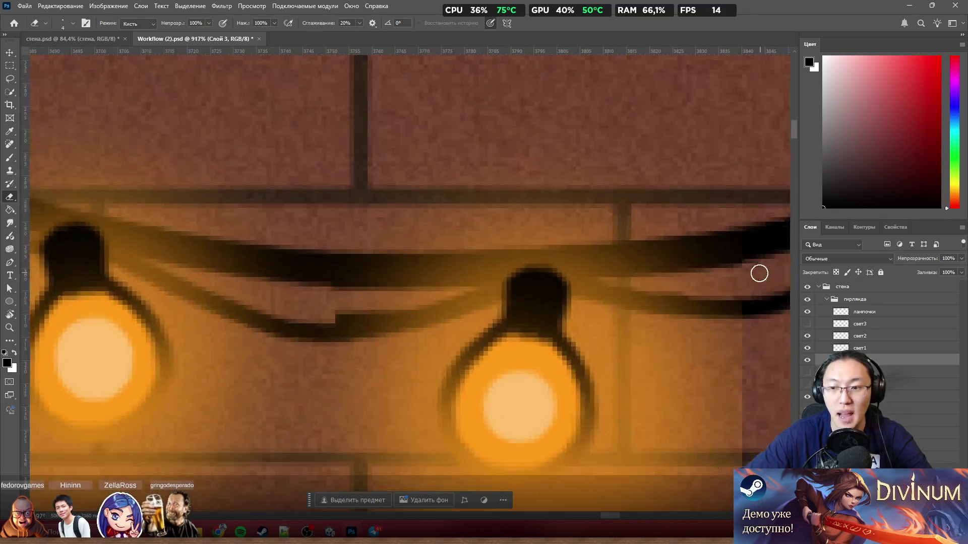
pyautogui.scroll(-3, 353, 287)
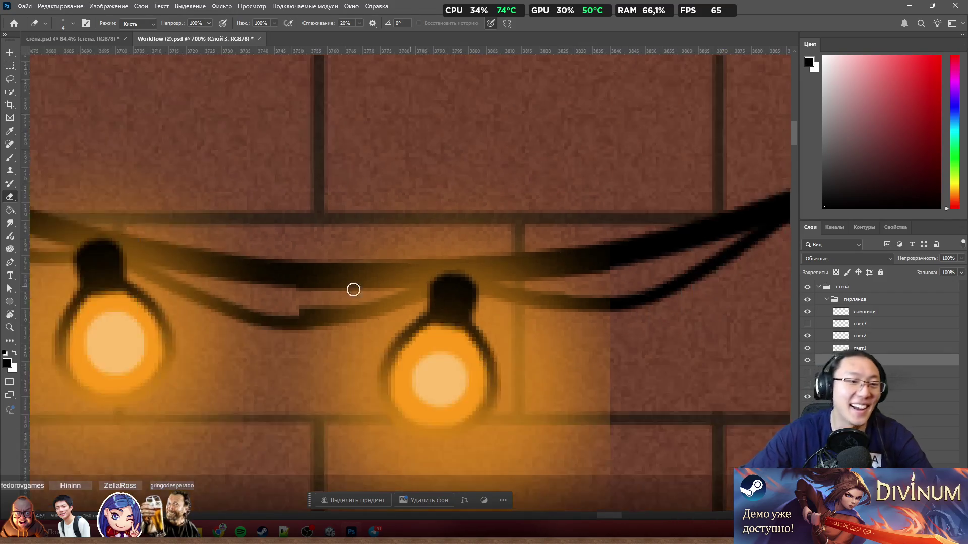
pyautogui.scroll(4, 302, 307)
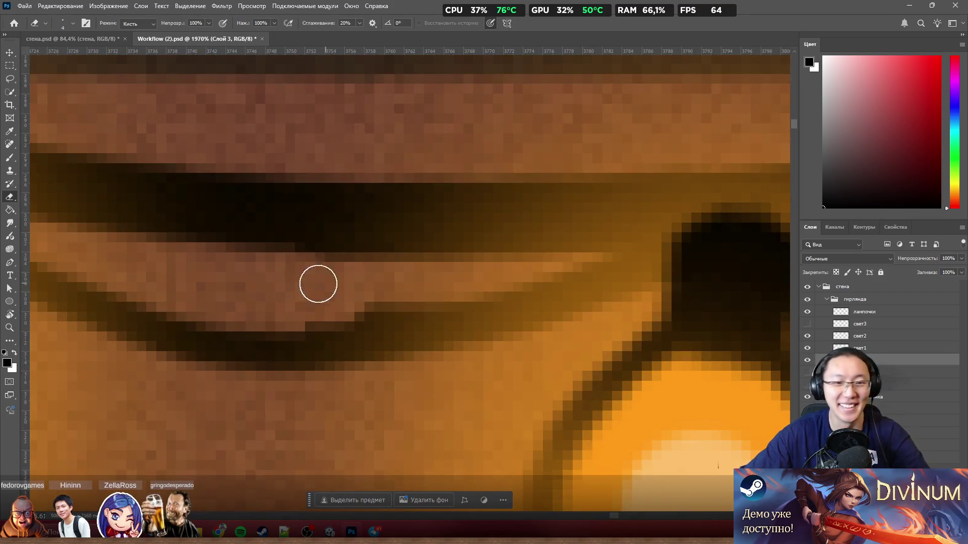
pyautogui.scroll(-5, 373, 298)
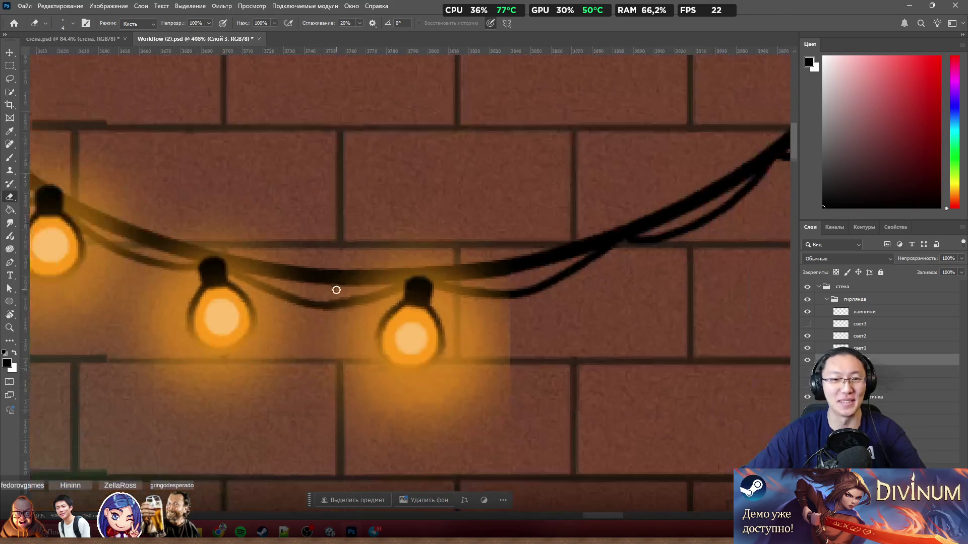
pyautogui.scroll(6, 334, 287)
pyautogui.moveTo(370, 301); pyautogui.dragTo(346, 303)
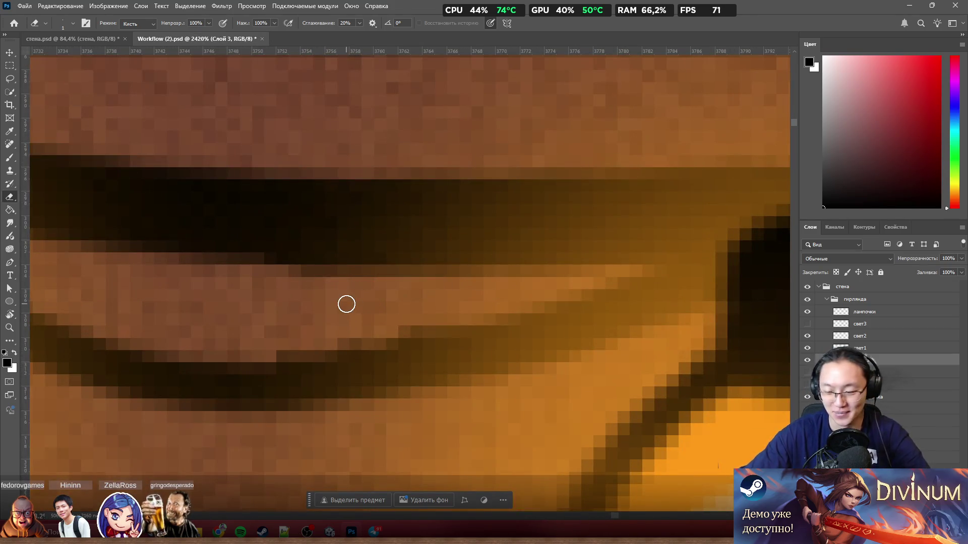
pyautogui.moveTo(292, 340)
pyautogui.mouseDown()
pyautogui.moveTo(292, 348)
pyautogui.moveTo(339, 350)
pyautogui.moveTo(426, 323)
pyautogui.mouseUp()
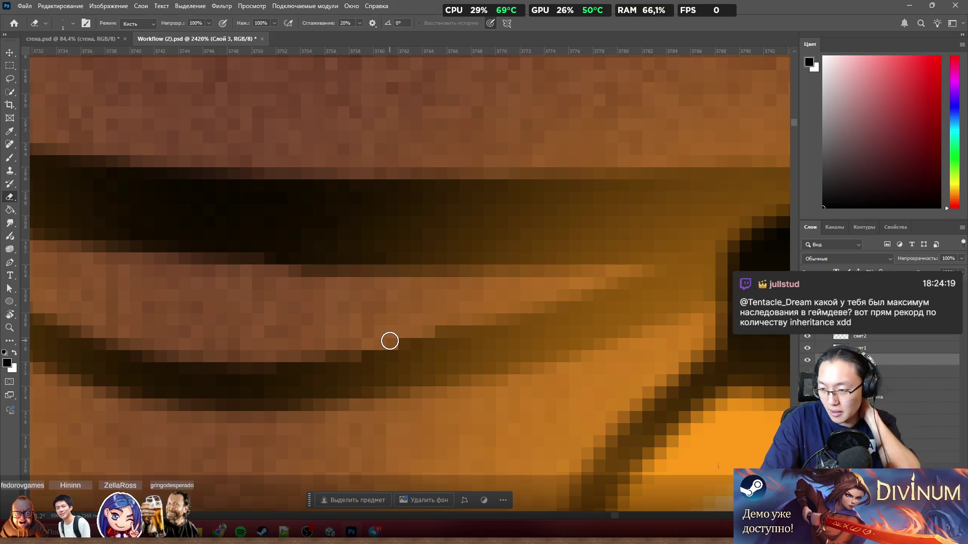
# Zoom in and out to inspect the cleaned gap between the wire strands
pyautogui.scroll(-3, 413, 186)
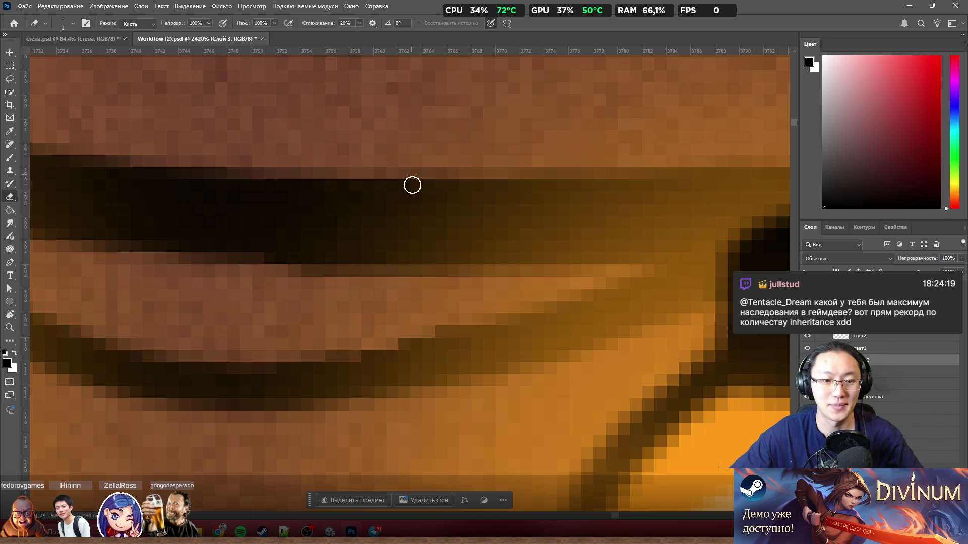
pyautogui.scroll(-1, 657, 354)
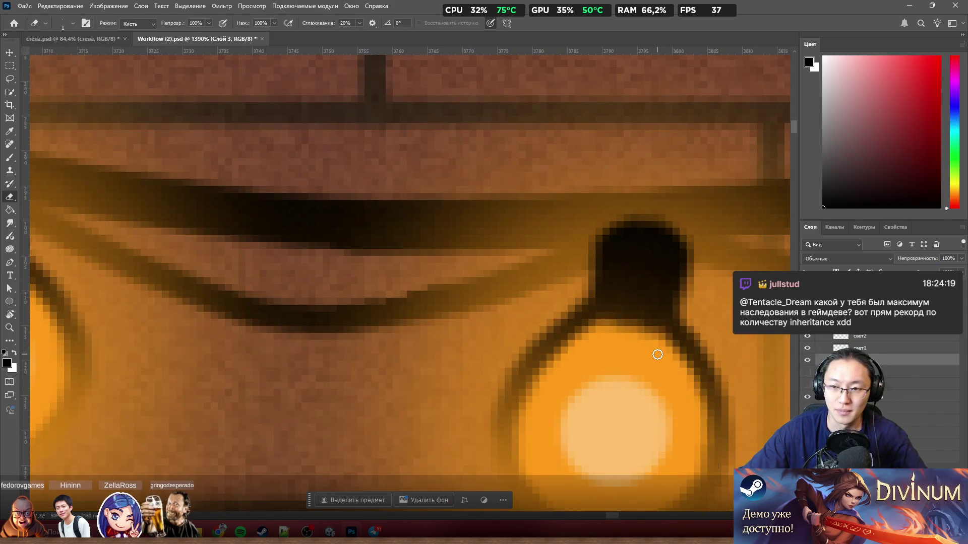
pyautogui.scroll(-8, 650, 361)
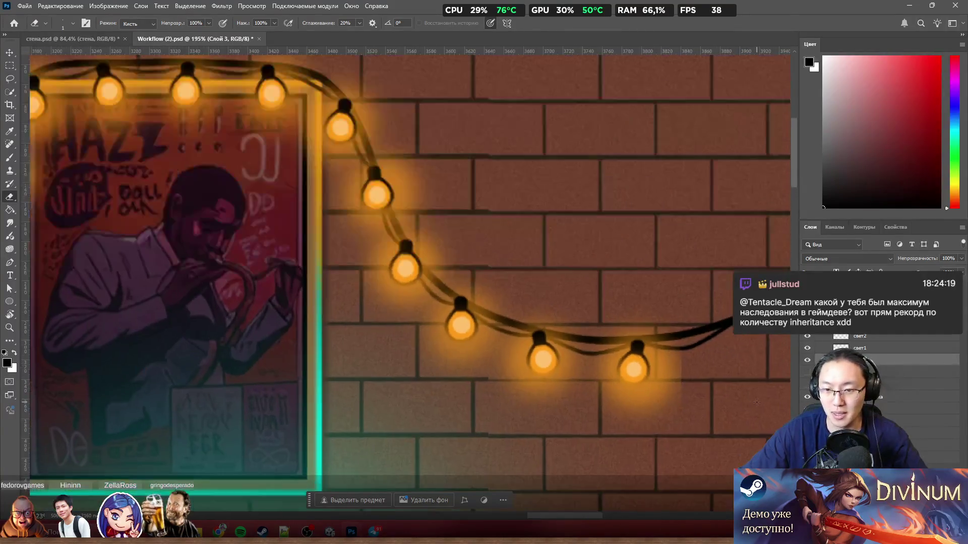
pyautogui.scroll(3, 516, 342)
pyautogui.scroll(2, 516, 342)
pyautogui.scroll(3, 387, 257)
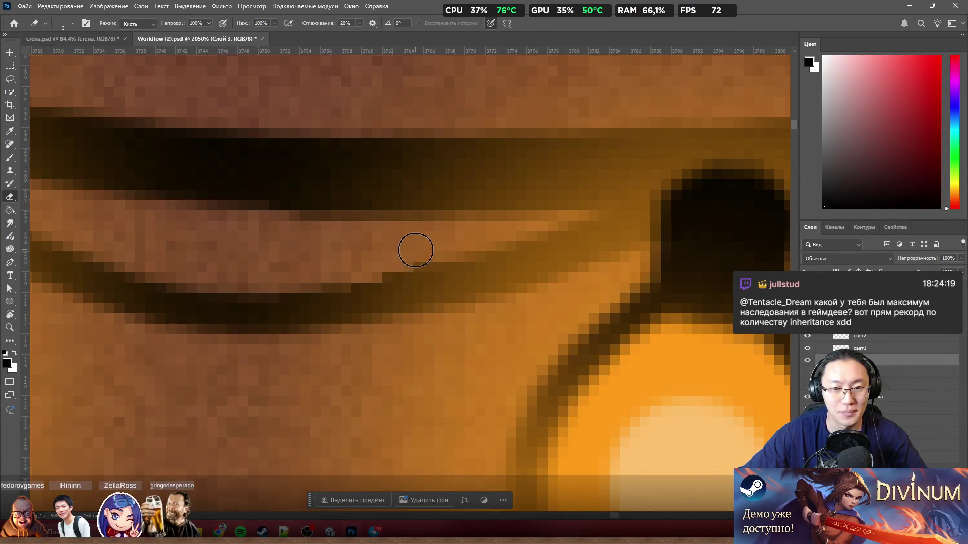
pyautogui.scroll(-5, 415, 250)
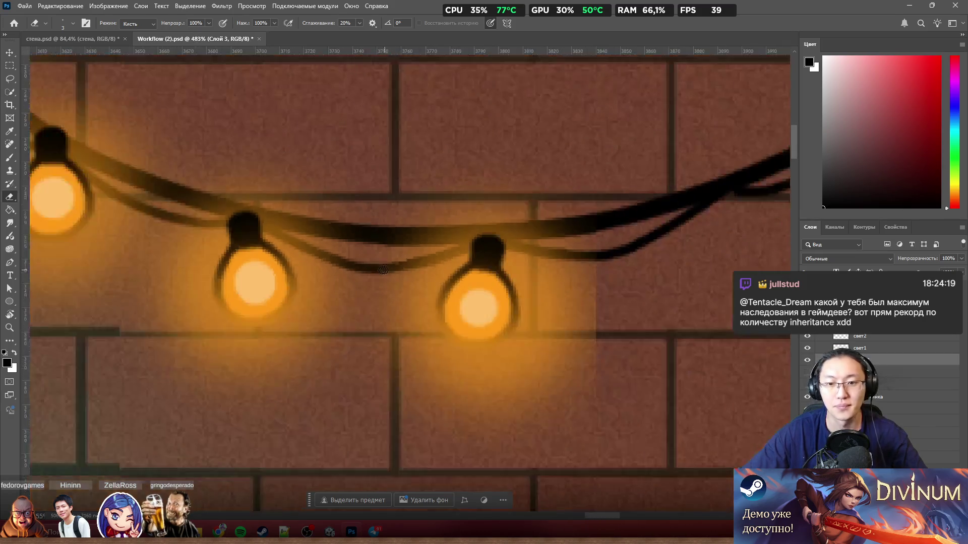
pyautogui.scroll(-2, 449, 253)
pyautogui.scroll(-3, 501, 215)
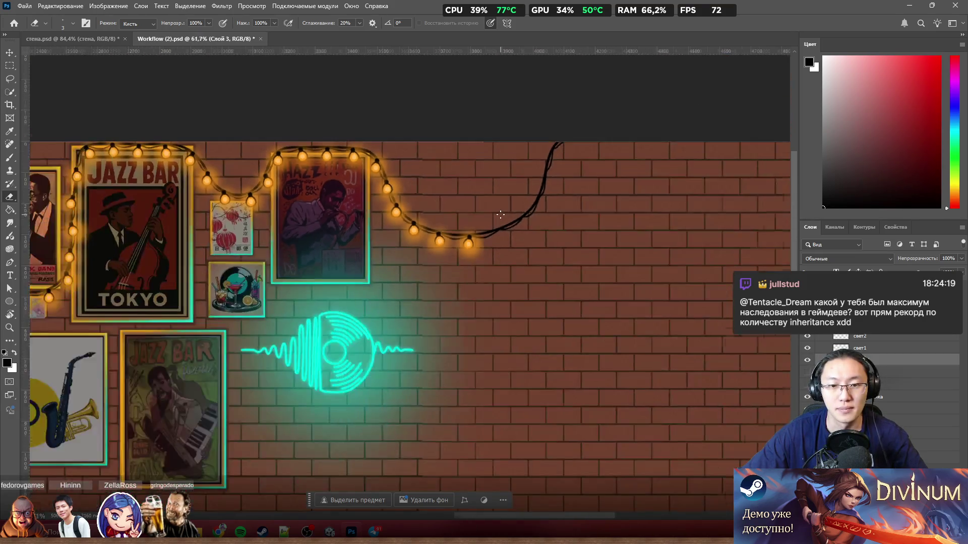
pyautogui.scroll(3, 466, 243)
pyautogui.scroll(2, 348, 207)
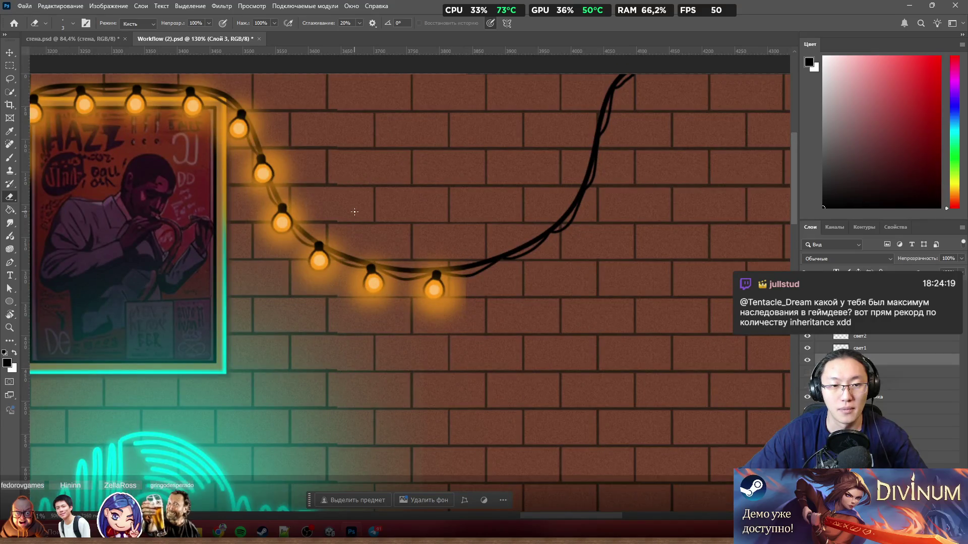
# Lasso the bulbs beside the jazz poster on the лампочки layer
pyautogui.click(10, 79)
pyautogui.moveTo(491, 218)
pyautogui.mouseDown()
pyautogui.moveTo(505, 289)
pyautogui.moveTo(174, 285)
pyautogui.moveTo(196, 148)
pyautogui.mouseUp()
pyautogui.moveTo(241, 102); pyautogui.dragTo(491, 217)
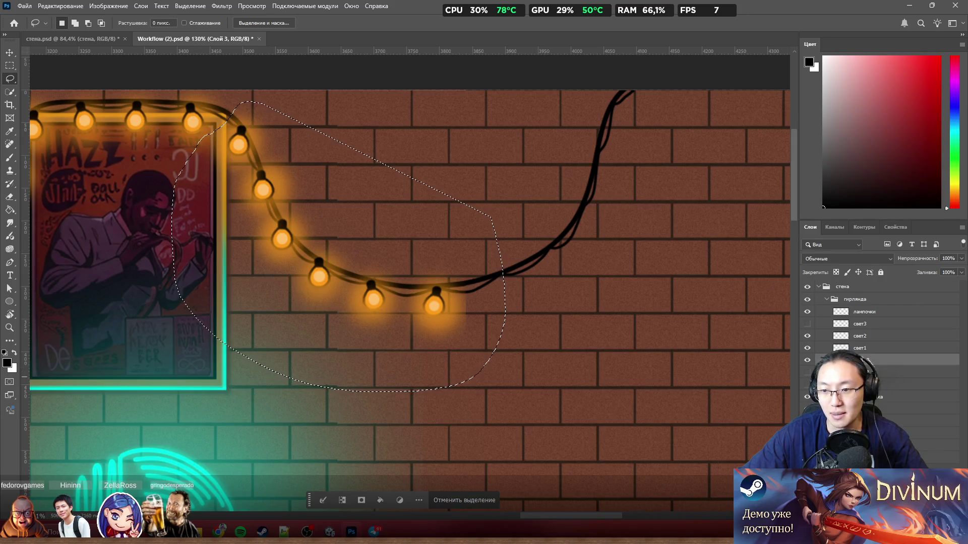
pyautogui.click(864, 312)
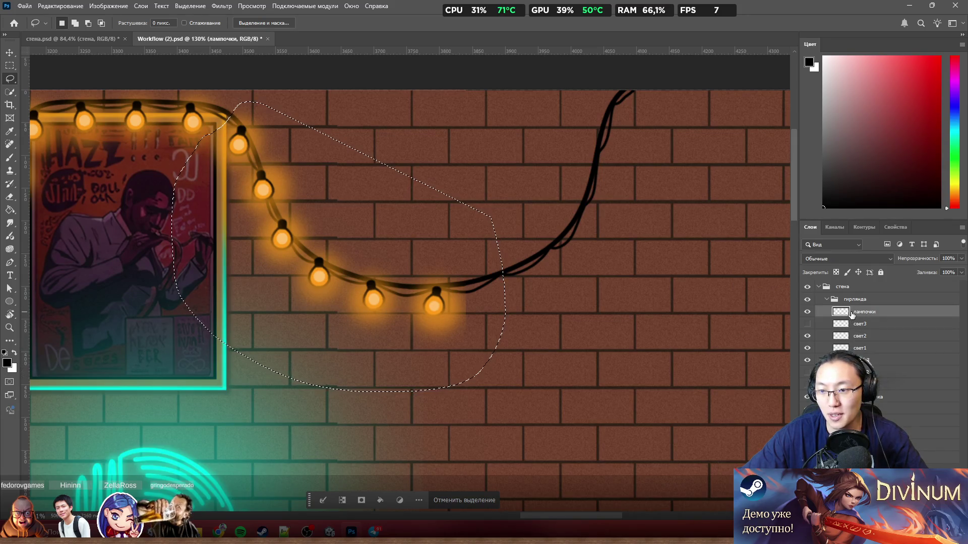
# Cut the selected bulbs to a new layer and shift them right, then undo both
pyautogui.rightClick(371, 244)
pyautogui.click(491, 319)
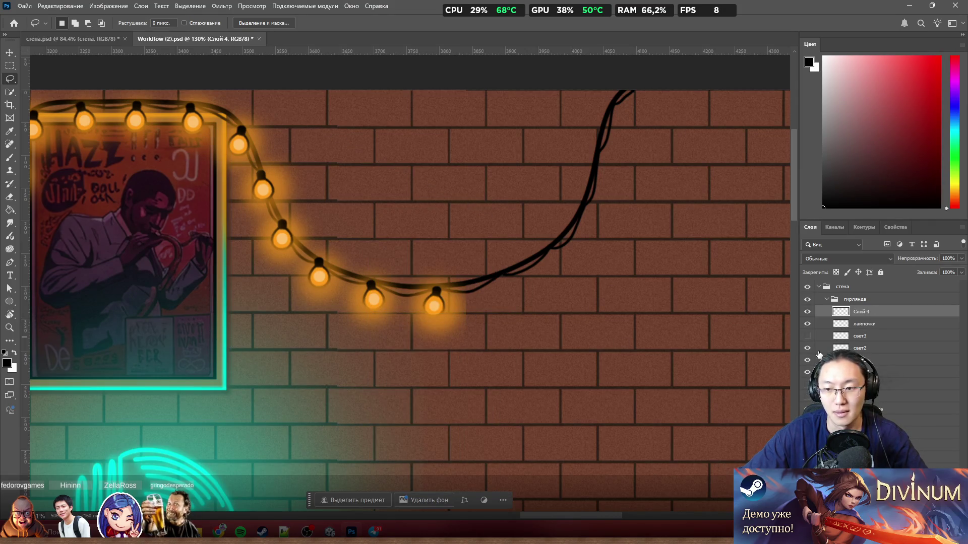
pyautogui.moveTo(478, 307); pyautogui.dragTo(758, 304)
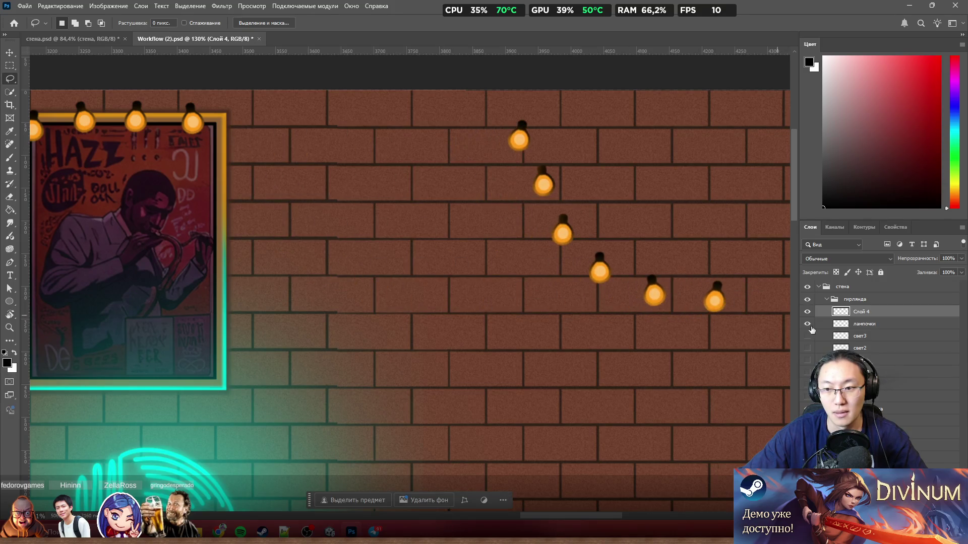
pyautogui.scroll(-5, 427, 322)
pyautogui.hotkey('ctrl', 'z')
pyautogui.hotkey('ctrl', 'z')
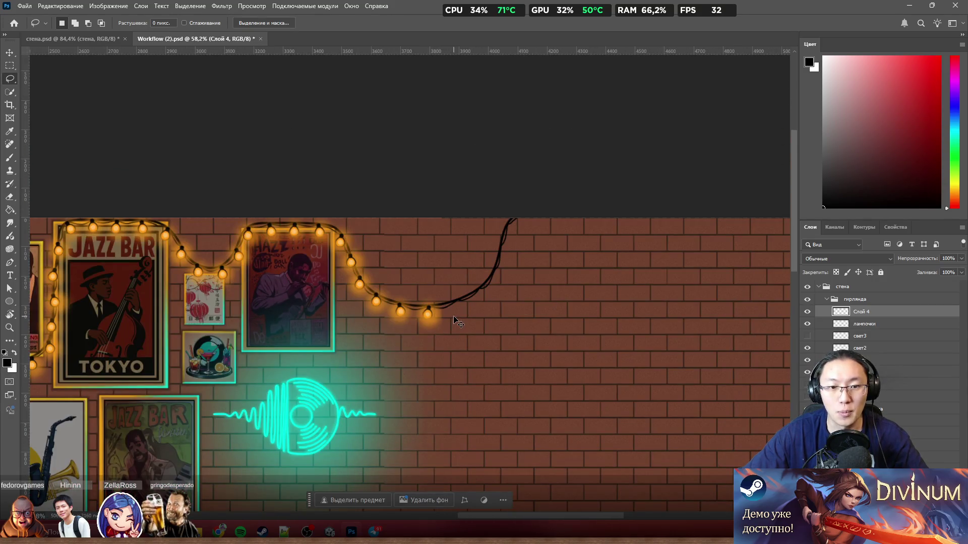
pyautogui.hotkey('ctrl', 'z')
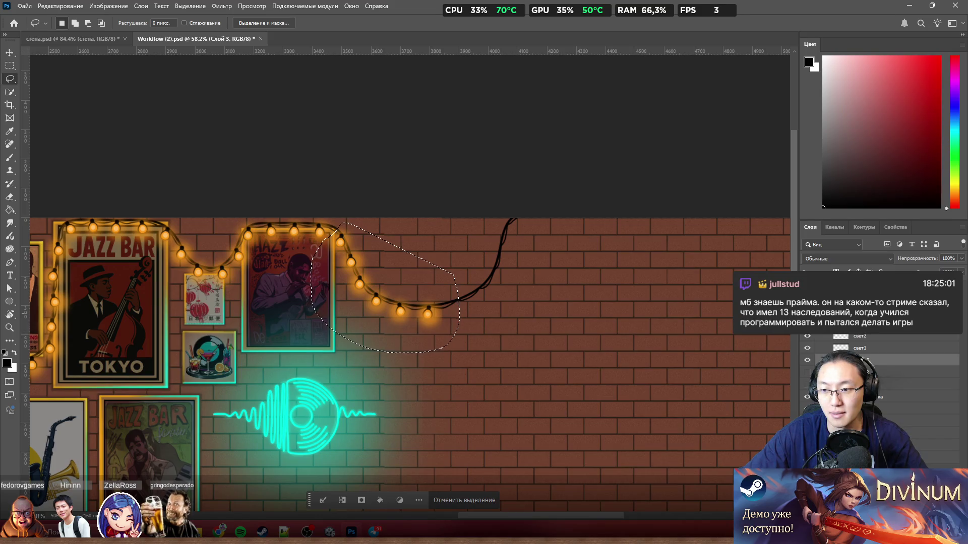
# Copy the selected лампочки bulbs onto a new layer, Слой 4
pyautogui.rightClick(867, 372)
pyautogui.rightClick(379, 291)
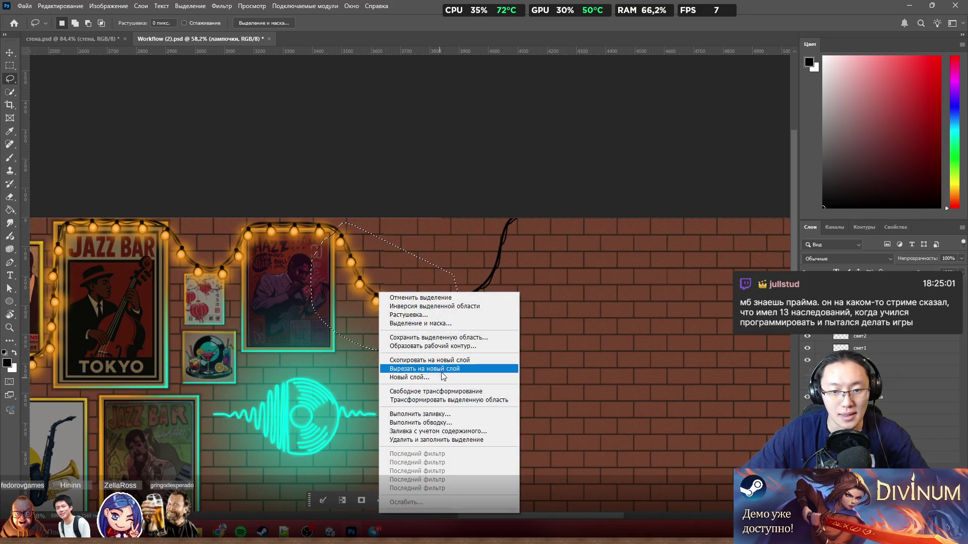
pyautogui.click(418, 360)
pyautogui.scroll(3, 489, 287)
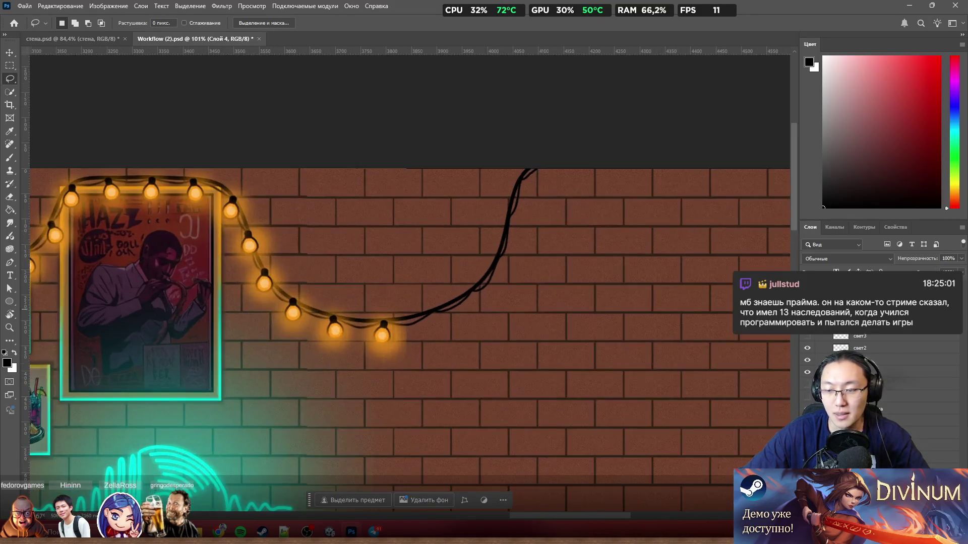
# Move the copied bulbs up and right onto the new wire, hiding the свет3 orange glow
pyautogui.click(807, 336)
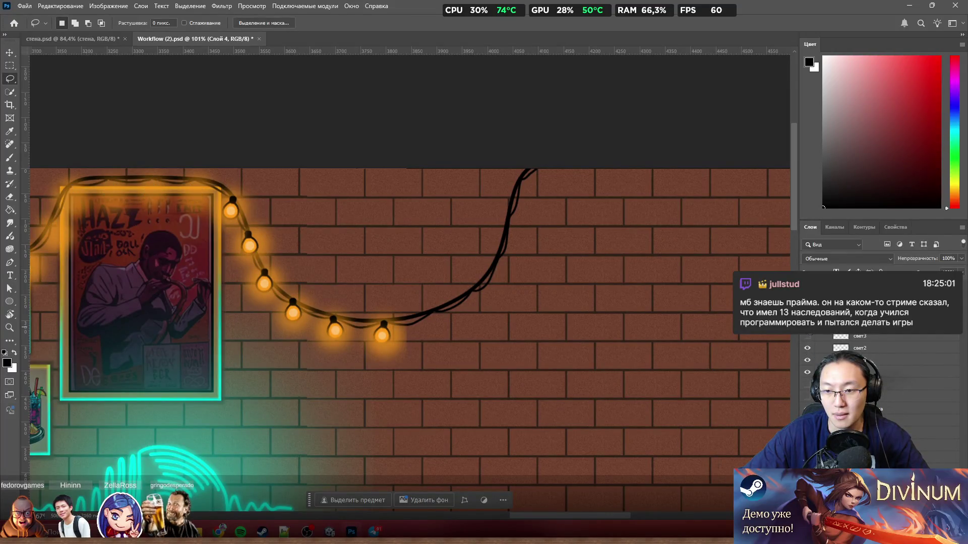
pyautogui.moveTo(381, 342)
pyautogui.mouseDown()
pyautogui.moveTo(519, 334)
pyautogui.moveTo(597, 317)
pyautogui.mouseUp()
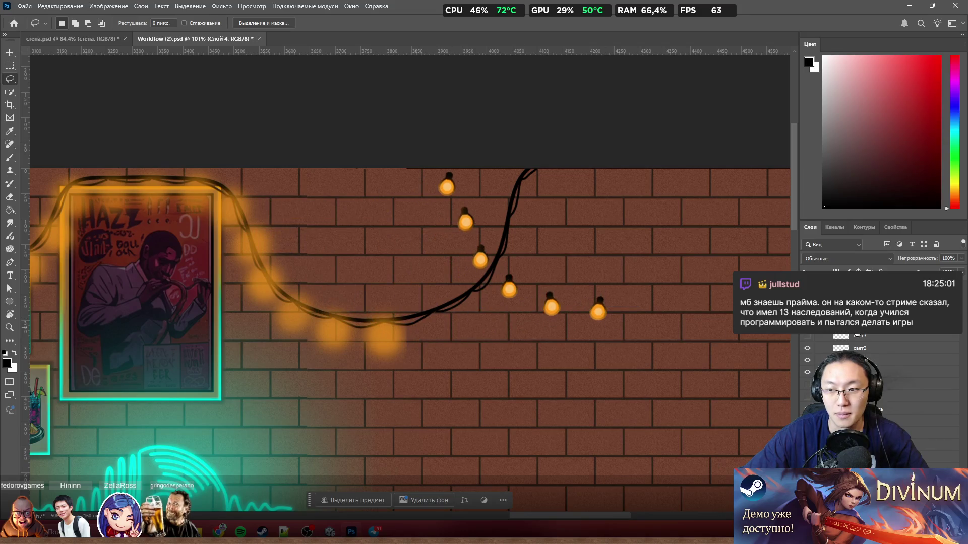
pyautogui.click(807, 337)
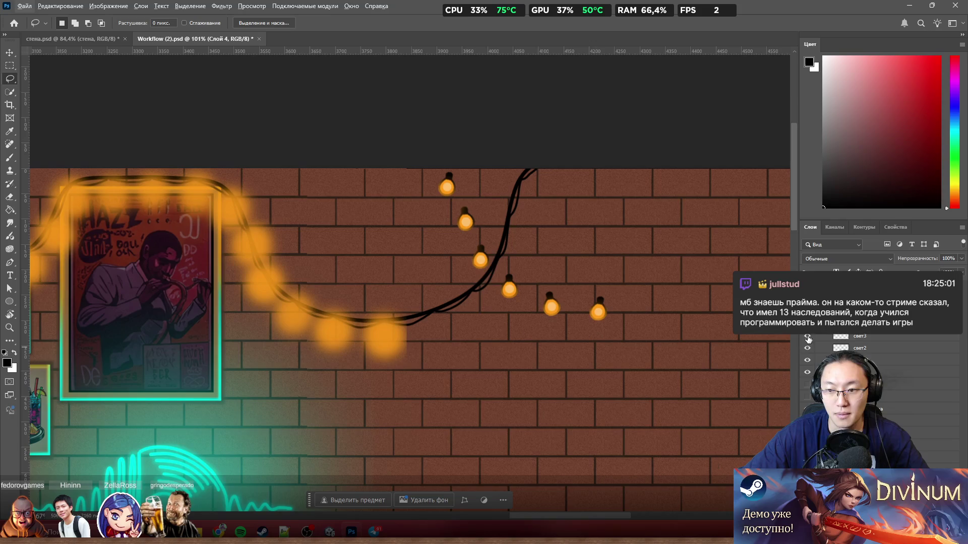
pyautogui.click(807, 336)
pyautogui.scroll(3, 319, 303)
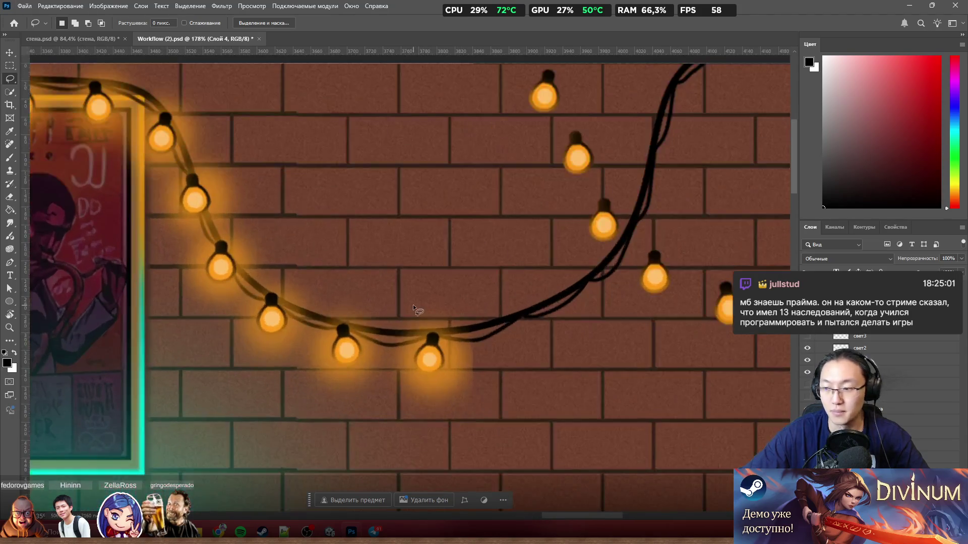
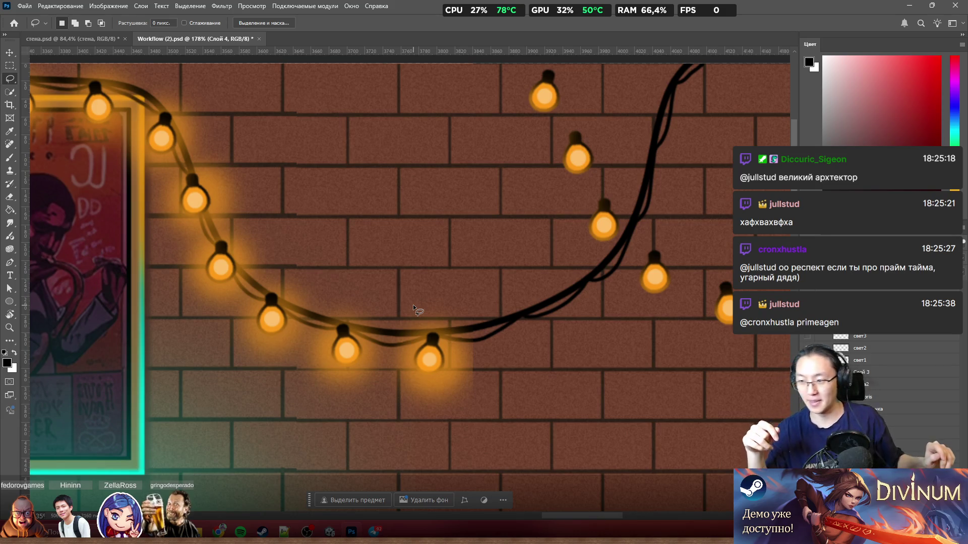
# Lasso the right-hand group of bulbs, dismissing the empty-selection warning
pyautogui.moveTo(589, 233); pyautogui.dragTo(600, 234)
pyautogui.click(446, 196)
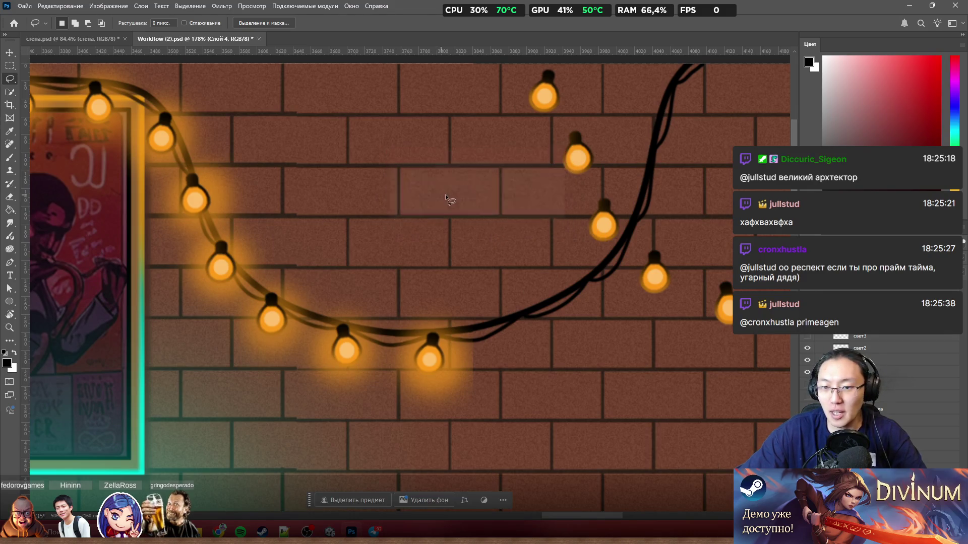
pyautogui.scroll(-2, 522, 202)
pyautogui.scroll(3, 592, 274)
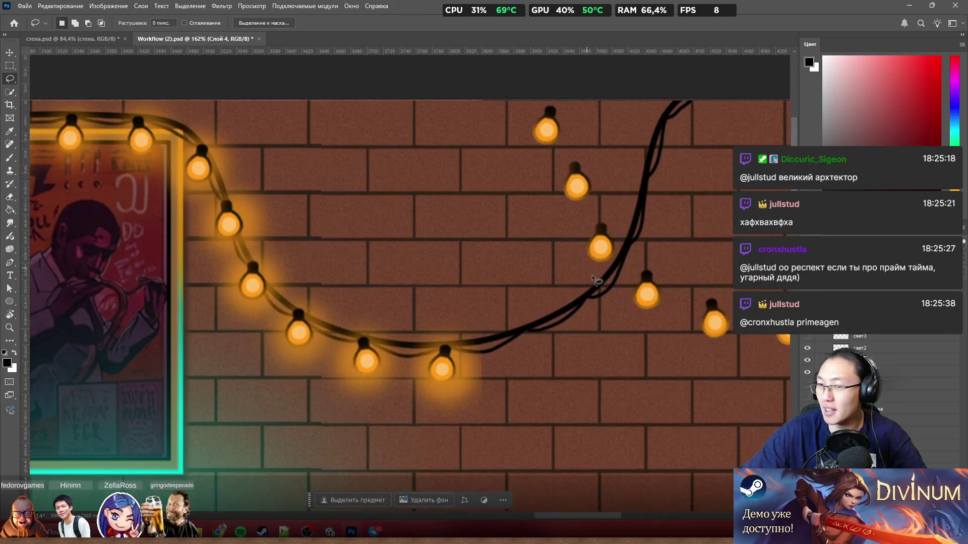
pyautogui.moveTo(606, 300); pyautogui.dragTo(578, 313)
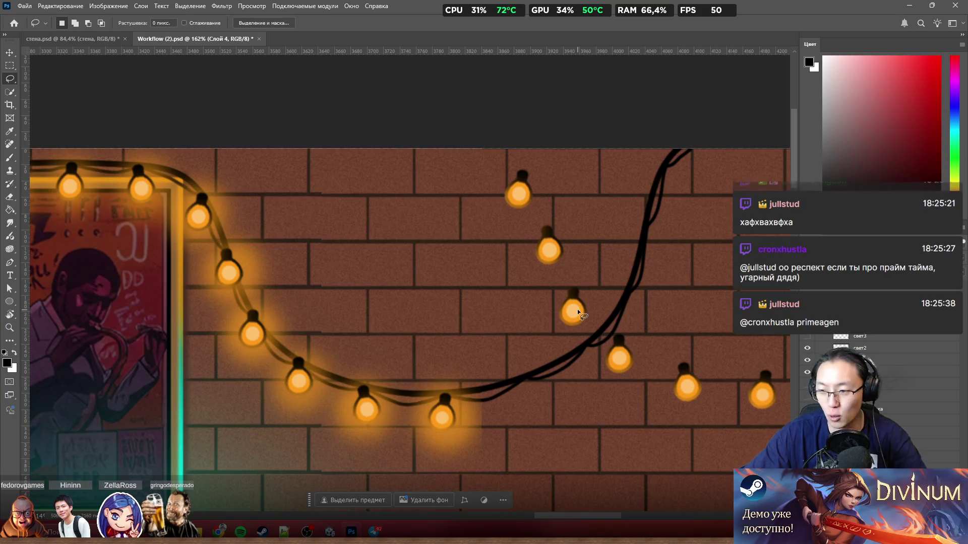
# Flip the right-hand bulbs horizontally, move them down-left and rotate them to follow the wire
pyautogui.hotkey('ctrl', 't')
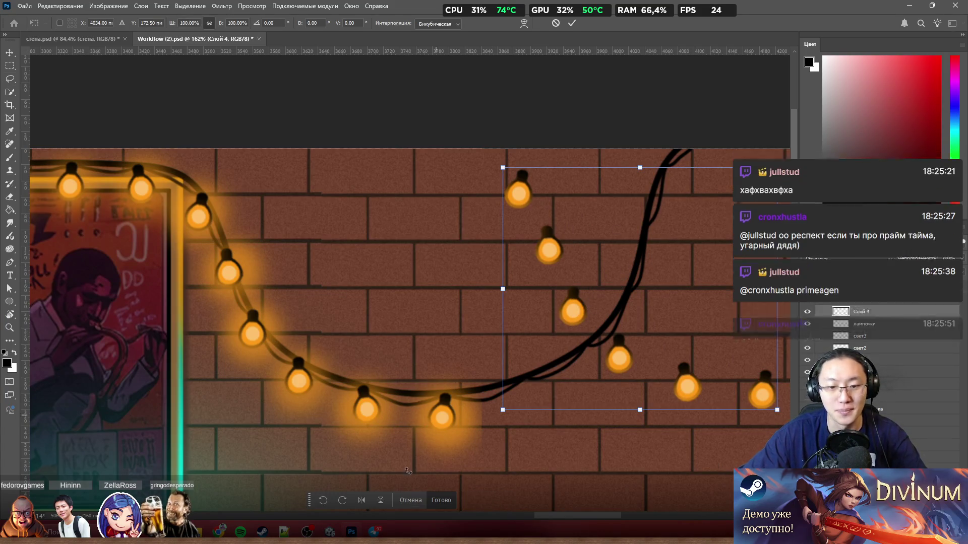
pyautogui.click(363, 505)
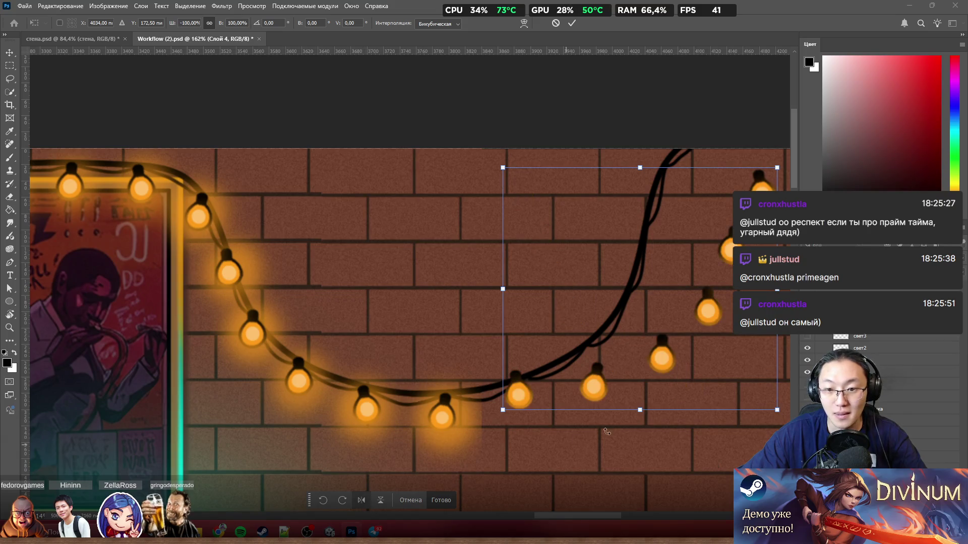
pyautogui.moveTo(667, 355)
pyautogui.mouseDown()
pyautogui.moveTo(596, 356)
pyautogui.moveTo(559, 372)
pyautogui.moveTo(567, 393)
pyautogui.moveTo(577, 387)
pyautogui.mouseUp()
pyautogui.moveTo(700, 192); pyautogui.dragTo(679, 169)
pyautogui.moveTo(569, 304)
pyautogui.mouseDown()
pyautogui.moveTo(618, 283)
pyautogui.moveTo(600, 279)
pyautogui.mouseUp()
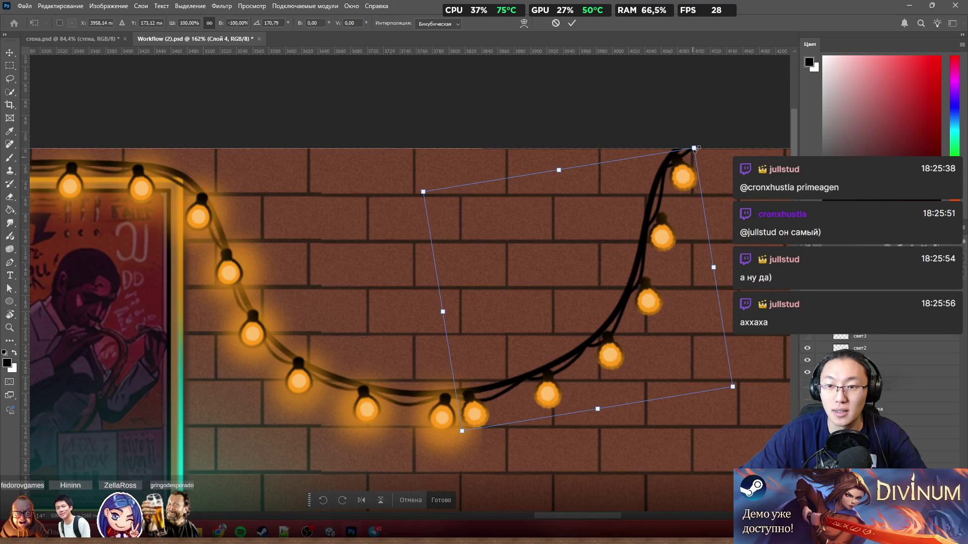
pyautogui.moveTo(699, 140); pyautogui.dragTo(715, 125)
pyautogui.moveTo(644, 240); pyautogui.dragTo(647, 241)
pyautogui.moveTo(715, 135); pyautogui.dragTo(725, 143)
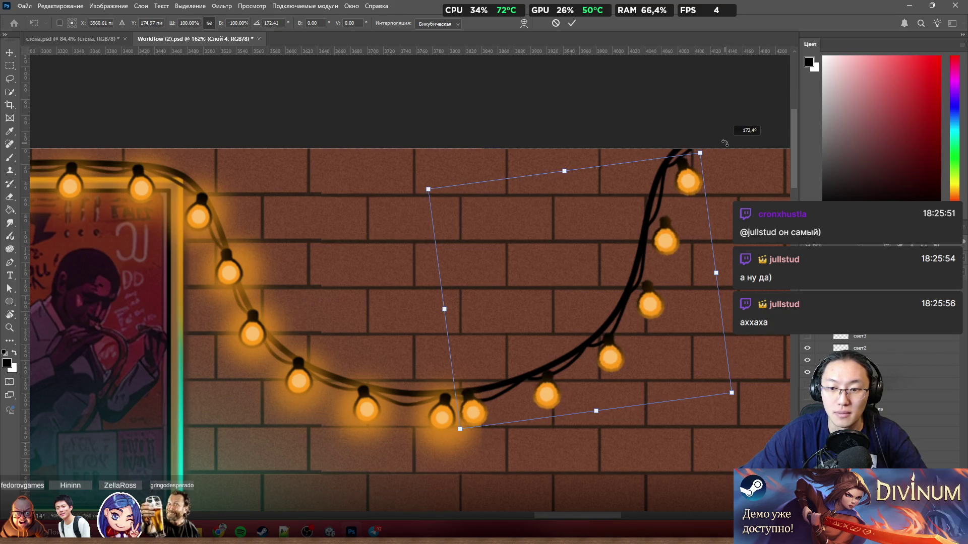
# Fine-tune the bulbs' position and rotation along the rising wire, apply the transform and lasso one bulb
pyautogui.moveTo(590, 328); pyautogui.dragTo(654, 311)
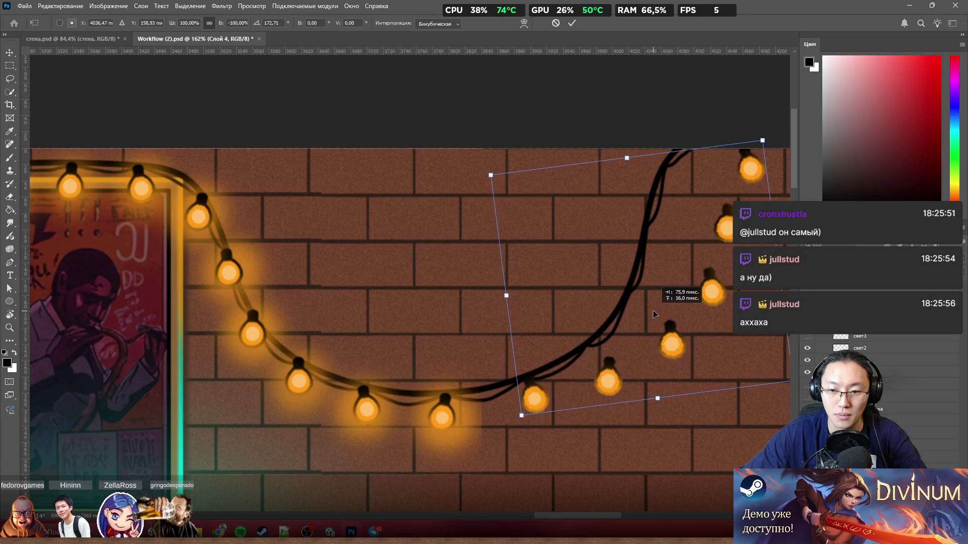
pyautogui.moveTo(756, 129); pyautogui.dragTo(737, 117)
pyautogui.moveTo(703, 270)
pyautogui.mouseDown()
pyautogui.moveTo(660, 217)
pyautogui.moveTo(673, 226)
pyautogui.moveTo(703, 185)
pyautogui.mouseUp()
pyautogui.moveTo(666, 226); pyautogui.dragTo(664, 221)
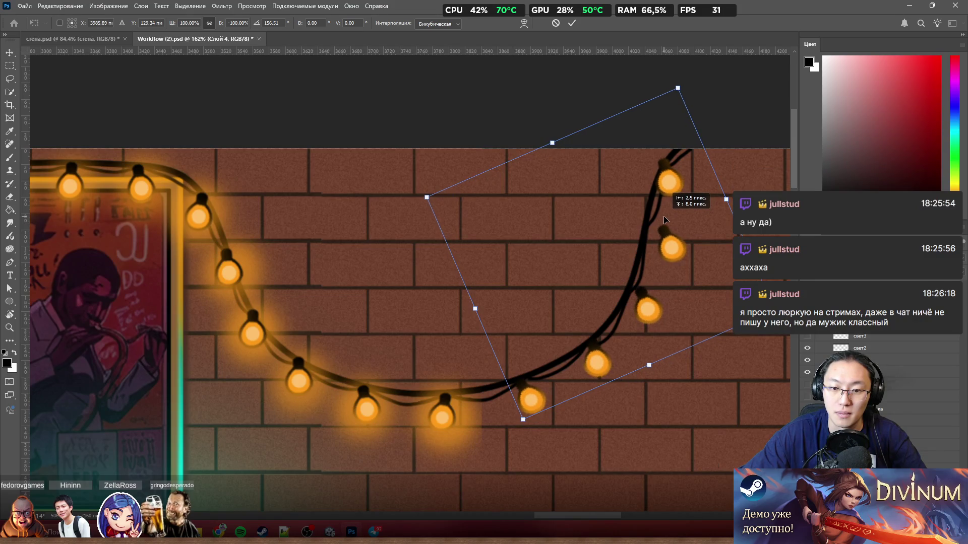
pyautogui.moveTo(705, 83)
pyautogui.mouseDown()
pyautogui.moveTo(675, 74)
pyautogui.moveTo(709, 105)
pyautogui.moveTo(698, 94)
pyautogui.mouseUp()
pyautogui.moveTo(664, 258); pyautogui.dragTo(655, 261)
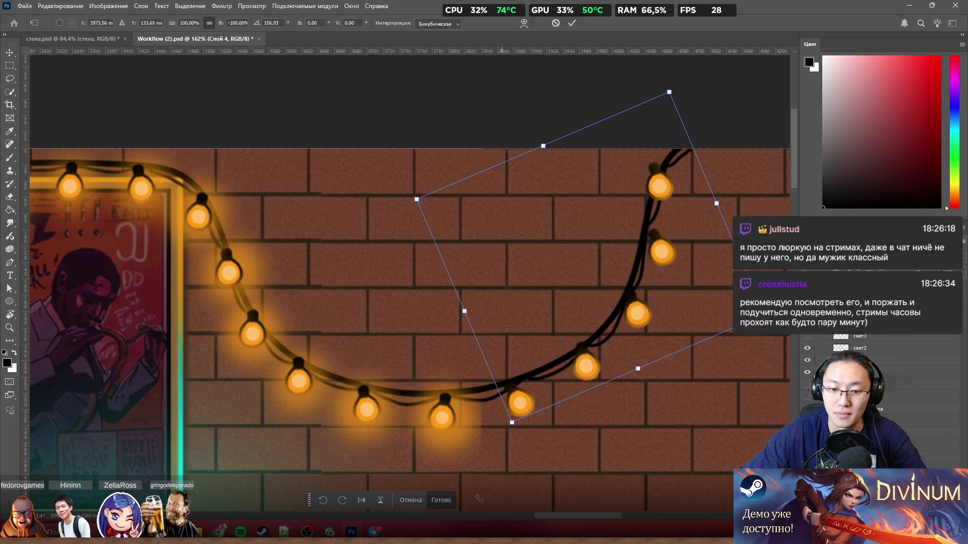
pyautogui.click(447, 506)
pyautogui.moveTo(674, 273); pyautogui.dragTo(653, 221)
# Nudge the selected bulb left, then another bulb right and down onto the wire
pyautogui.moveTo(660, 254); pyautogui.dragTo(653, 256)
pyautogui.scroll(-6, 639, 152)
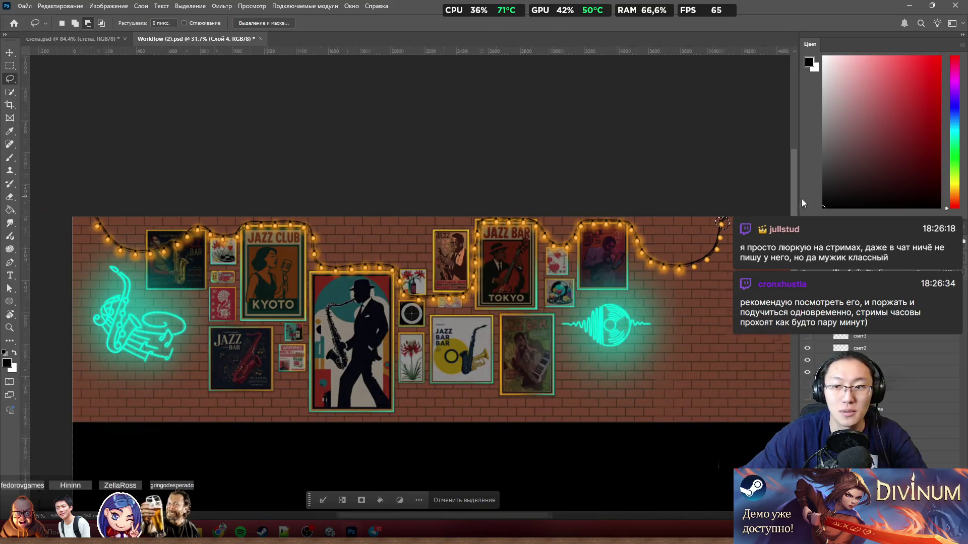
pyautogui.scroll(3, 403, 283)
pyautogui.scroll(-5, 460, 216)
pyautogui.hscroll(3, 695, 197)
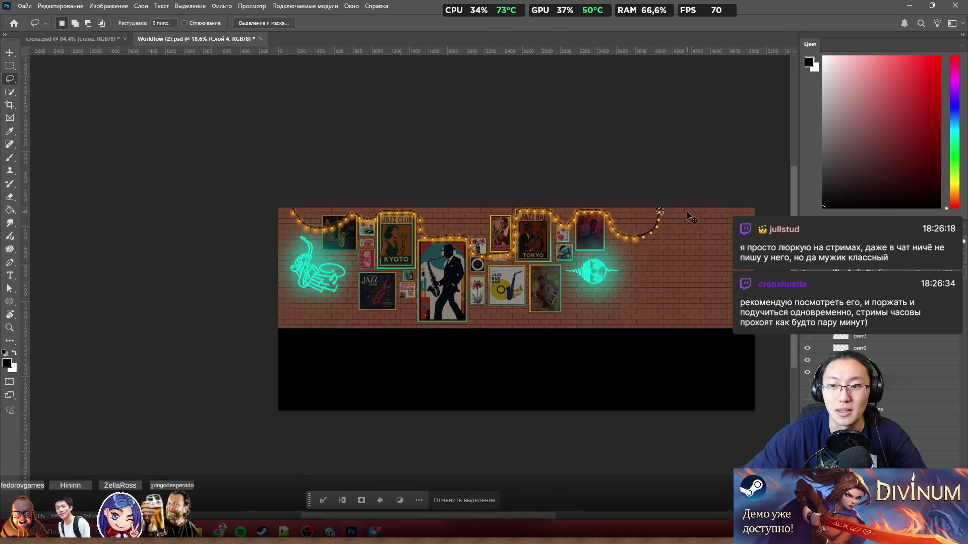
pyautogui.scroll(6, 603, 216)
pyautogui.scroll(2, 603, 216)
pyautogui.moveTo(524, 216); pyautogui.dragTo(548, 228)
pyautogui.scroll(-6, 623, 248)
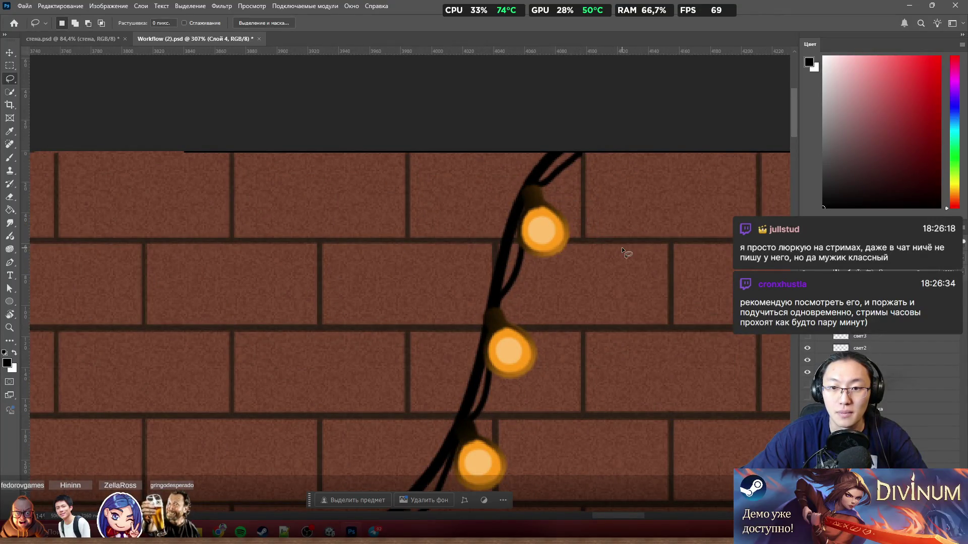
pyautogui.scroll(5, 586, 307)
pyautogui.scroll(-4, 589, 313)
pyautogui.scroll(5, 589, 311)
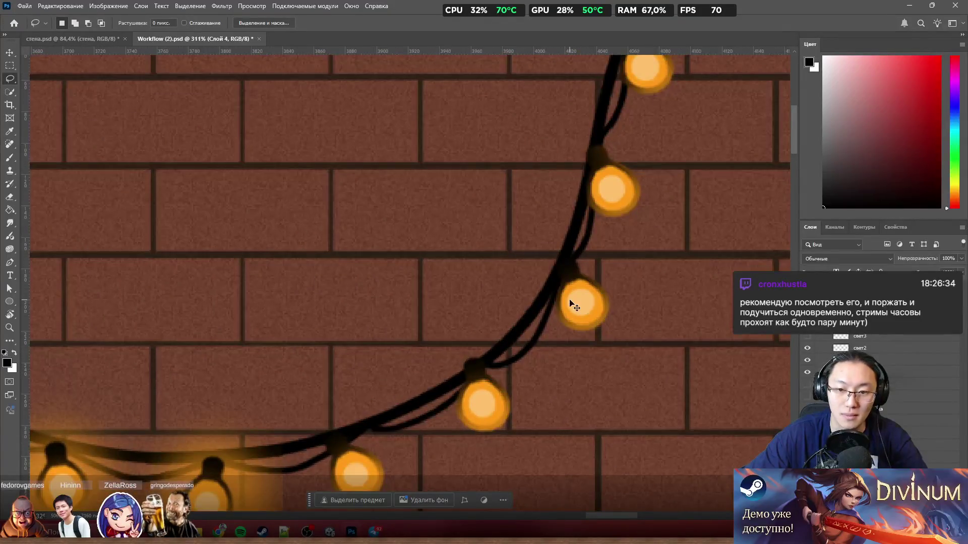
pyautogui.scroll(-2, 589, 361)
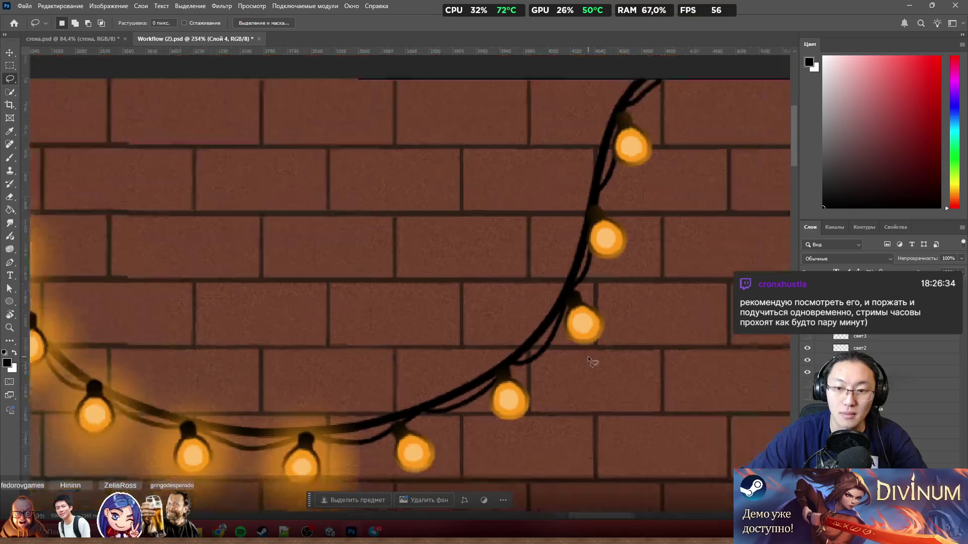
pyautogui.scroll(-2, 589, 361)
# Lasso another bulb on the rising wire, shift it into place and deselect
pyautogui.moveTo(604, 359)
pyautogui.mouseDown()
pyautogui.moveTo(560, 302)
pyautogui.moveTo(603, 358)
pyautogui.mouseUp()
pyautogui.moveTo(590, 320)
pyautogui.mouseDown()
pyautogui.moveTo(611, 330)
pyautogui.moveTo(585, 349)
pyautogui.moveTo(598, 325)
pyautogui.mouseUp()
pyautogui.hotkey('ctrl', 'd')
pyautogui.scroll(-4, 639, 301)
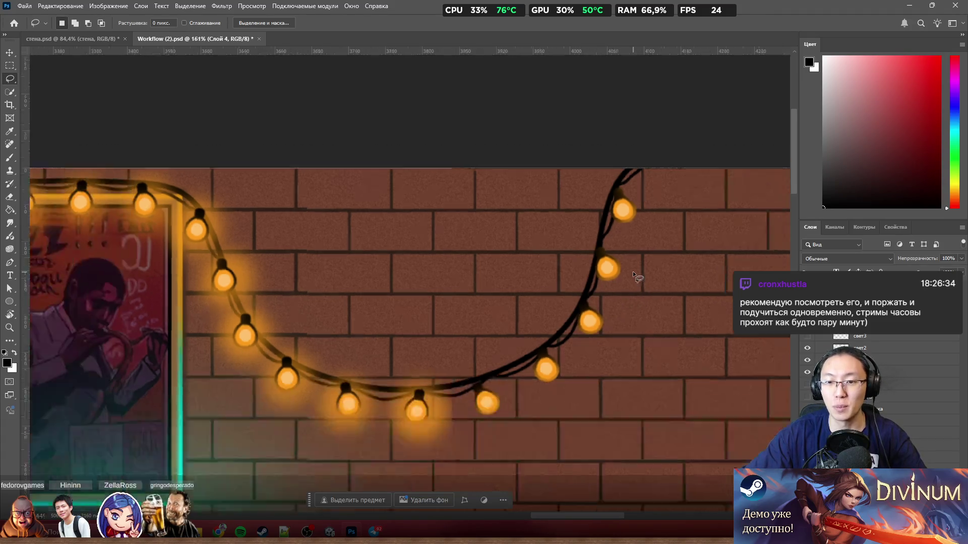
pyautogui.scroll(-3, 635, 275)
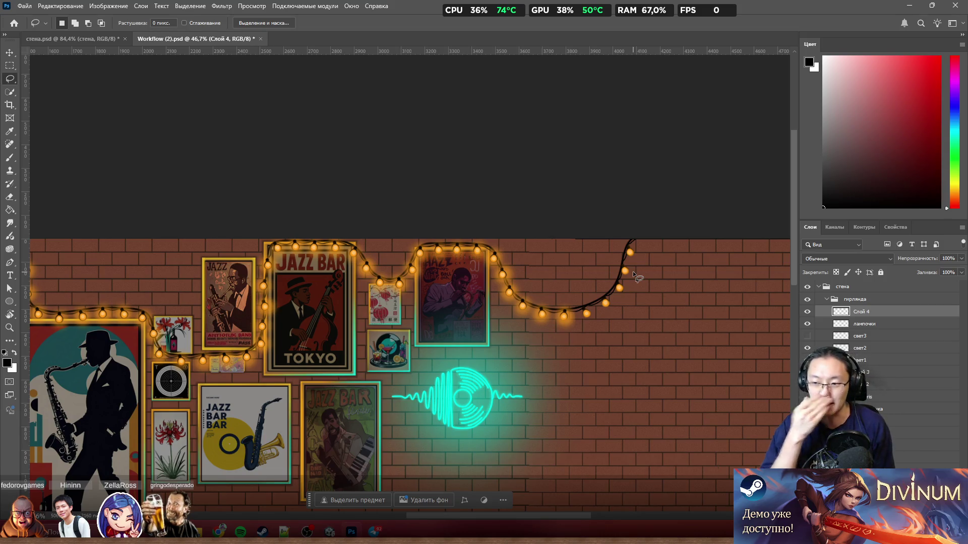
pyautogui.scroll(4, 497, 335)
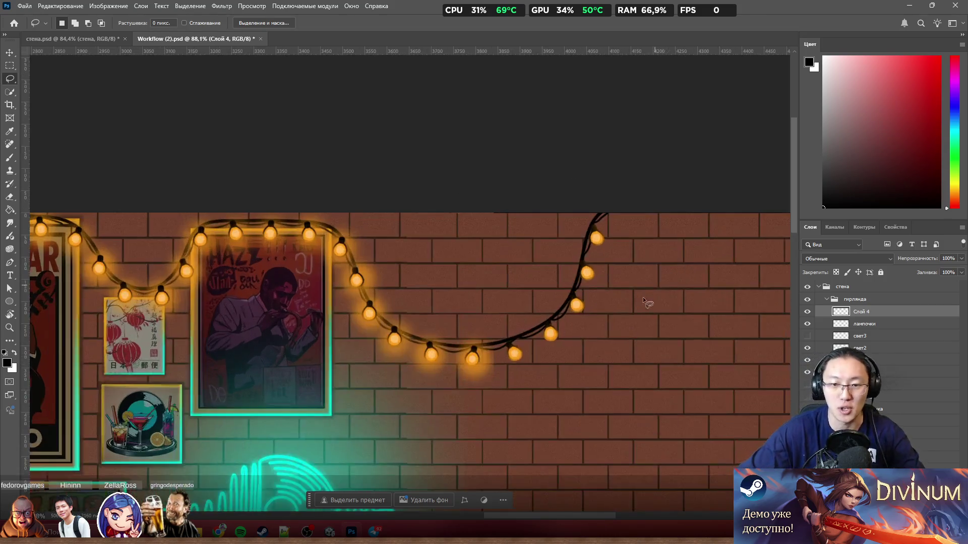
pyautogui.moveTo(464, 313)
pyautogui.mouseDown()
pyautogui.moveTo(356, 242)
pyautogui.moveTo(272, 221)
pyautogui.mouseUp()
# On the лампочки layer, try lasso selections around bulbs near the poster corner and a lower bulb
pyautogui.click(729, 276)
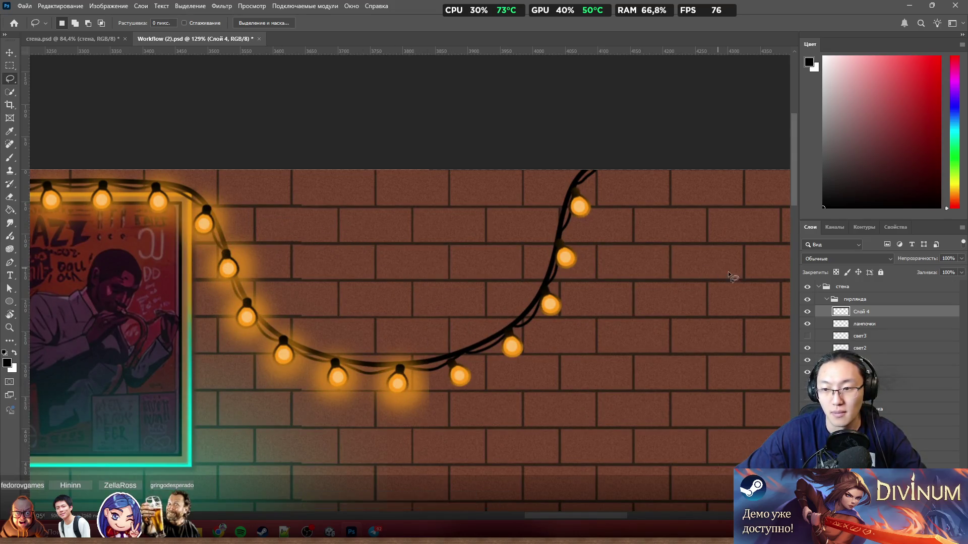
pyautogui.click(829, 326)
pyautogui.moveTo(369, 197); pyautogui.dragTo(280, 183)
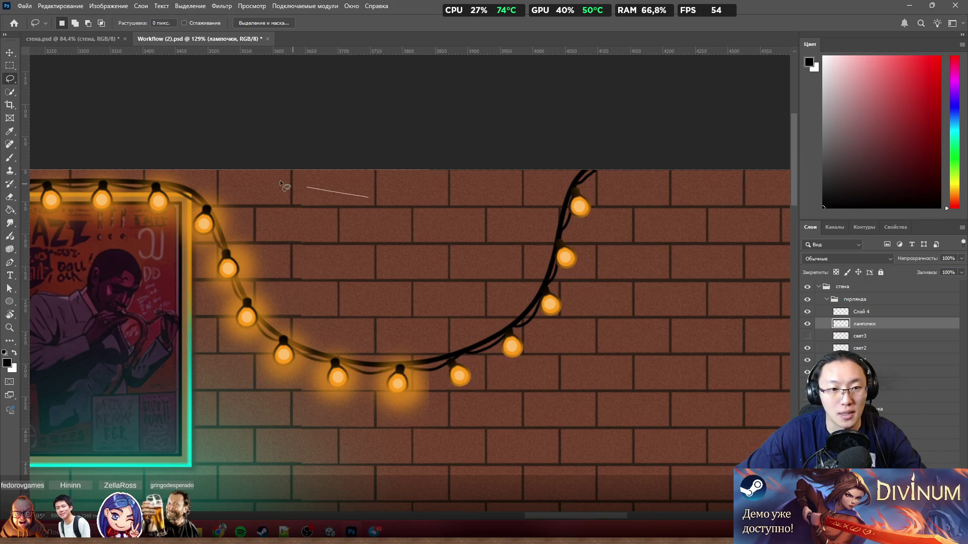
pyautogui.moveTo(187, 215)
pyautogui.mouseDown()
pyautogui.moveTo(169, 305)
pyautogui.moveTo(542, 448)
pyautogui.moveTo(471, 257)
pyautogui.mouseUp()
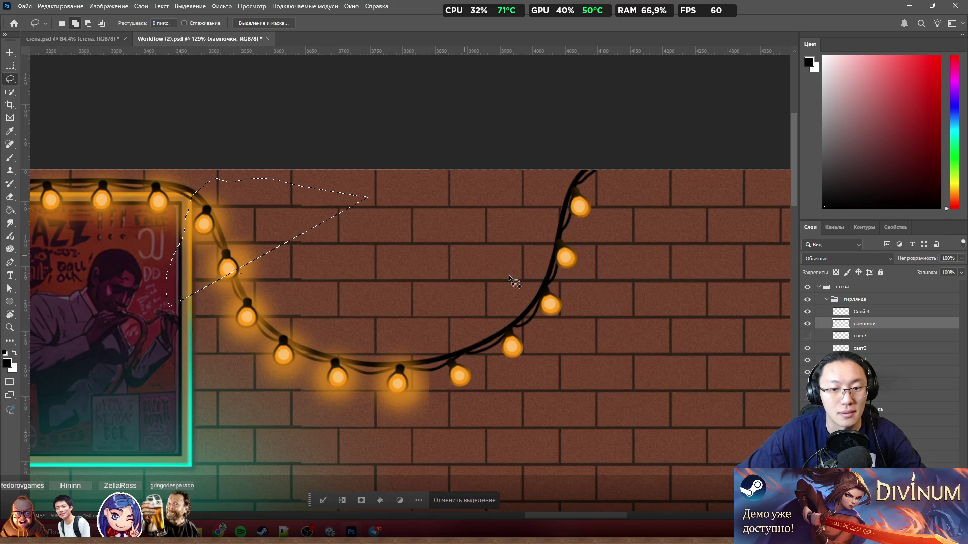
pyautogui.hotkey('ctrl', 'd')
pyautogui.scroll(2, 304, 307)
pyautogui.moveTo(305, 308); pyautogui.dragTo(261, 422)
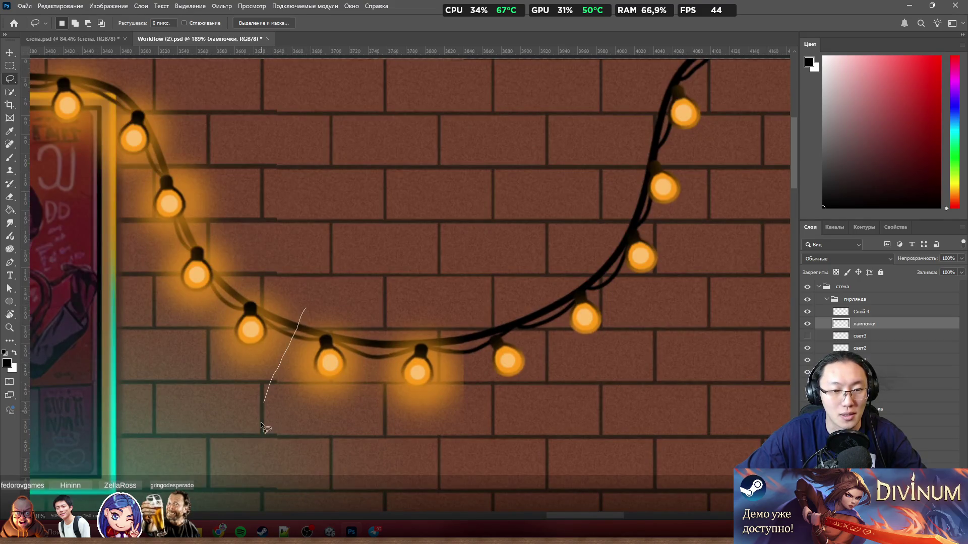
pyautogui.moveTo(332, 280); pyautogui.dragTo(321, 278)
pyautogui.hotkey('ctrl', 'd')
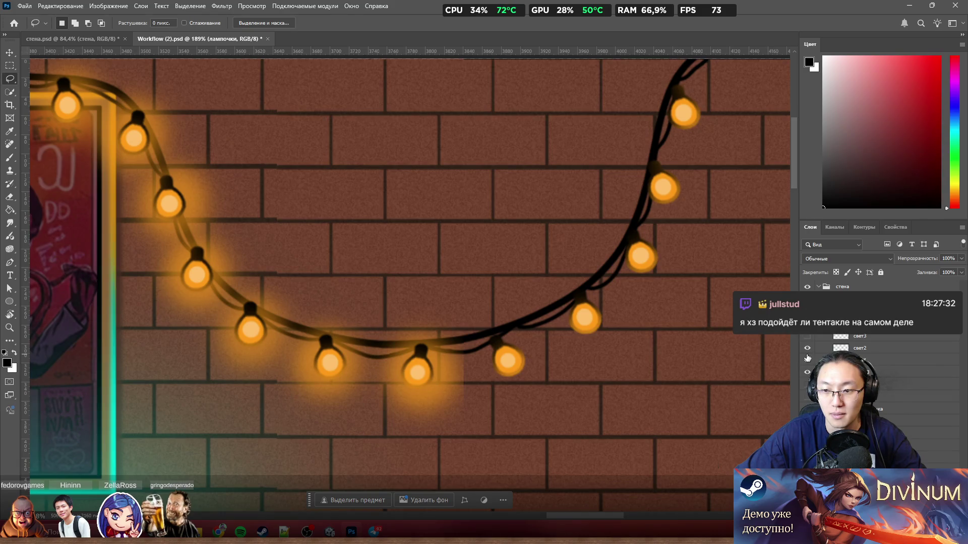
# Hide the garland wire layer and another glow layer, then lasso the lower bulb's glow
pyautogui.click(806, 347)
pyautogui.click(807, 347)
pyautogui.click(807, 372)
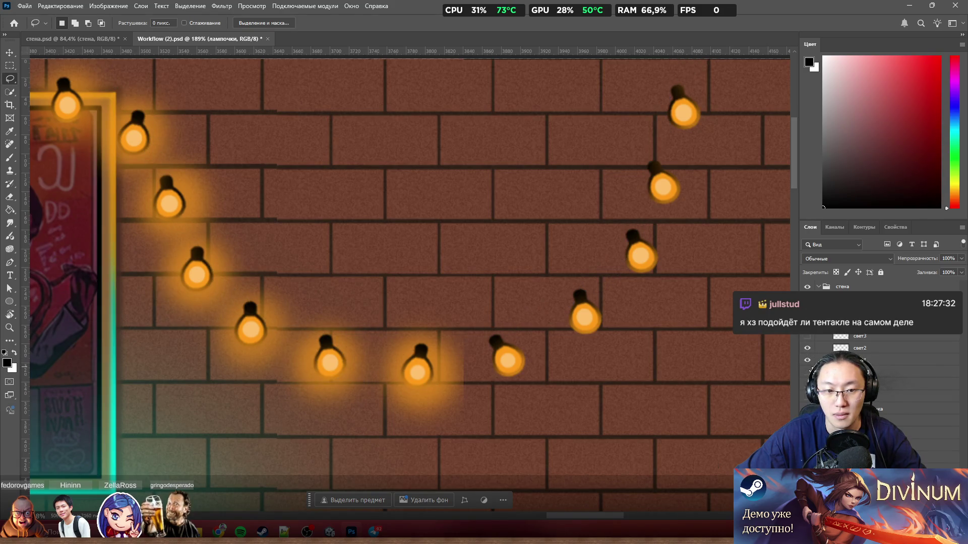
pyautogui.click(806, 361)
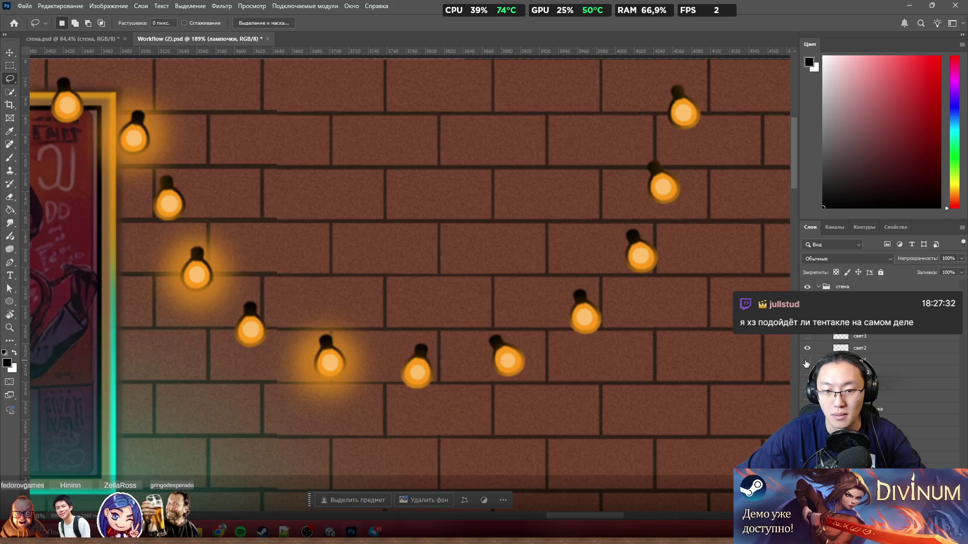
pyautogui.moveTo(392, 296); pyautogui.dragTo(234, 364)
pyautogui.moveTo(365, 316); pyautogui.dragTo(353, 302)
pyautogui.hotkey('ctrl', 'd')
pyautogui.moveTo(399, 380)
pyautogui.mouseDown()
pyautogui.moveTo(342, 282)
pyautogui.moveTo(267, 418)
pyautogui.moveTo(371, 426)
pyautogui.mouseUp()
# Copy the selected glow to a new layer, then undo two misplaced moves
pyautogui.rightClick(332, 358)
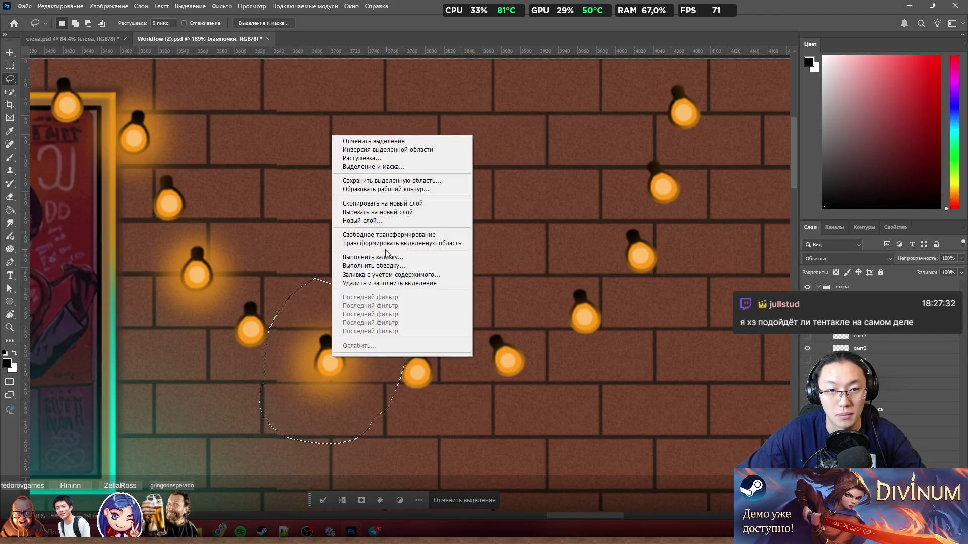
pyautogui.click(393, 203)
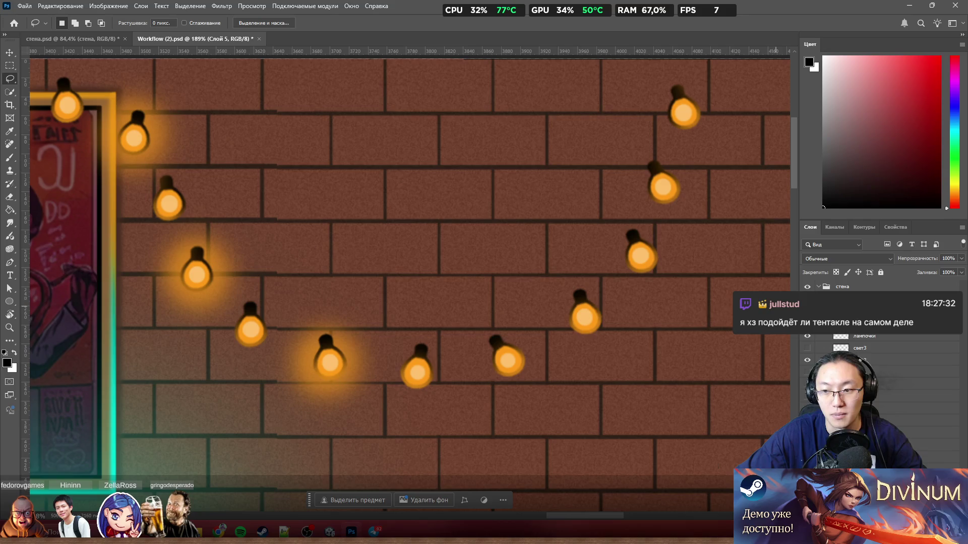
pyautogui.moveTo(346, 367); pyautogui.dragTo(602, 305)
pyautogui.hotkey('ctrl', 'z')
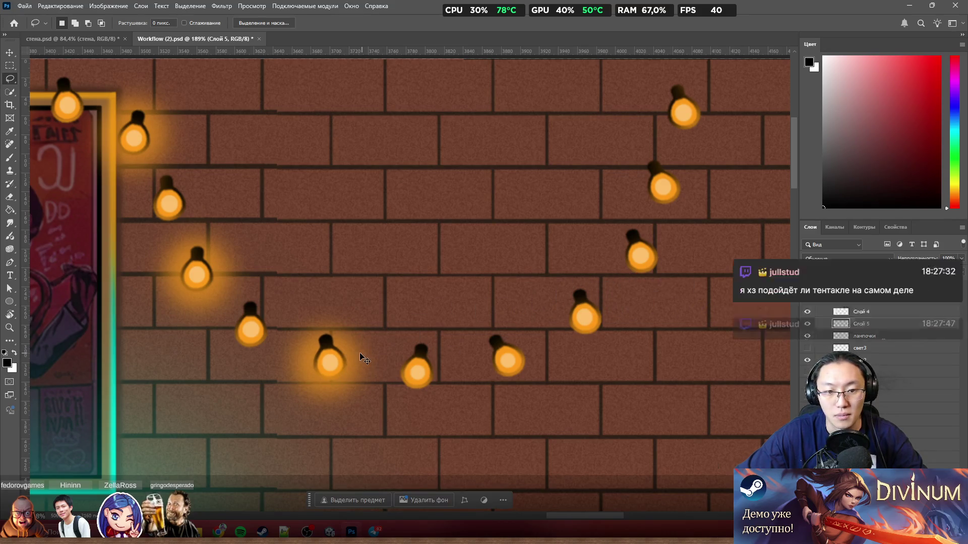
pyautogui.moveTo(359, 352); pyautogui.dragTo(547, 306)
pyautogui.hotkey('ctrl', 'z')
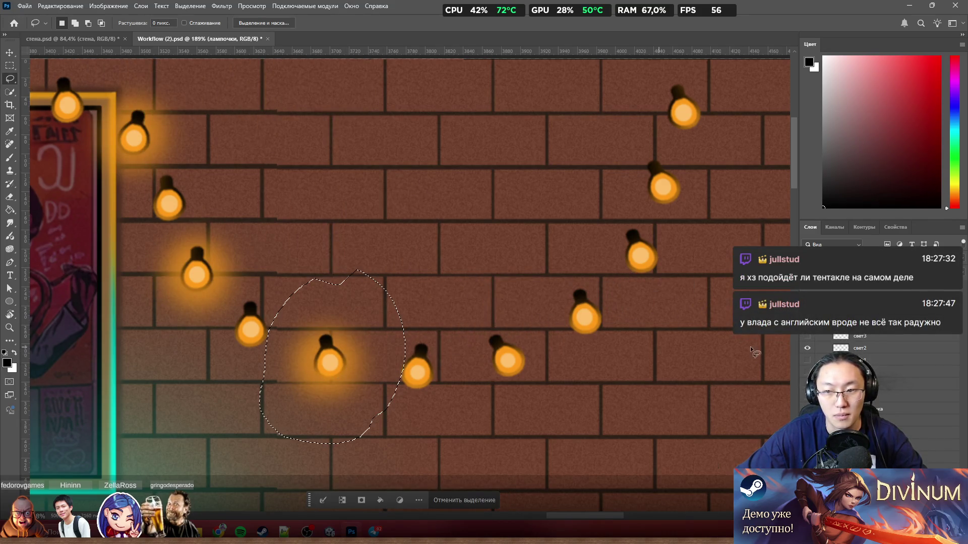
# Copy a glow from свет2 onto the bulb to the right, then duplicate it onto the next bulb up-right
pyautogui.click(857, 348)
pyautogui.rightClick(328, 360)
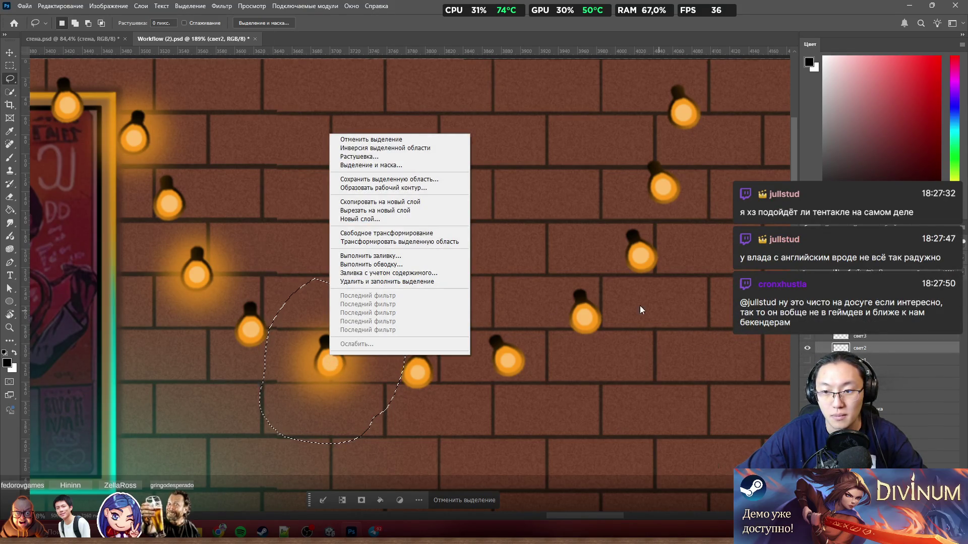
pyautogui.click(398, 202)
pyautogui.moveTo(372, 354)
pyautogui.mouseDown()
pyautogui.moveTo(621, 316)
pyautogui.moveTo(531, 360)
pyautogui.mouseUp()
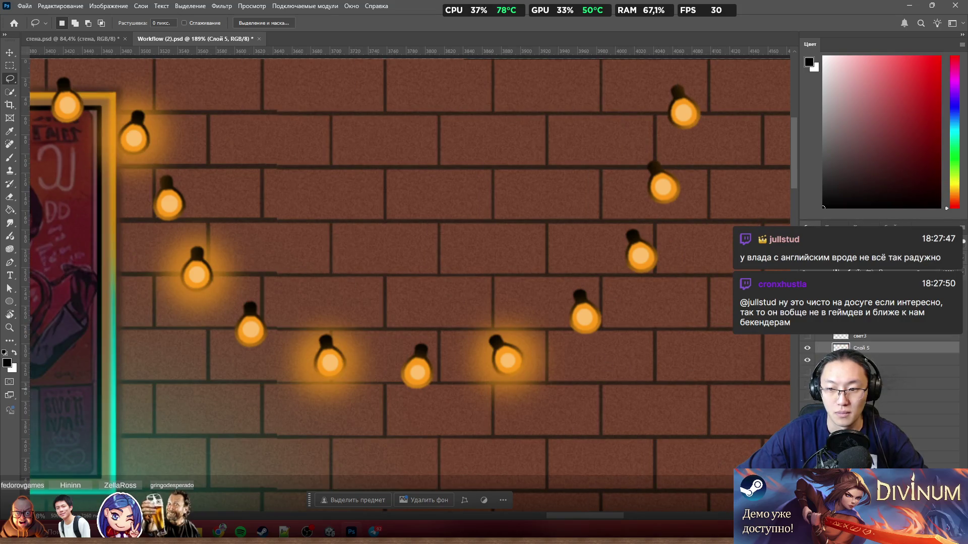
pyautogui.hotkey('ctrl', 'j')
pyautogui.moveTo(529, 333)
pyautogui.mouseDown()
pyautogui.moveTo(602, 304)
pyautogui.moveTo(653, 235)
pyautogui.moveTo(599, 289)
pyautogui.moveTo(610, 318)
pyautogui.moveTo(677, 178)
pyautogui.moveTo(665, 253)
pyautogui.moveTo(700, 131)
pyautogui.mouseUp()
pyautogui.scroll(-5, 662, 290)
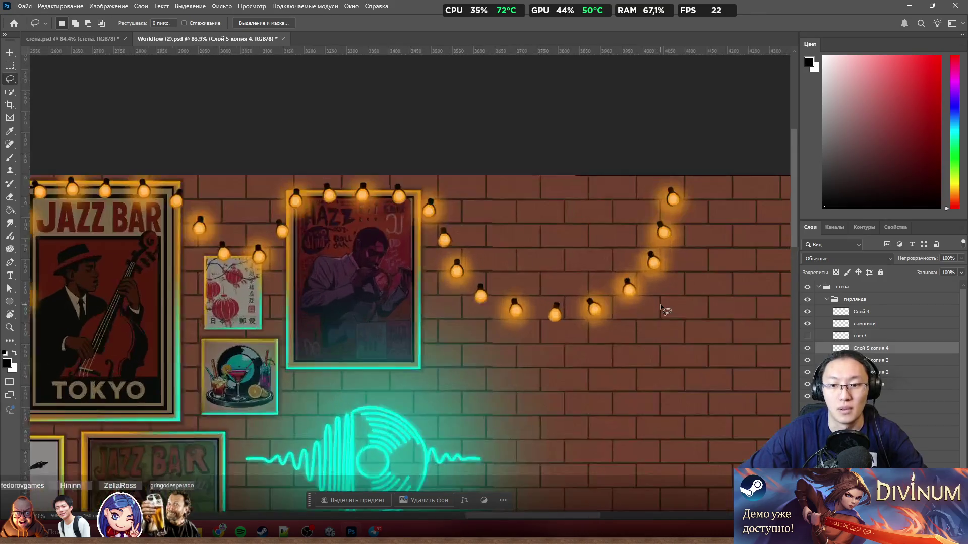
pyautogui.scroll(4, 661, 307)
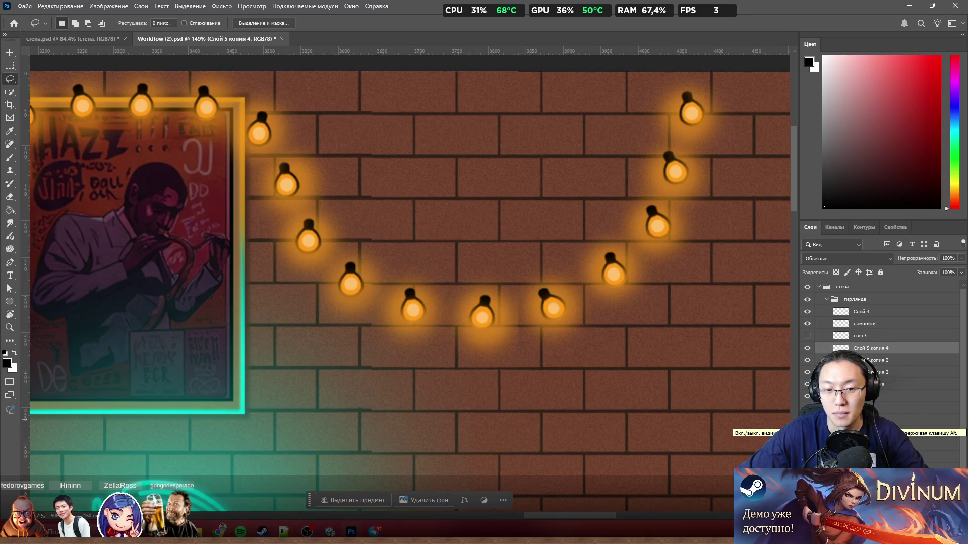
pyautogui.click(857, 408)
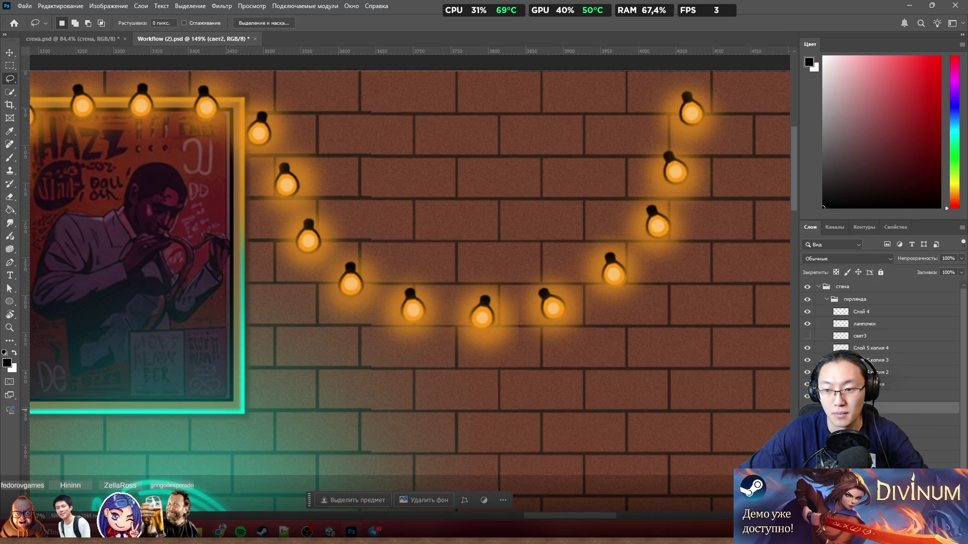
pyautogui.scroll(3, 506, 314)
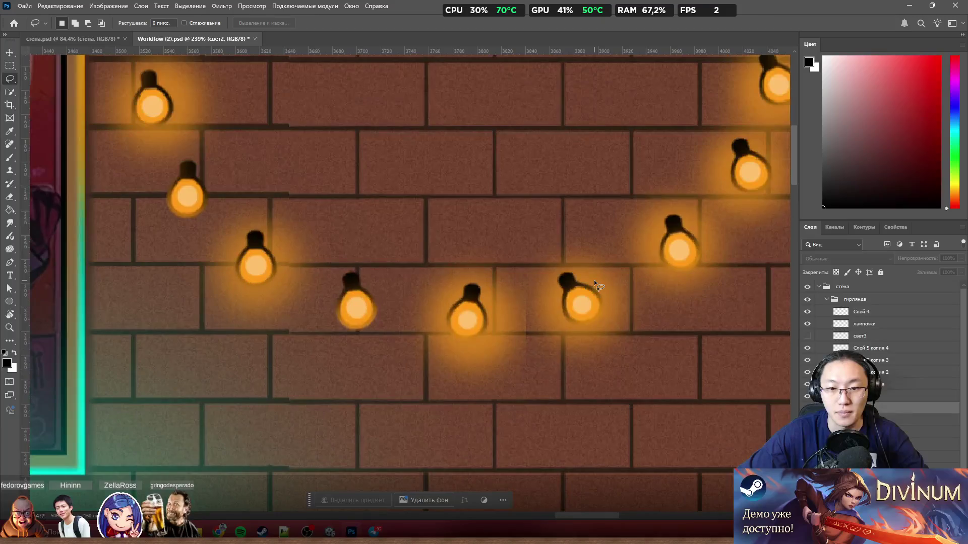
pyautogui.scroll(2, 582, 279)
pyautogui.moveTo(614, 278)
pyautogui.mouseDown()
pyautogui.moveTo(662, 282)
pyautogui.moveTo(493, 341)
pyautogui.moveTo(462, 385)
pyautogui.moveTo(492, 318)
pyautogui.mouseUp()
# Delete a stray patch of glow near the right-hand bulbs
pyautogui.moveTo(432, 172)
pyautogui.mouseDown()
pyautogui.moveTo(353, 242)
pyautogui.moveTo(569, 453)
pyautogui.moveTo(620, 240)
pyautogui.mouseUp()
pyautogui.press('Delete')
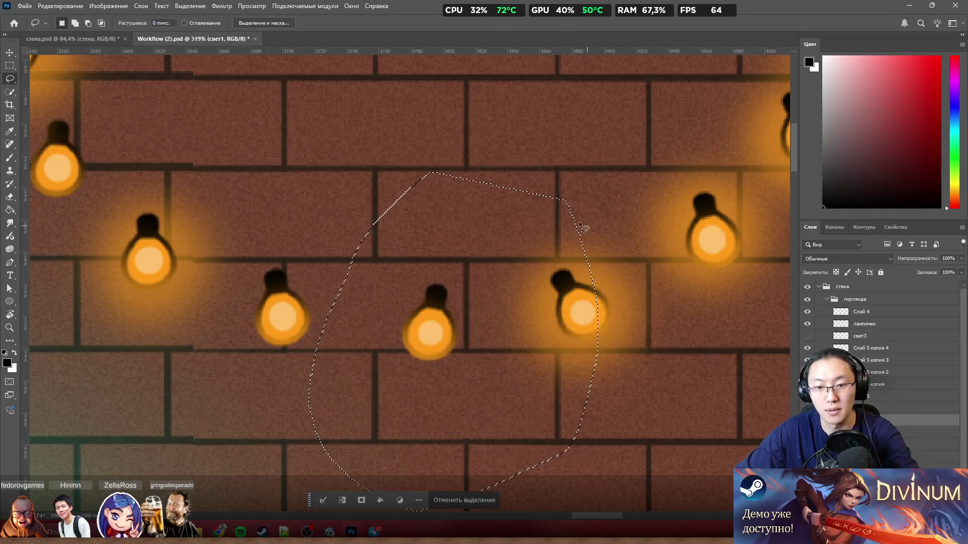
pyautogui.hotkey('ctrl', 'd')
pyautogui.moveTo(515, 209)
pyautogui.mouseDown()
pyautogui.moveTo(718, 305)
pyautogui.moveTo(585, 165)
pyautogui.mouseUp()
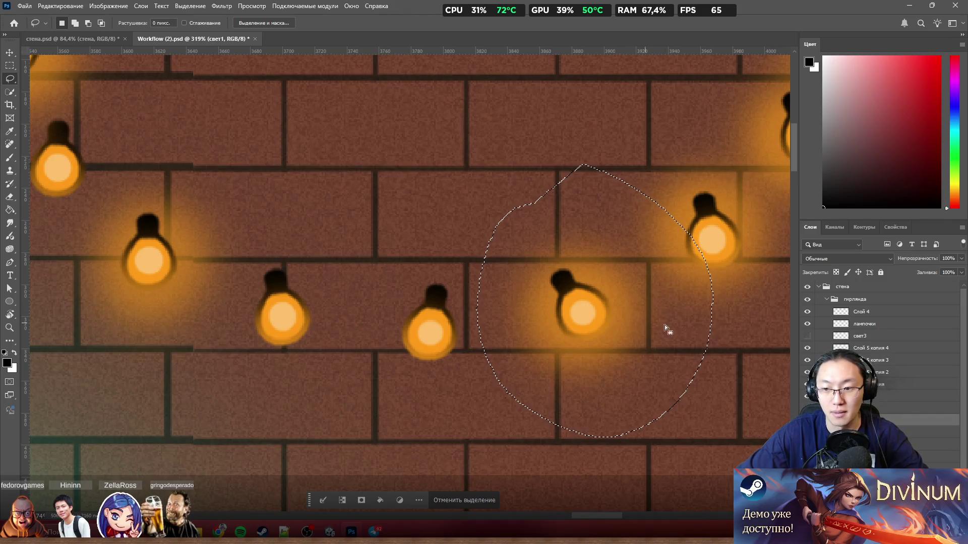
pyautogui.keyDown('ctrl'); pyautogui.click(621, 340); pyautogui.keyUp('ctrl')
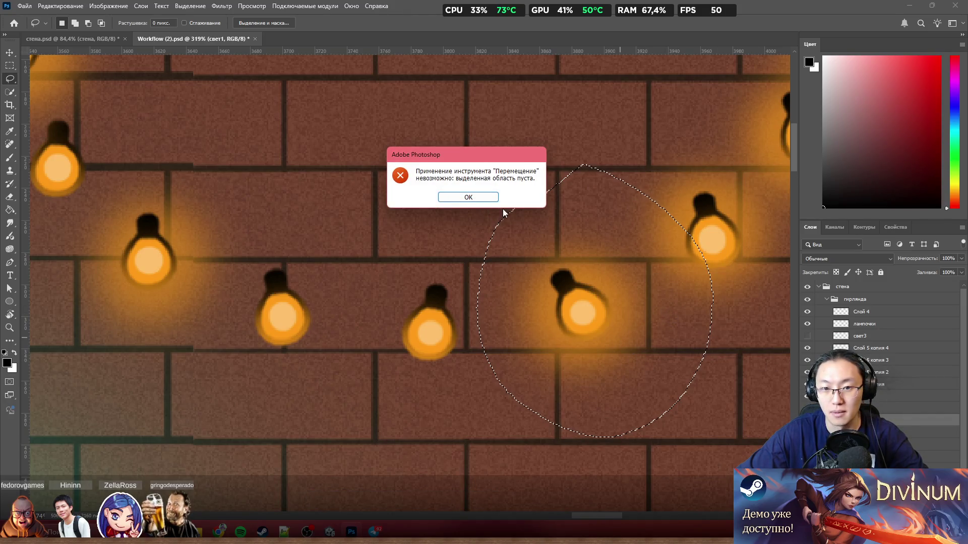
pyautogui.press('Return')
pyautogui.click(458, 504)
# Copy a glow sprite from Слой 5 and place it under the lower middle bulb
pyautogui.keyDown('ctrl'); pyautogui.click(622, 337); pyautogui.keyUp('ctrl')
pyautogui.moveTo(661, 213)
pyautogui.mouseDown()
pyautogui.moveTo(579, 190)
pyautogui.moveTo(452, 253)
pyautogui.mouseUp()
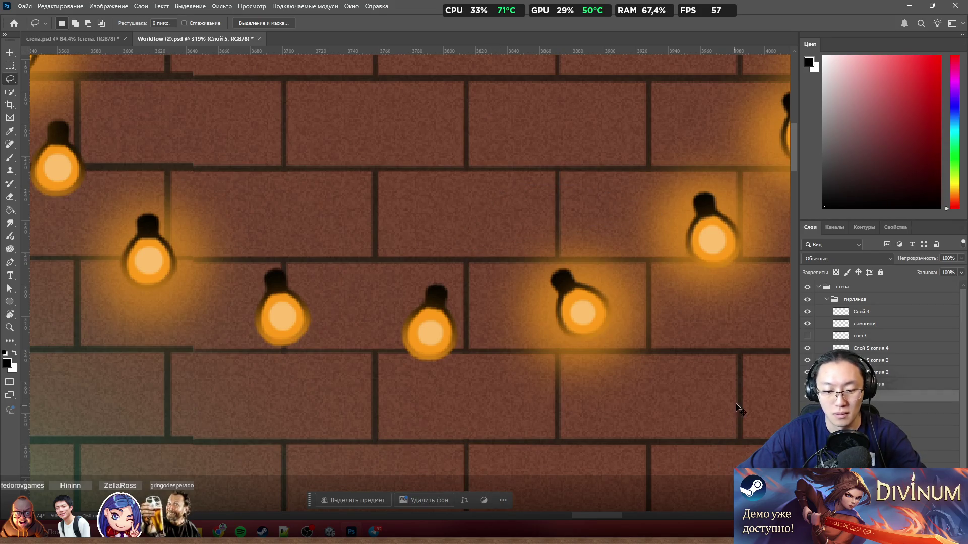
pyautogui.hotkey('ctrl', 'j')
pyautogui.moveTo(627, 336)
pyautogui.keyDown('ctrl'); pyautogui.mouseDown()
pyautogui.moveTo(488, 368)
pyautogui.moveTo(479, 356)
pyautogui.mouseUp(); pyautogui.keyUp('ctrl')
pyautogui.scroll(-5, 480, 355)
pyautogui.scroll(4, 507, 370)
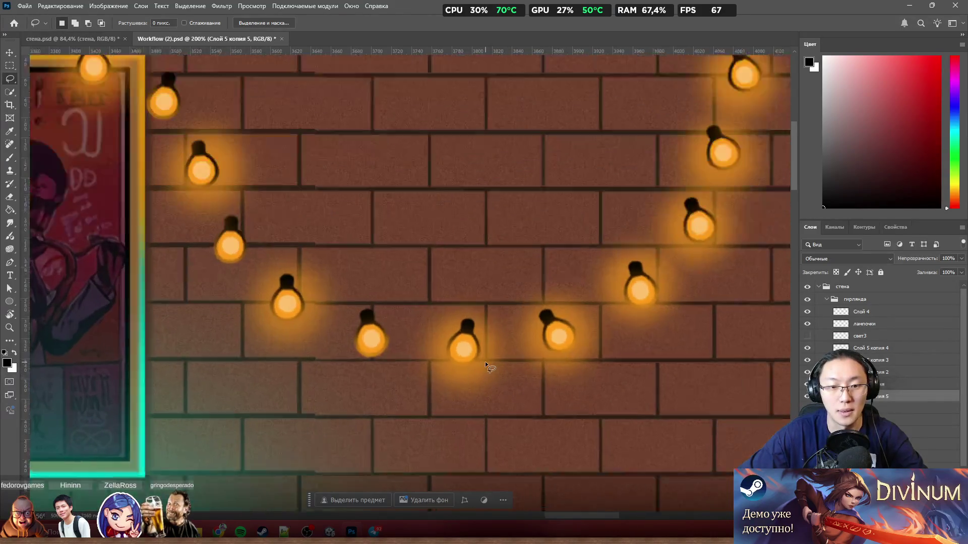
pyautogui.moveTo(279, 317)
pyautogui.keyDown('ctrl'); pyautogui.mouseDown()
pyautogui.moveTo(270, 341)
pyautogui.moveTo(323, 348)
pyautogui.mouseUp(); pyautogui.keyUp('ctrl')
# Raise the свет1 layer one place in the stack and test glow shifts, undoing them
pyautogui.keyDown('ctrl'); pyautogui.click(487, 355); pyautogui.keyUp('ctrl')
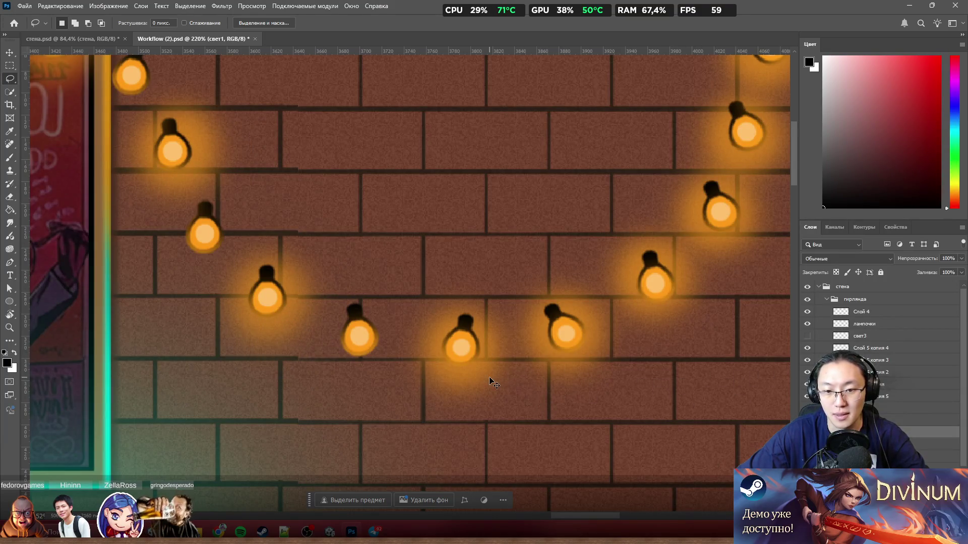
pyautogui.click(892, 398)
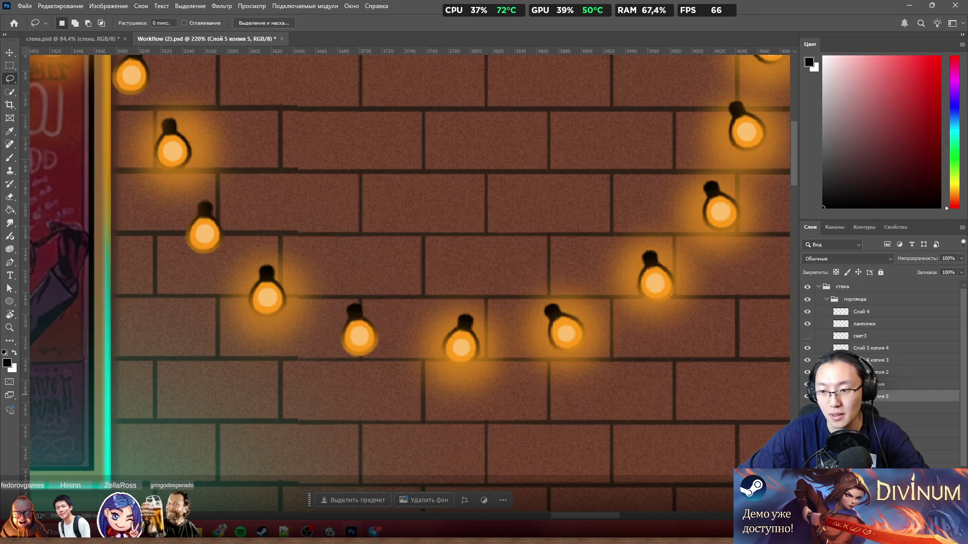
pyautogui.click(887, 433)
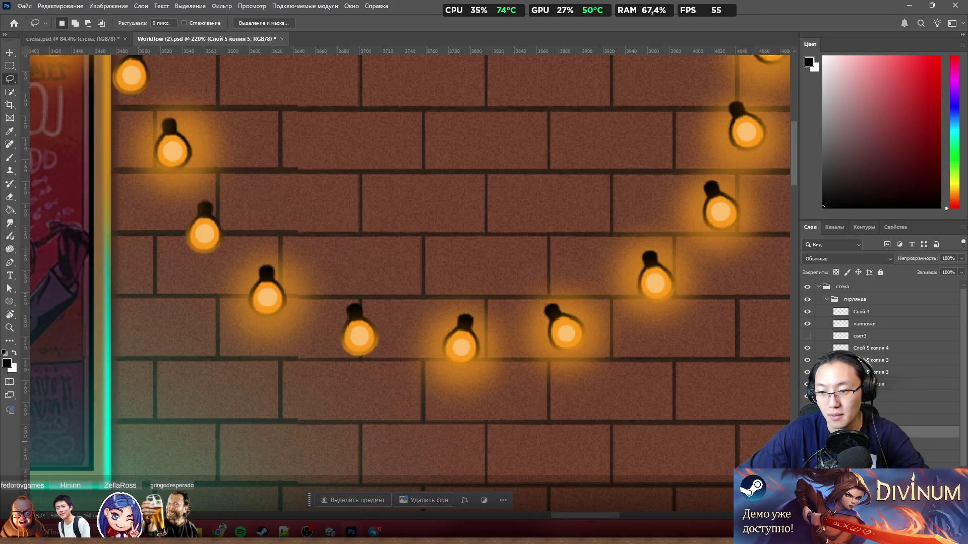
pyautogui.hotkey('ctrl', ']')
pyautogui.moveTo(581, 370)
pyautogui.mouseDown()
pyautogui.moveTo(490, 393)
pyautogui.moveTo(484, 404)
pyautogui.mouseUp()
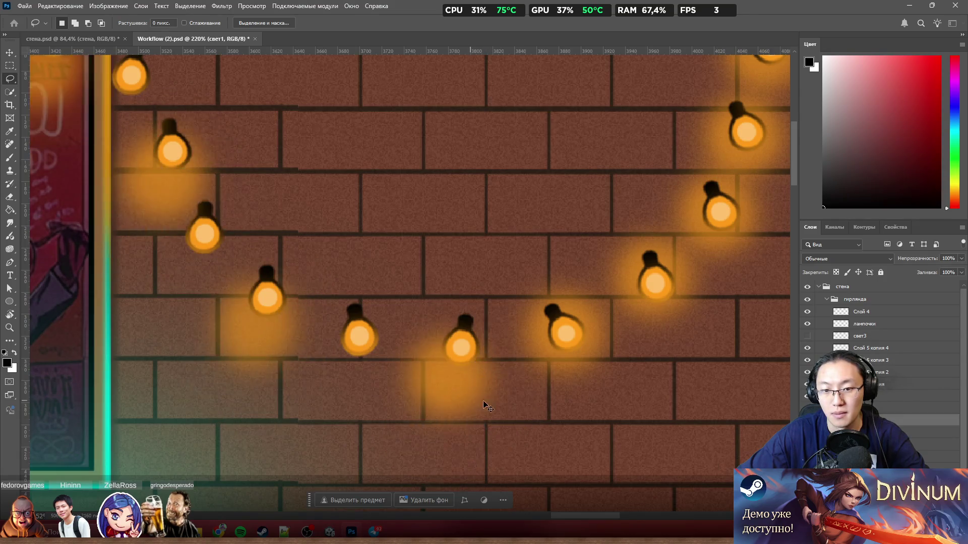
pyautogui.hotkey('ctrl', 'z')
pyautogui.moveTo(671, 312); pyautogui.dragTo(694, 339)
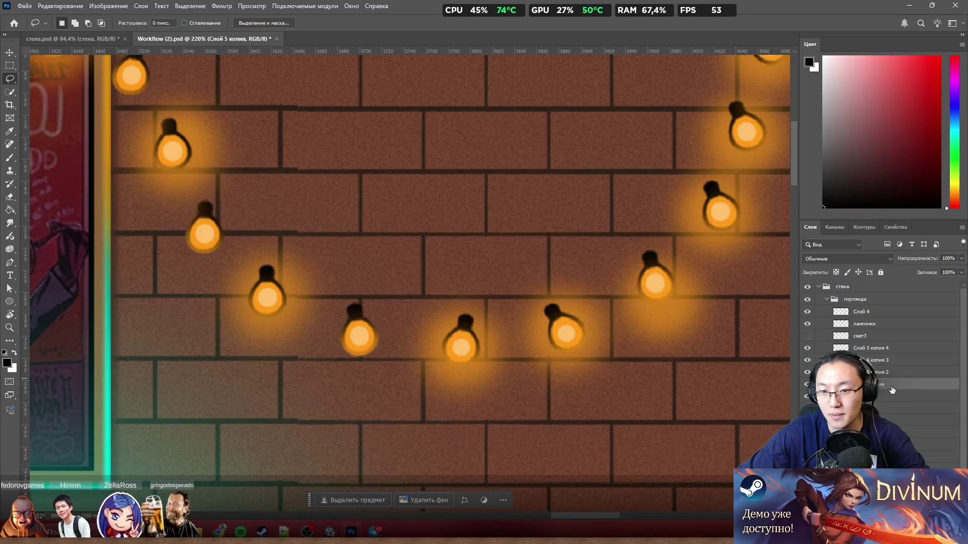
pyautogui.hotkey('ctrl', 'z')
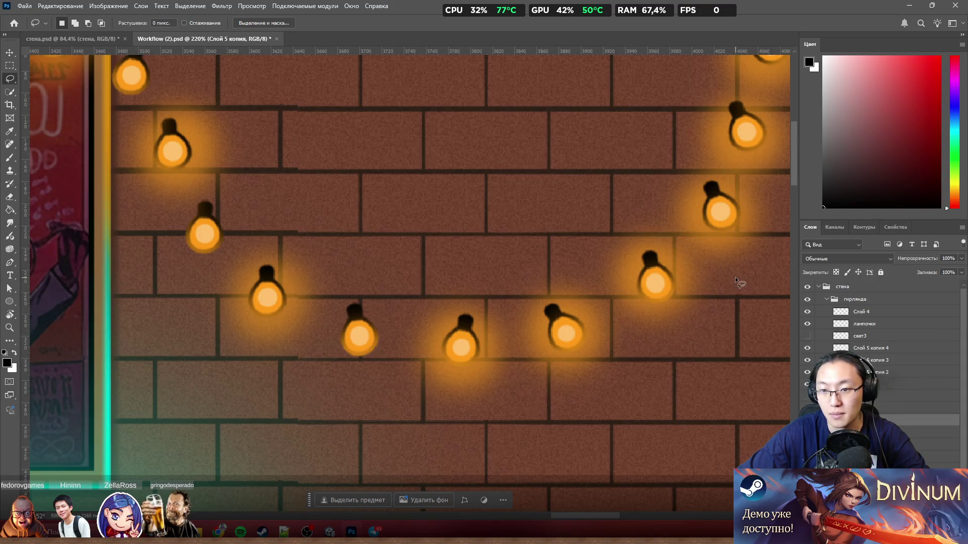
# Move Слой 5 копия 3 and Слой 5 lower in the layer stack, comparing the свет1 glows
pyautogui.scroll(2, 726, 291)
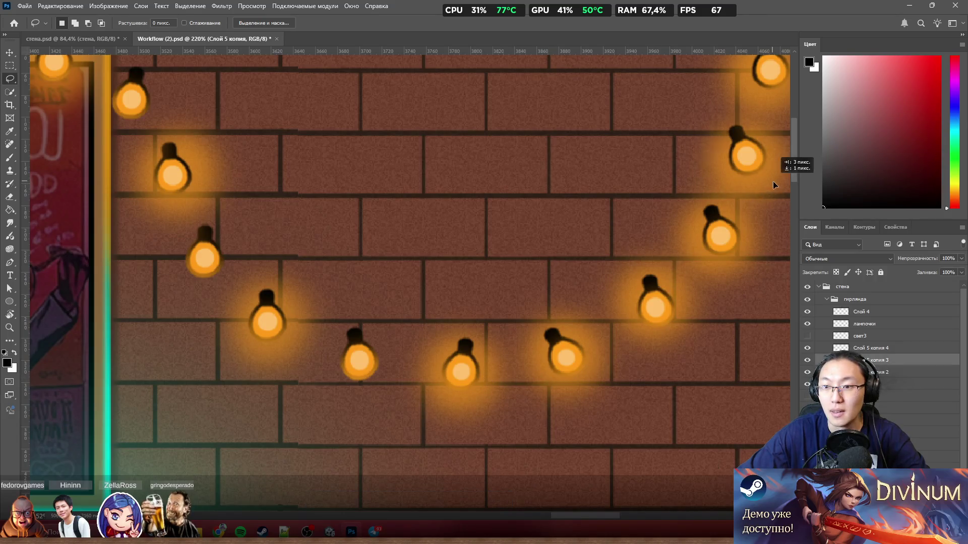
pyautogui.moveTo(879, 360); pyautogui.dragTo(880, 420)
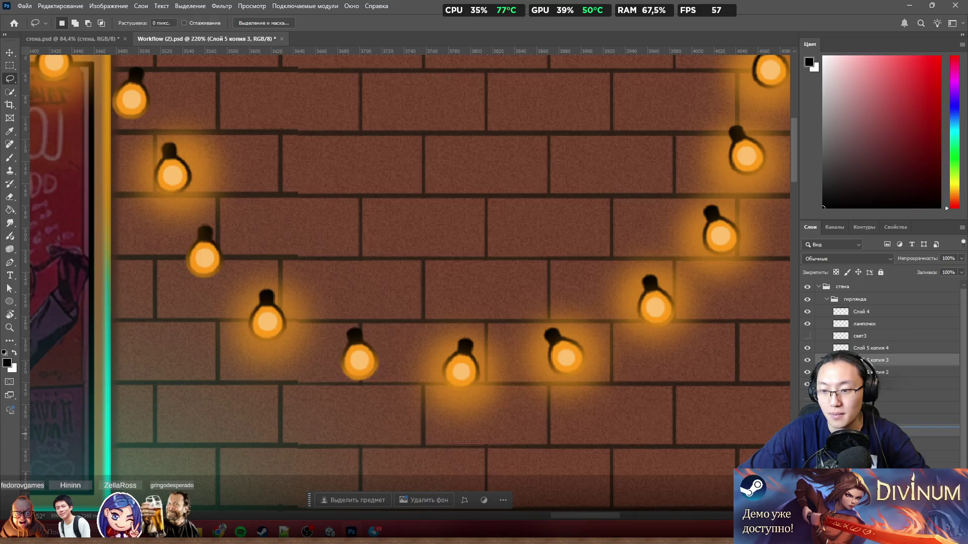
pyautogui.moveTo(764, 194)
pyautogui.mouseDown()
pyautogui.moveTo(748, 225)
pyautogui.moveTo(742, 190)
pyautogui.mouseUp()
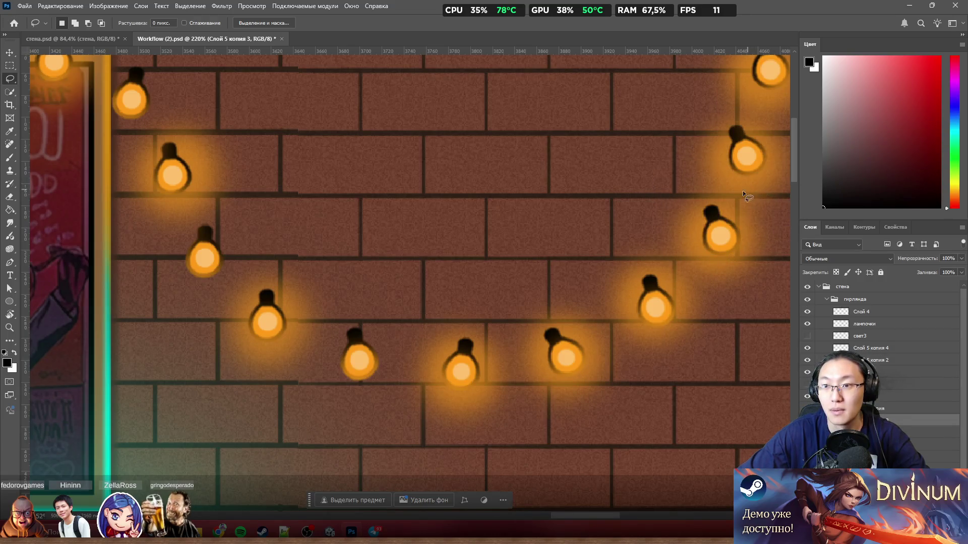
pyautogui.hotkey('ctrl', '-')
pyautogui.hotkey('ctrl', '-')
pyautogui.hotkey('ctrl', '-')
pyautogui.hotkey('ctrl', '+')
pyautogui.hotkey('ctrl', '+')
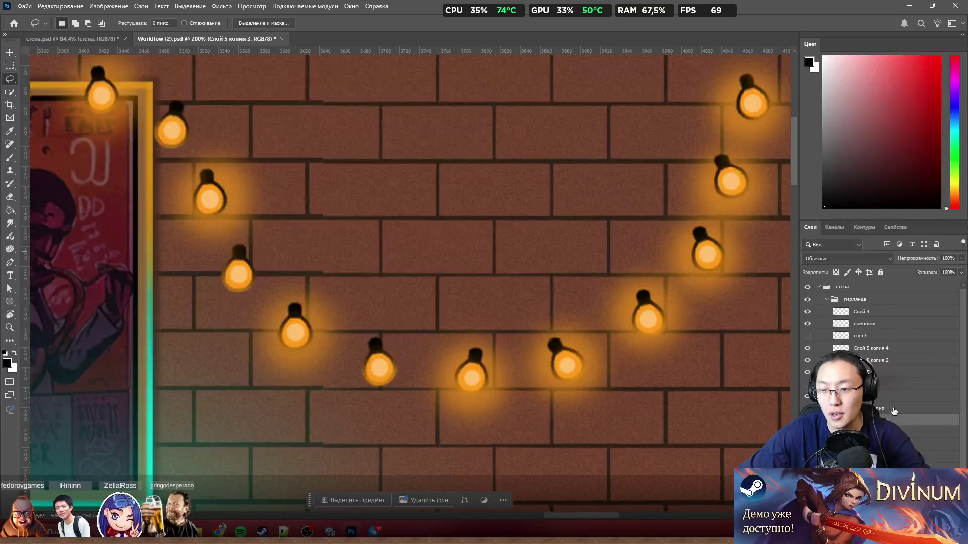
pyautogui.click(887, 396)
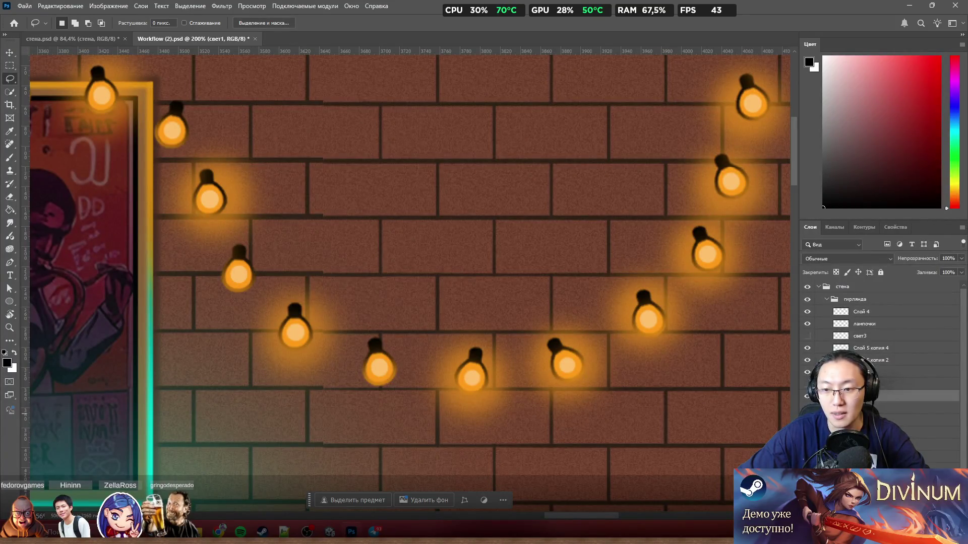
pyautogui.click(807, 396)
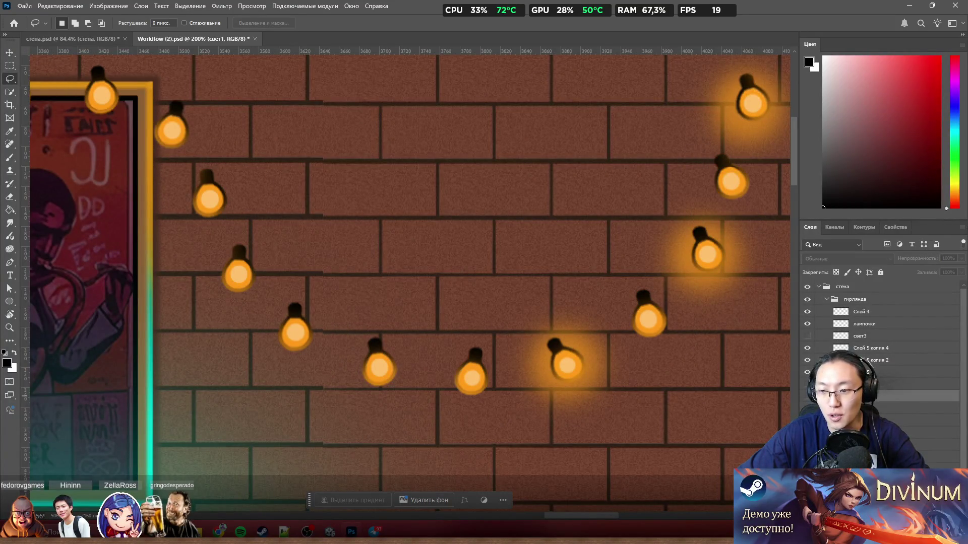
pyautogui.click(806, 396)
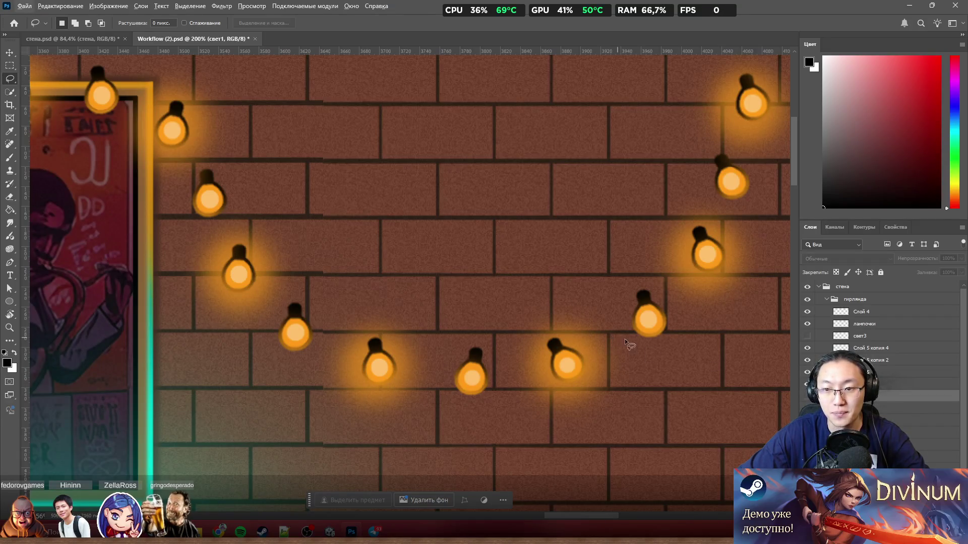
pyautogui.keyDown('shift'); pyautogui.click(870, 348); pyautogui.keyUp('shift')
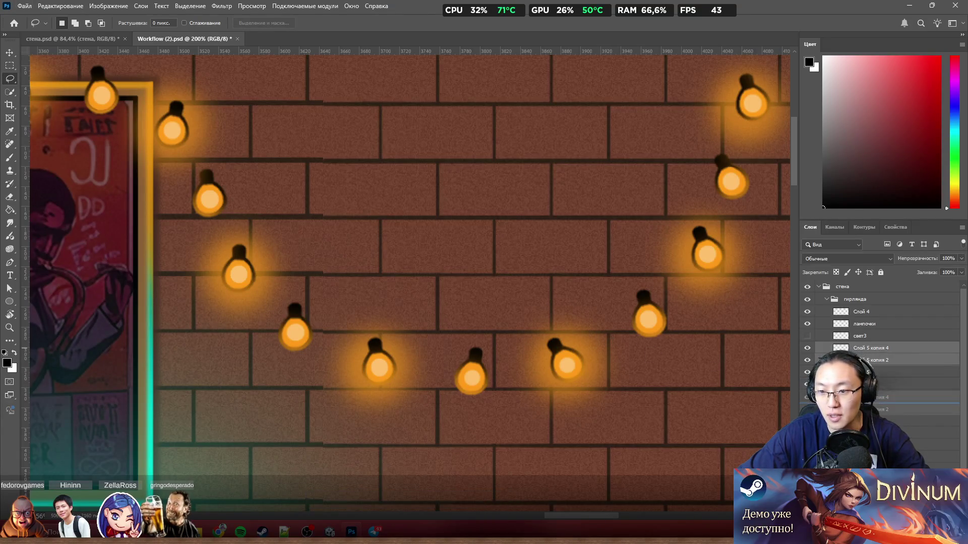
pyautogui.scroll(2, 695, 283)
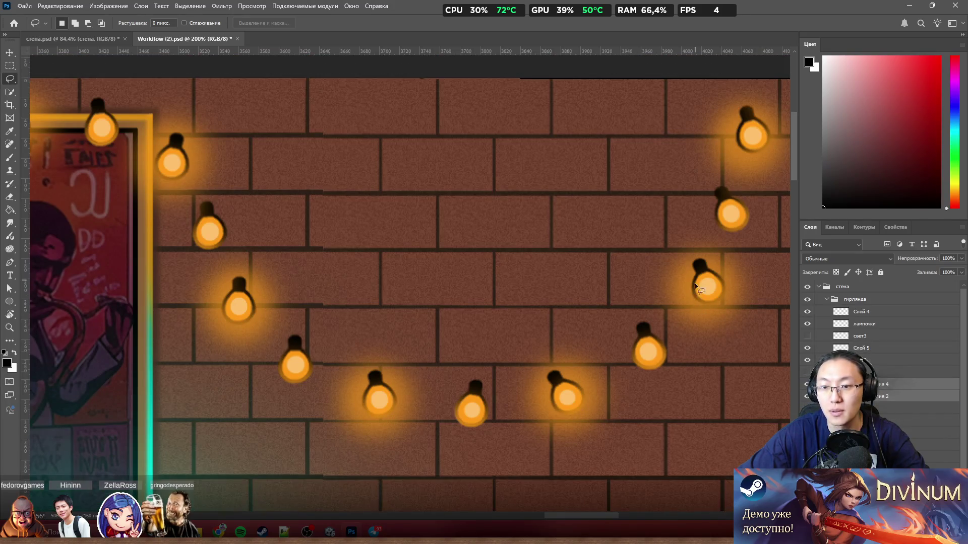
pyautogui.scroll(1, 631, 403)
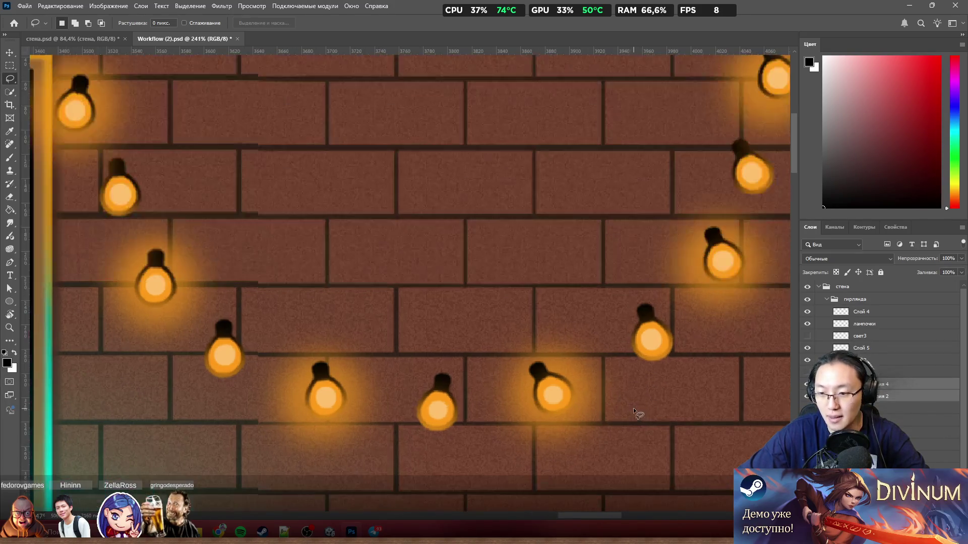
pyautogui.moveTo(836, 349); pyautogui.dragTo(836, 396)
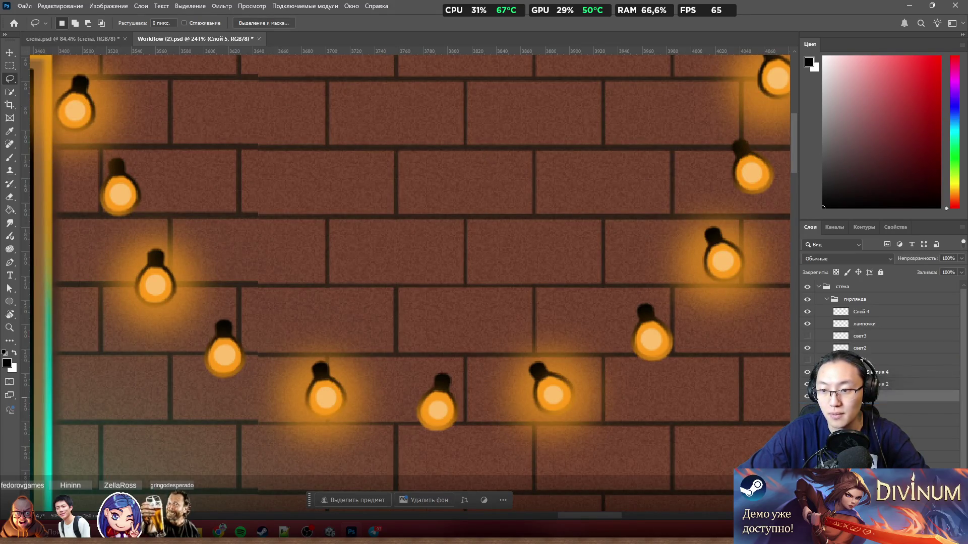
# Select the glow layers, then toggle the свет2 glows off and on to compare
pyautogui.keyDown('shift'); pyautogui.click(879, 385); pyautogui.keyUp('shift')
pyautogui.keyDown('shift'); pyautogui.click(878, 371); pyautogui.keyUp('shift')
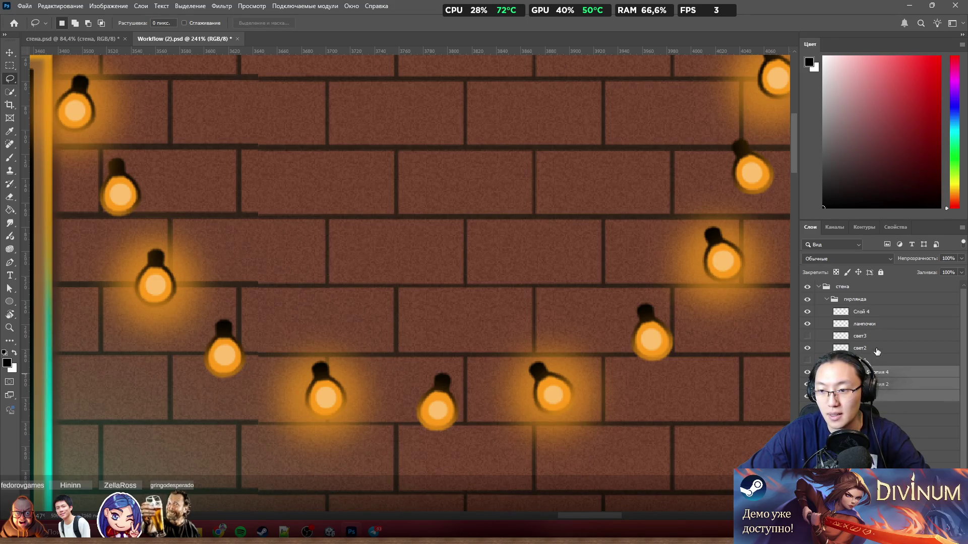
pyautogui.click(877, 352)
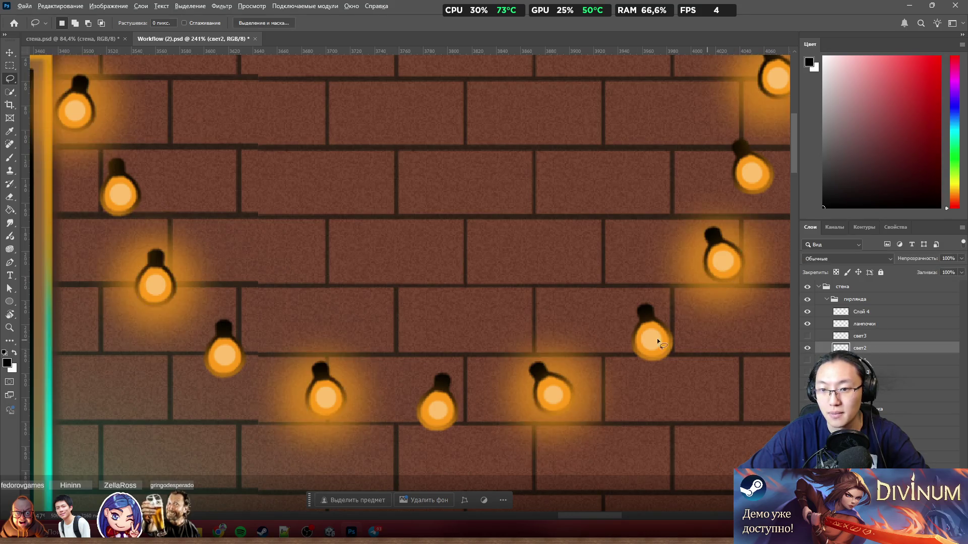
pyautogui.scroll(-5, 658, 338)
pyautogui.scroll(-4, 600, 356)
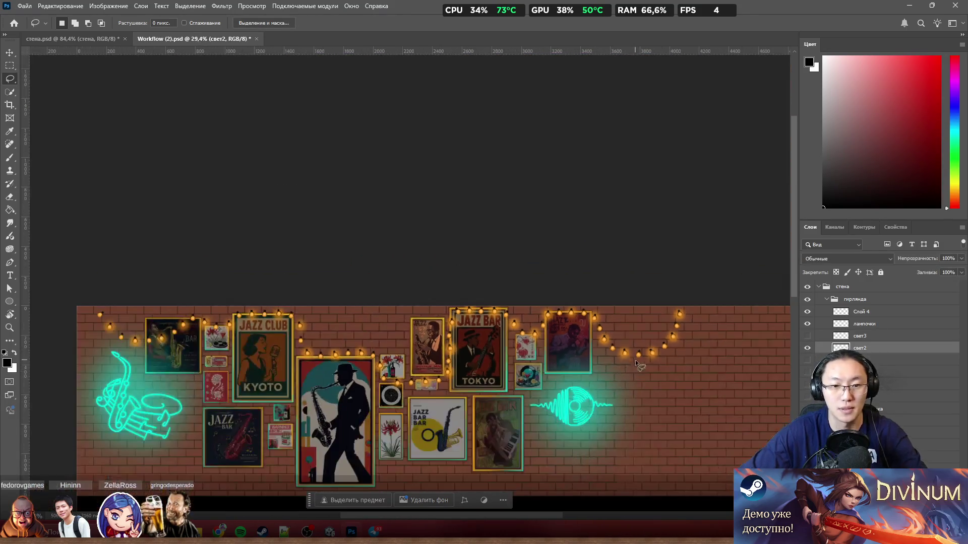
pyautogui.scroll(2, 744, 392)
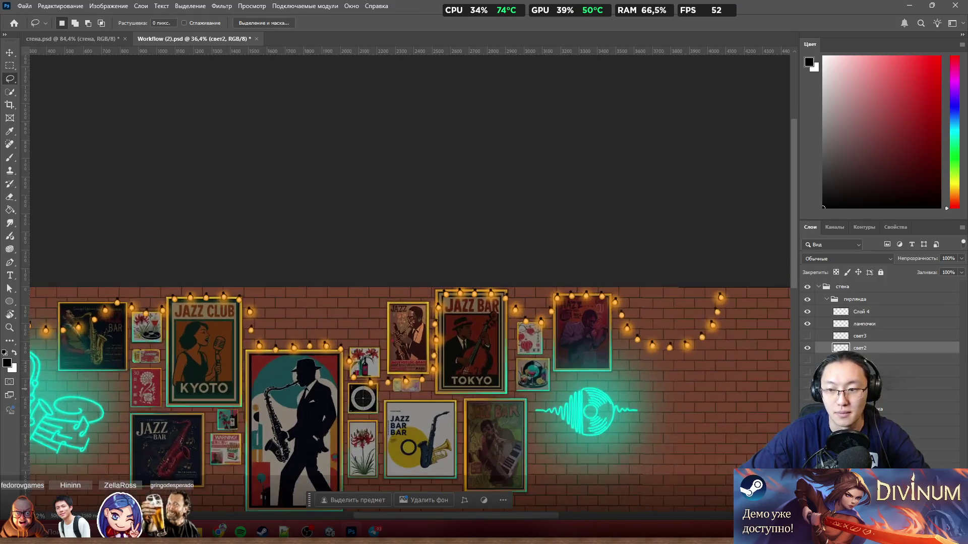
pyautogui.click(807, 348)
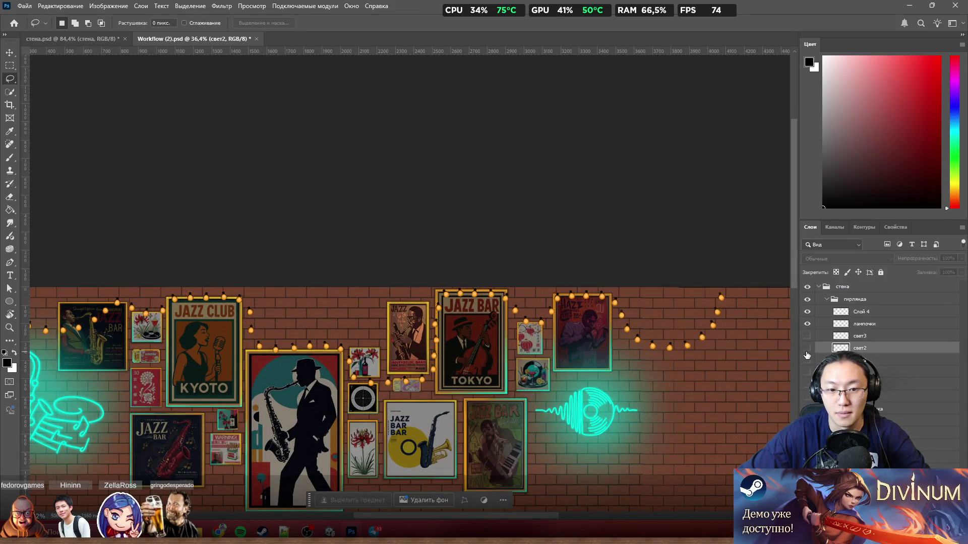
pyautogui.click(807, 348)
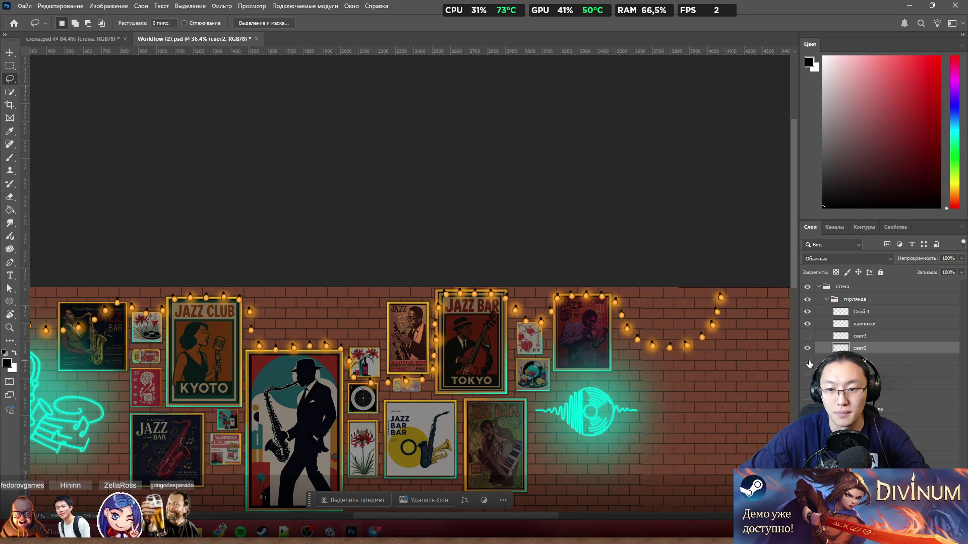
pyautogui.scroll(-3, 657, 355)
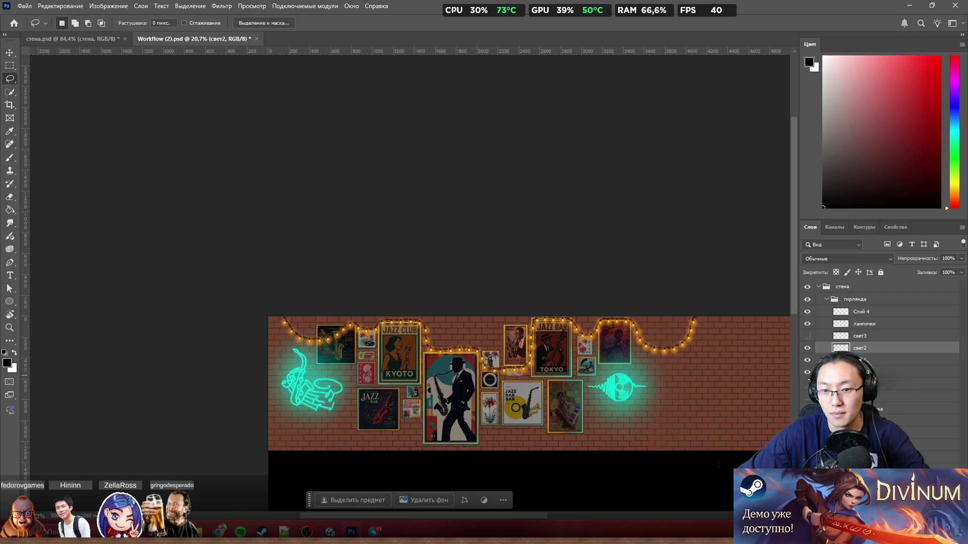
pyautogui.scroll(3, 684, 364)
pyautogui.scroll(3, 684, 364)
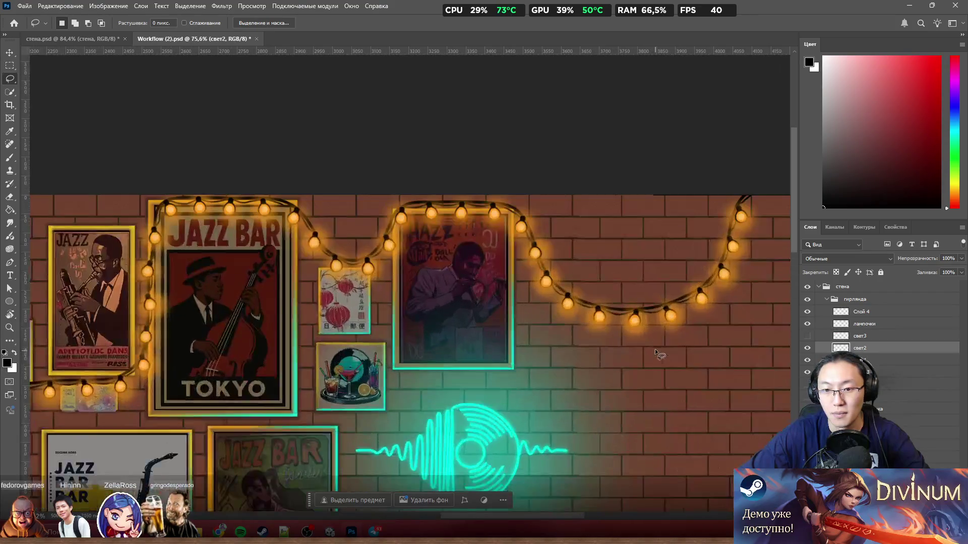
# Rename the wire layer Слой 3 to 'провод'
pyautogui.click(868, 372)
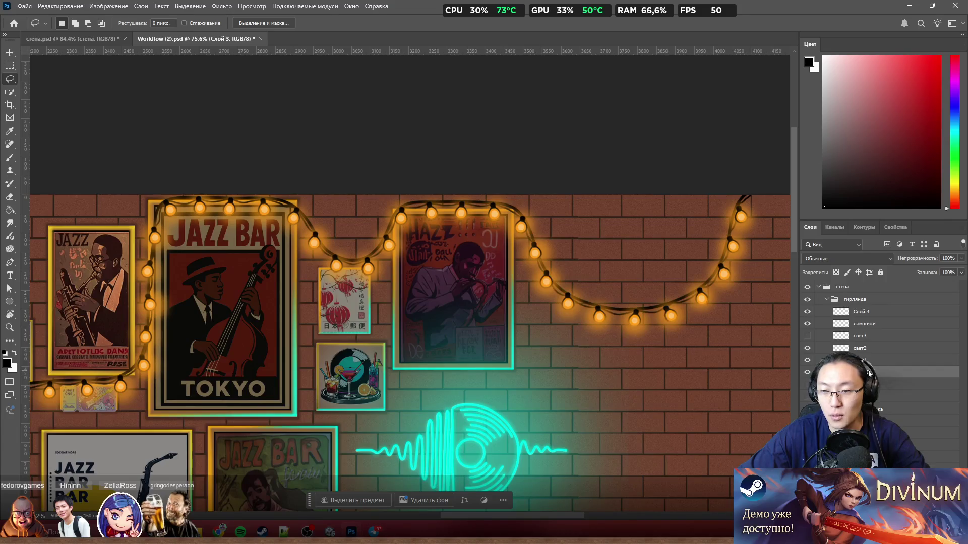
pyautogui.doubleClick(867, 372)
pyautogui.write('провод')
pyautogui.press('Return')
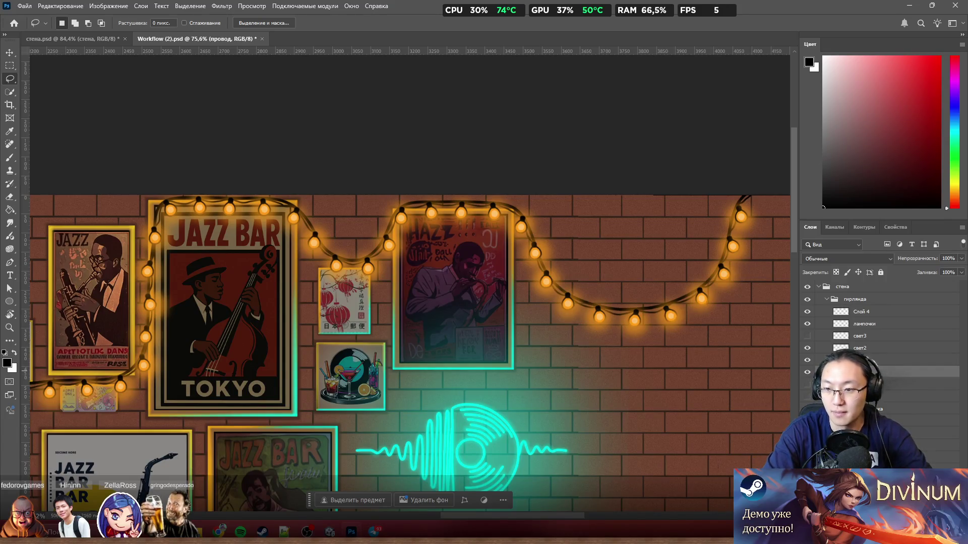
pyautogui.scroll(-3, 521, 281)
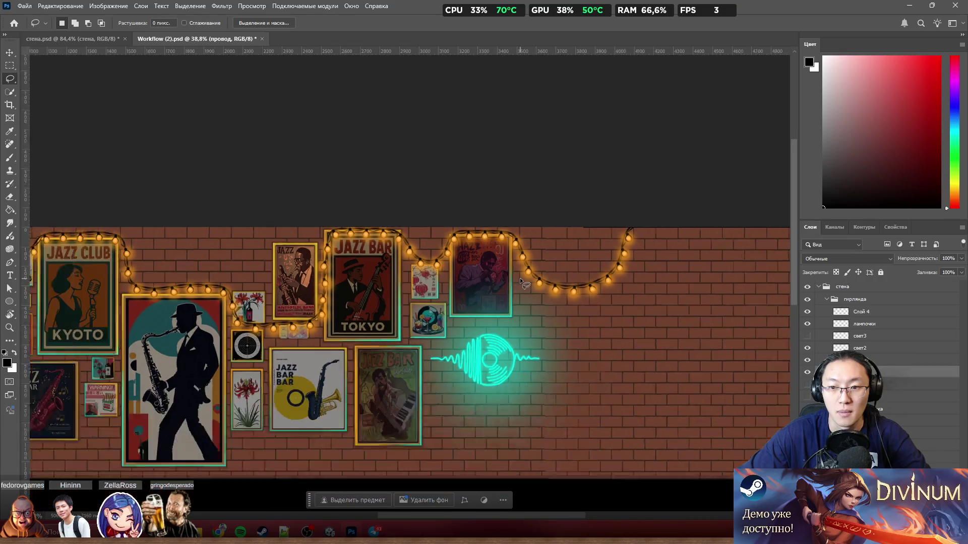
pyautogui.scroll(-1, 521, 281)
pyautogui.hscroll(-2, 359, 312)
pyautogui.hscroll(2, 614, 311)
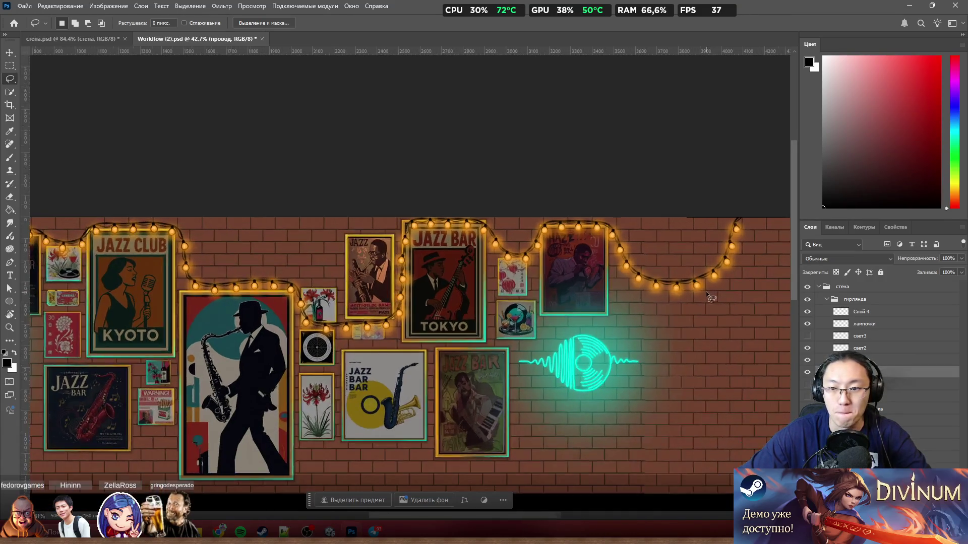
pyautogui.scroll(-1, 705, 262)
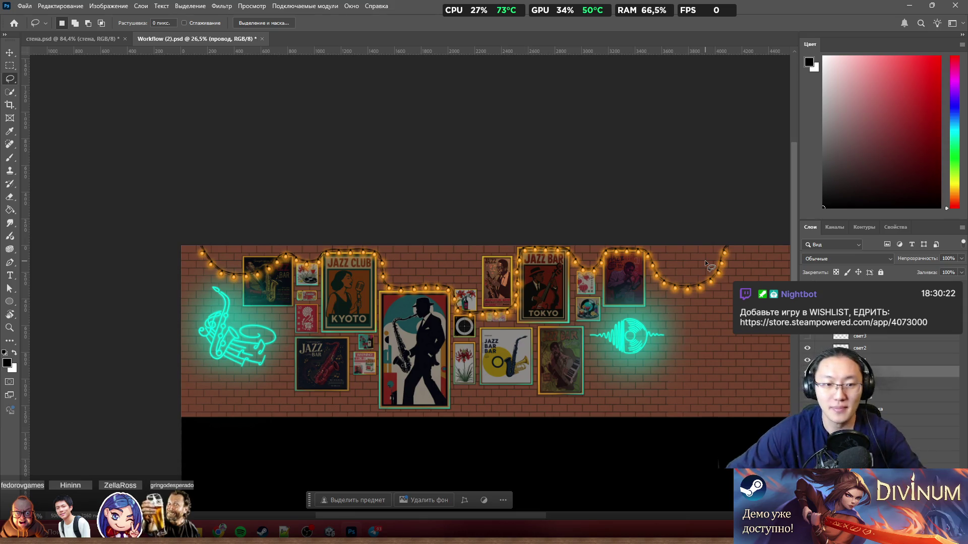
pyautogui.scroll(5, 236, 258)
pyautogui.scroll(-3, 378, 275)
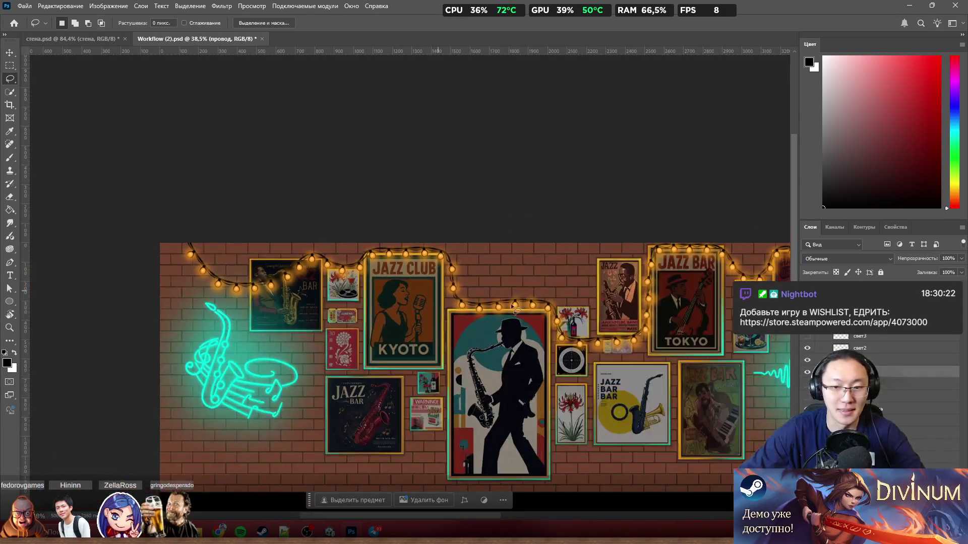
pyautogui.hscroll(5, 614, 249)
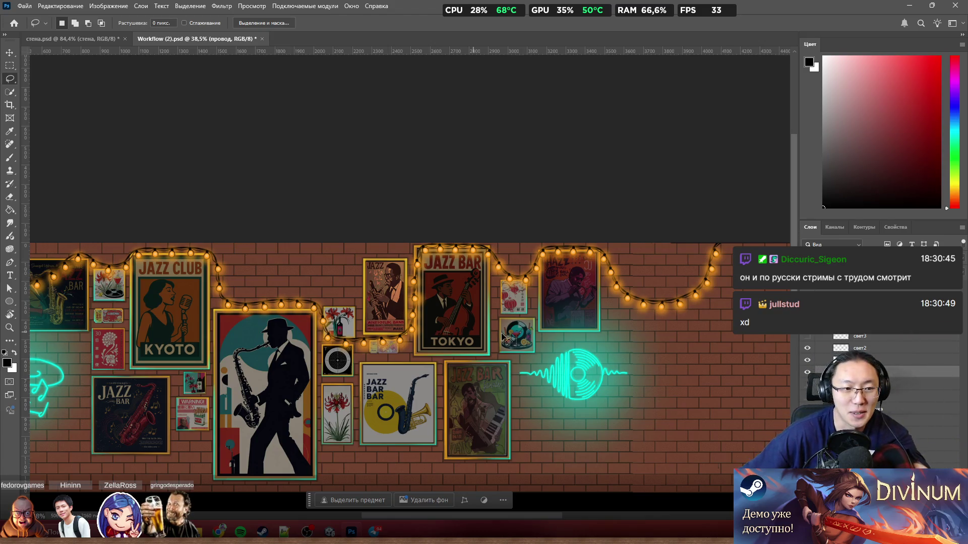
# Scroll across the jazz-bar wall image, then switch to the Crop tool
pyautogui.scroll(-2, 503, 336)
pyautogui.scroll(4, 648, 325)
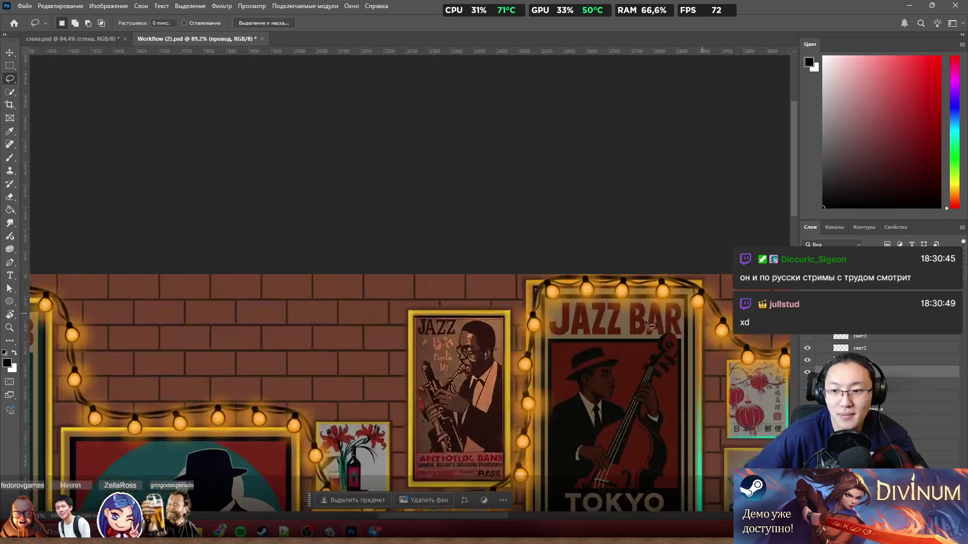
pyautogui.scroll(-5, 647, 322)
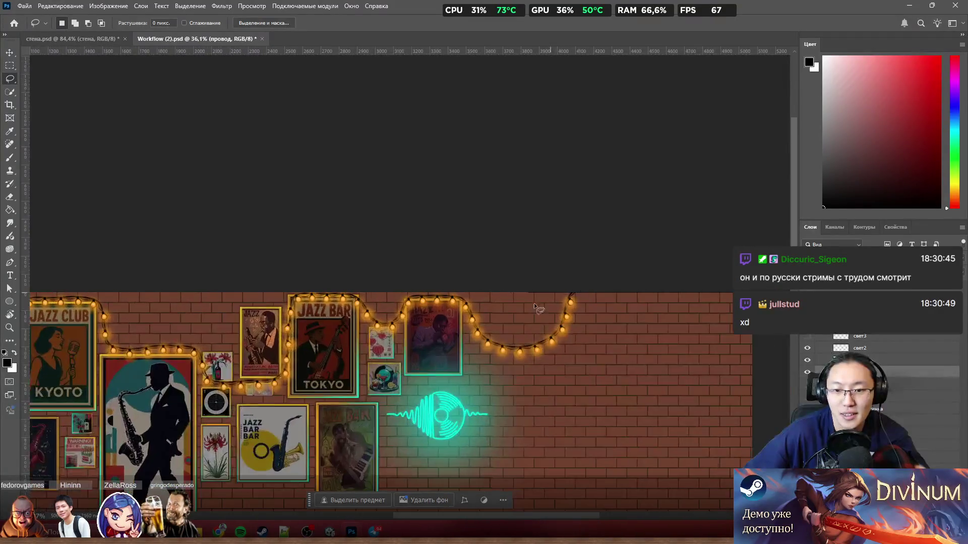
pyautogui.scroll(2, 534, 304)
pyautogui.scroll(-5, 441, 339)
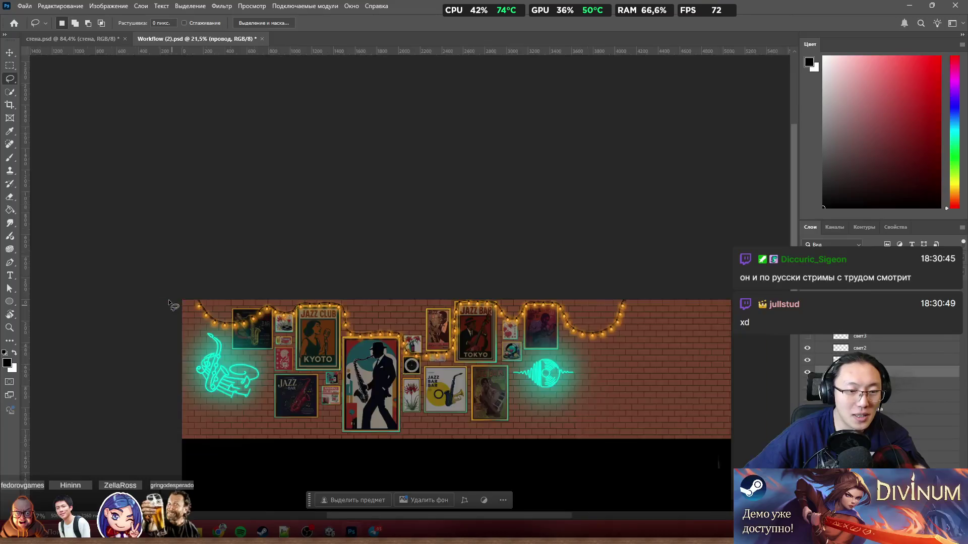
pyautogui.scroll(5, 168, 302)
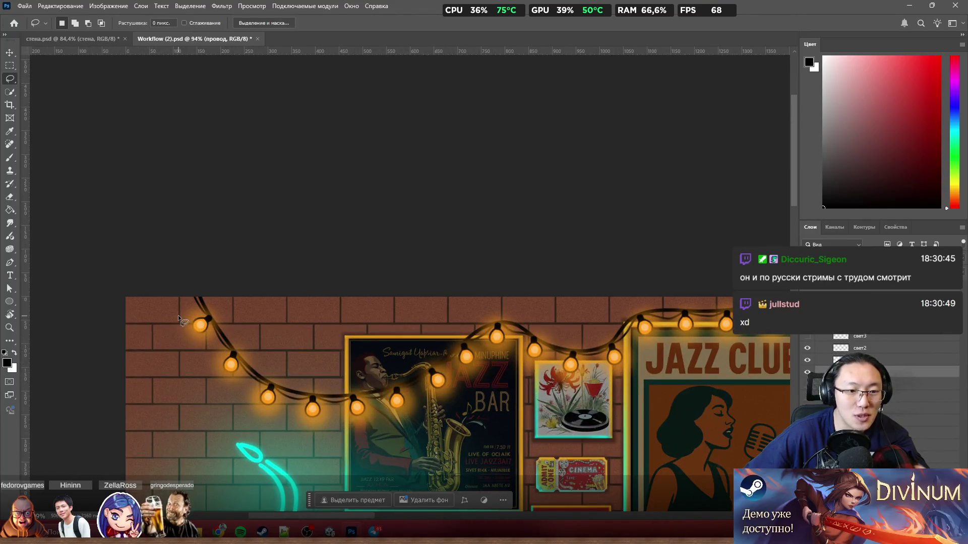
pyautogui.scroll(-6, 177, 316)
pyautogui.scroll(2, 256, 322)
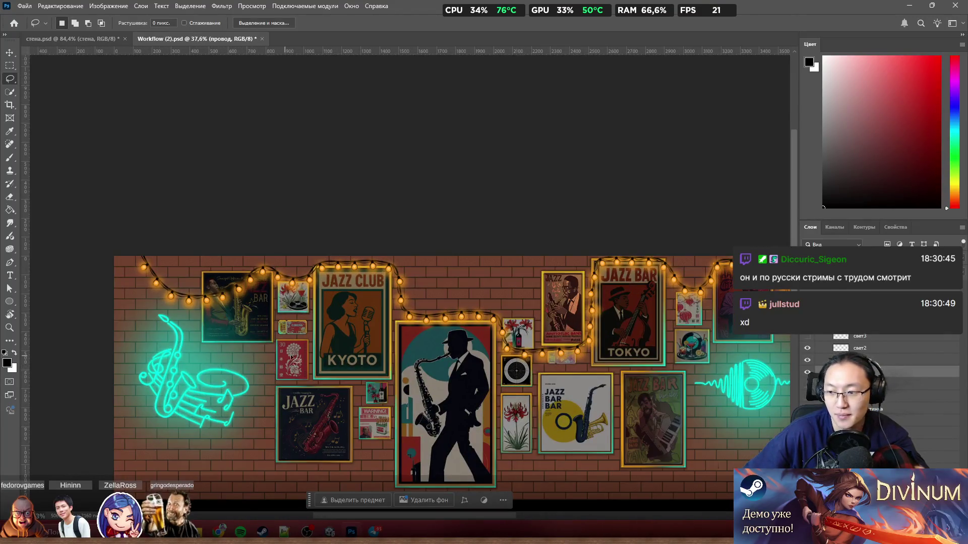
pyautogui.hscroll(5, 303, 353)
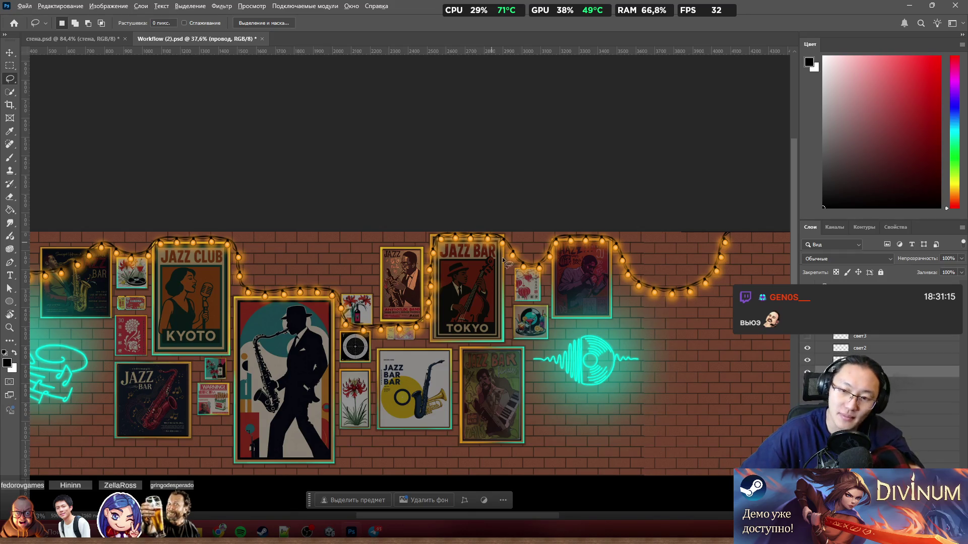
pyautogui.scroll(-5, 499, 307)
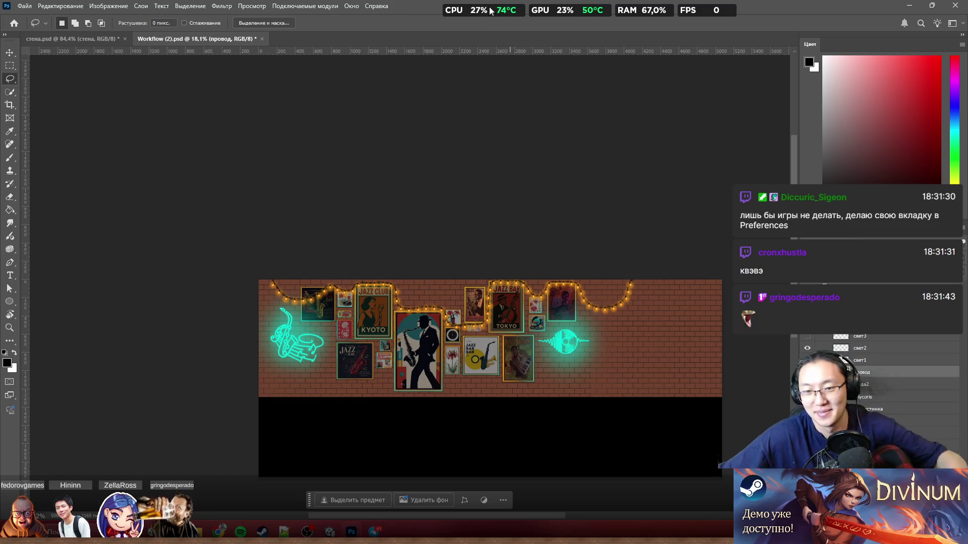
pyautogui.scroll(4, 371, 316)
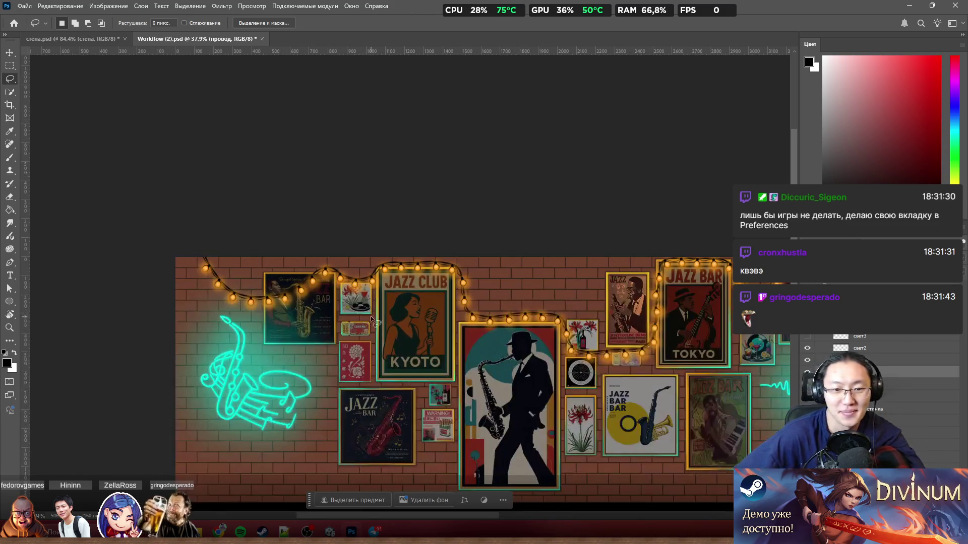
pyautogui.click(10, 105)
pyautogui.scroll(2, 184, 350)
pyautogui.scroll(3, 783, 370)
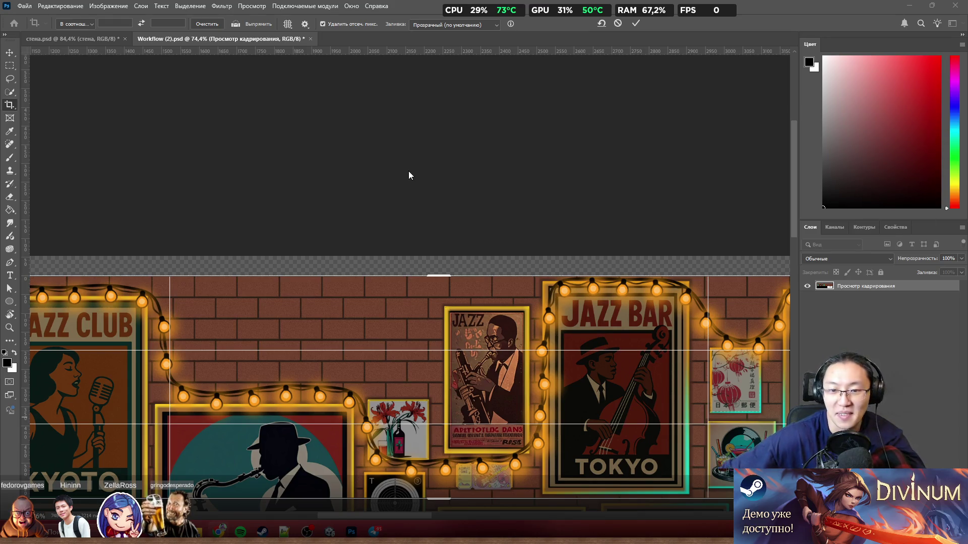
# Drag the crop's right edge to just past the garland's end, about 4066 px wide, and commit
pyautogui.moveTo(422, 518); pyautogui.dragTo(533, 517)
pyautogui.moveTo(485, 389); pyautogui.dragTo(441, 392)
pyautogui.click(512, 501)
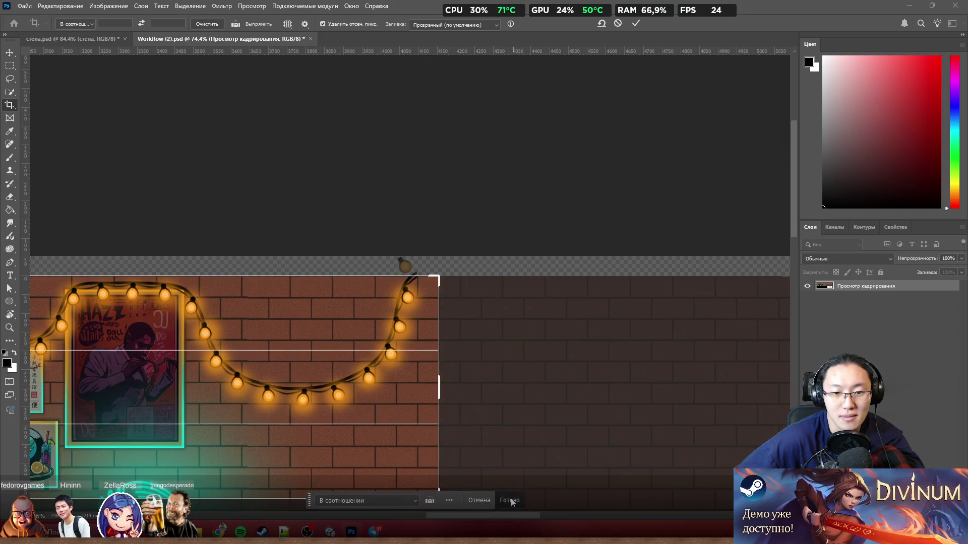
pyautogui.scroll(-5, 509, 392)
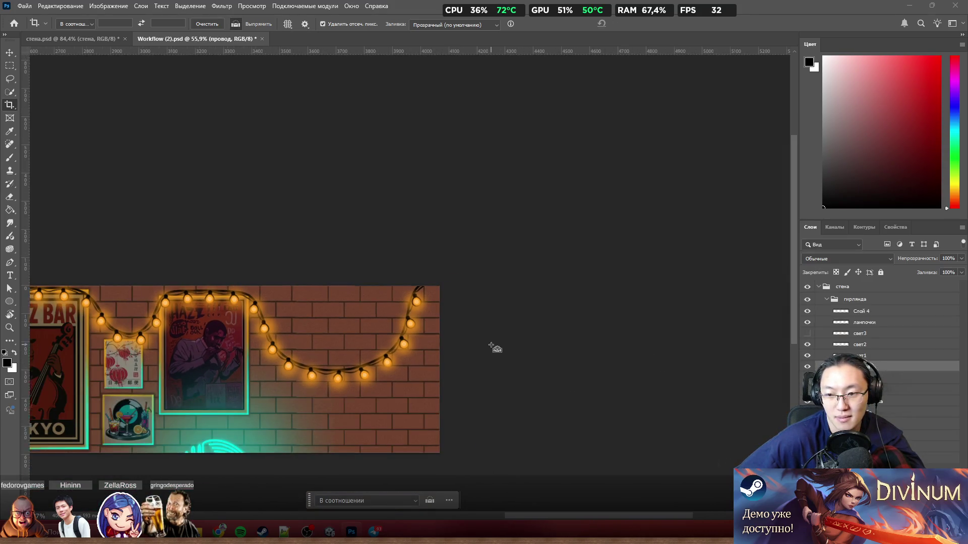
# Select the гирлянда2 layers and Alt-click the провод eye icon so only the garland stays visible
pyautogui.scroll(-3, 515, 365)
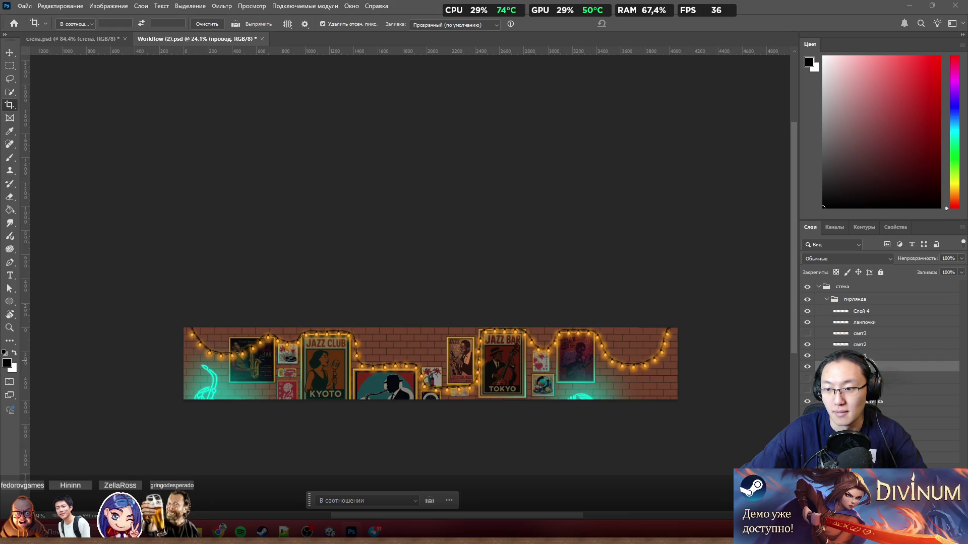
pyautogui.click(907, 378)
pyautogui.keyDown('shift'); pyautogui.click(907, 459); pyautogui.keyUp('shift')
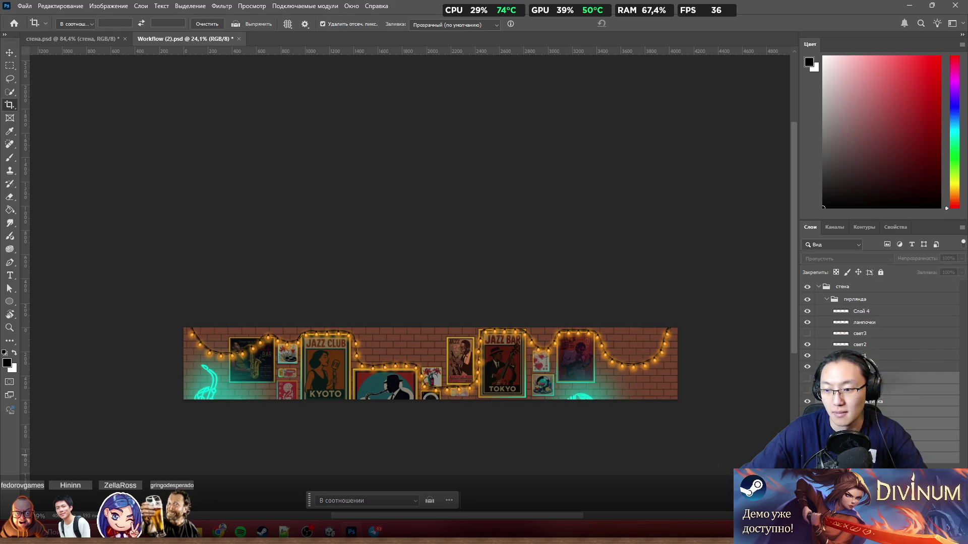
pyautogui.click(907, 366)
pyautogui.keyDown('alt'); pyautogui.click(807, 367); pyautogui.keyUp('alt')
pyautogui.click(850, 334)
# Delete the unused свет3 layer and hide Слой 4
pyautogui.press('Delete')
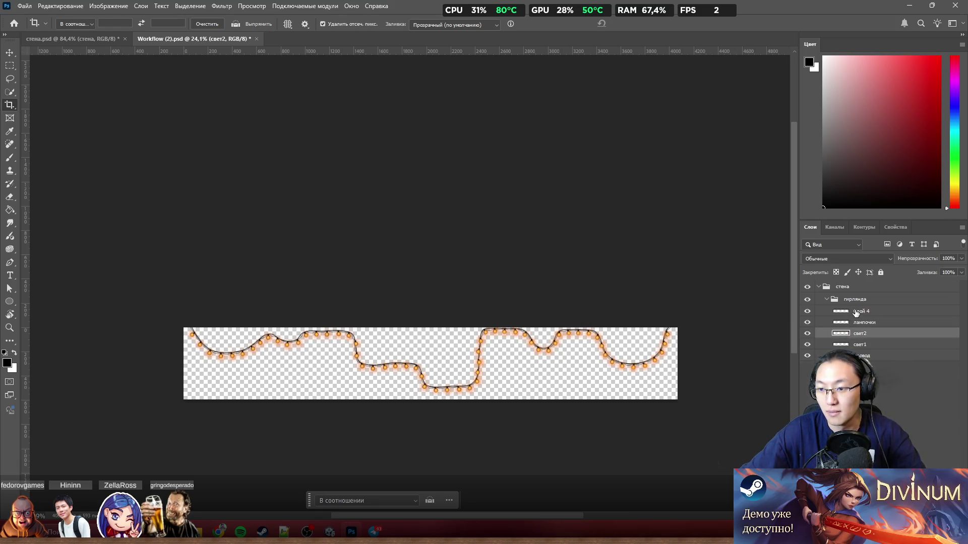
pyautogui.click(858, 313)
pyautogui.click(807, 311)
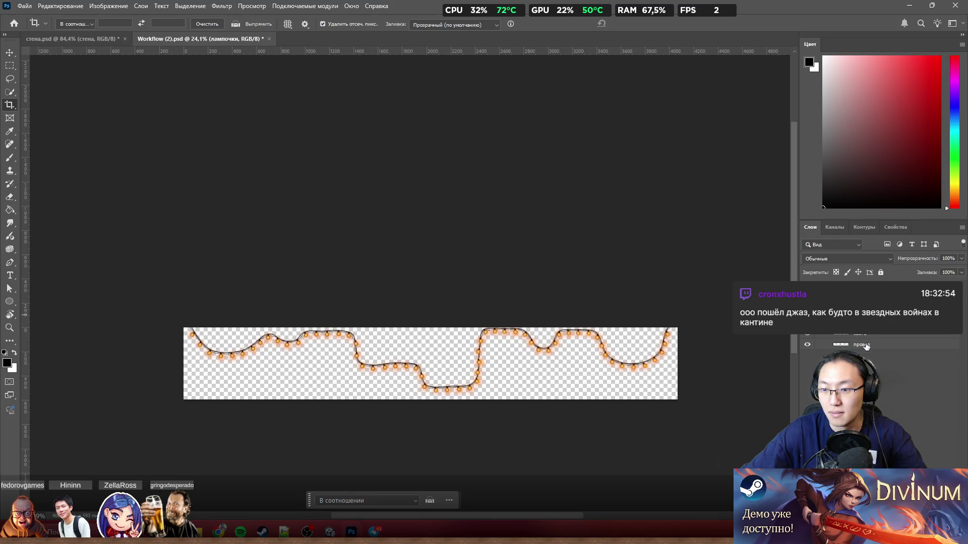
# Delete the стена group, confirming its removal
pyautogui.click(857, 330)
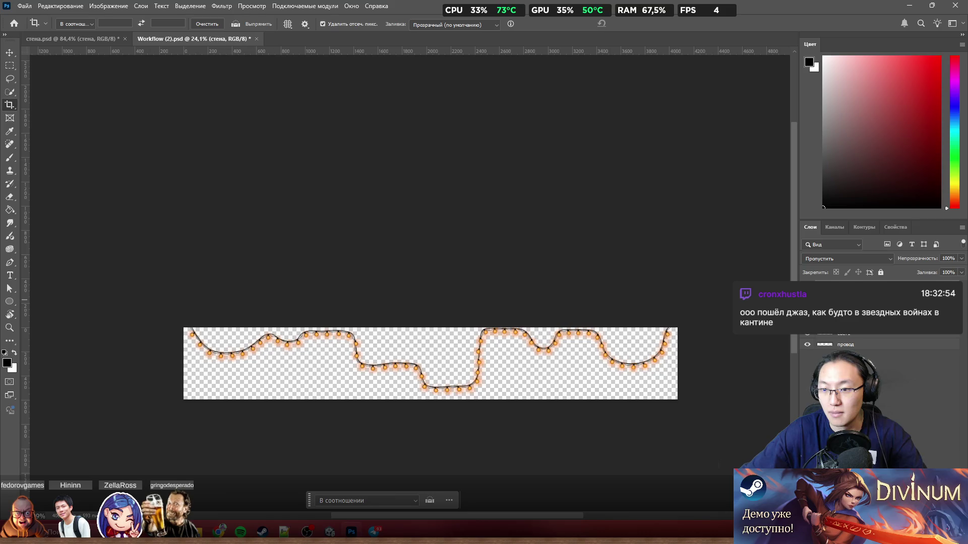
pyautogui.press('Delete')
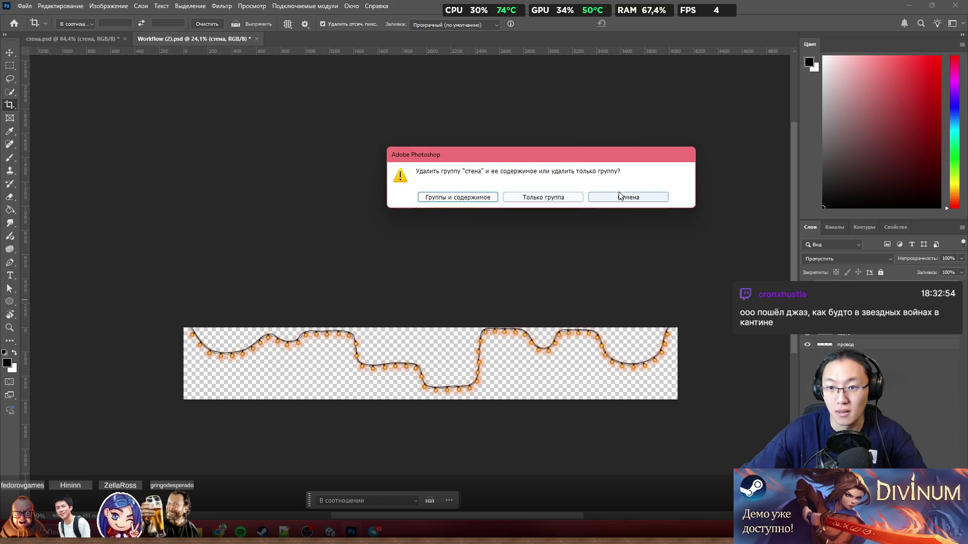
pyautogui.click(622, 195)
pyautogui.press('Delete')
pyautogui.click(469, 199)
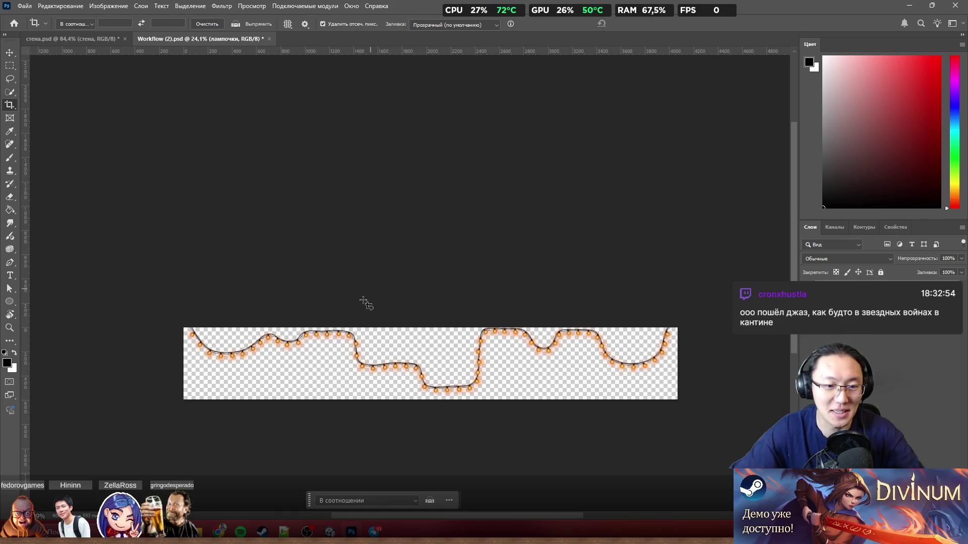
# Hide the свет2 and свет1 glow layers and the провод wire so only the лампочки bulbs show
pyautogui.scroll(3, 364, 301)
pyautogui.scroll(-2, 589, 348)
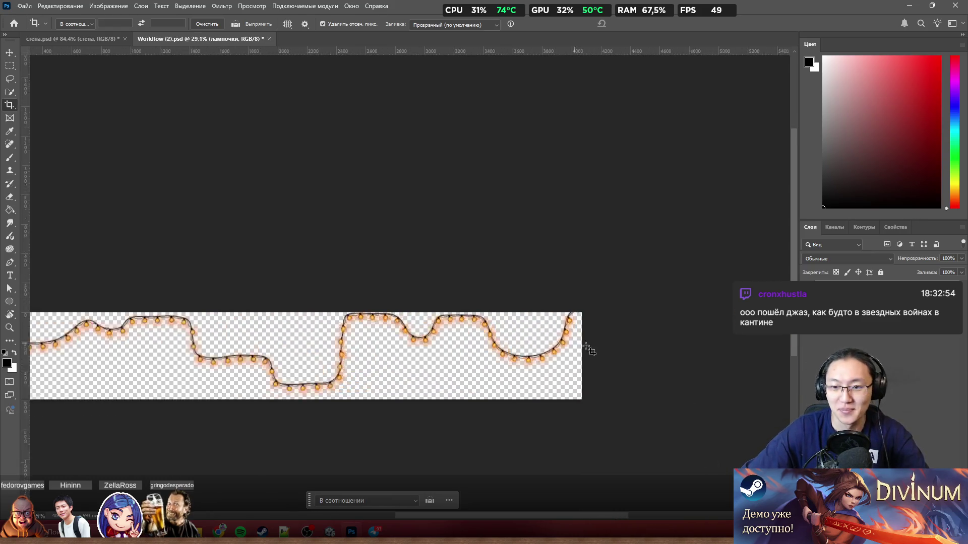
pyautogui.scroll(3, 588, 347)
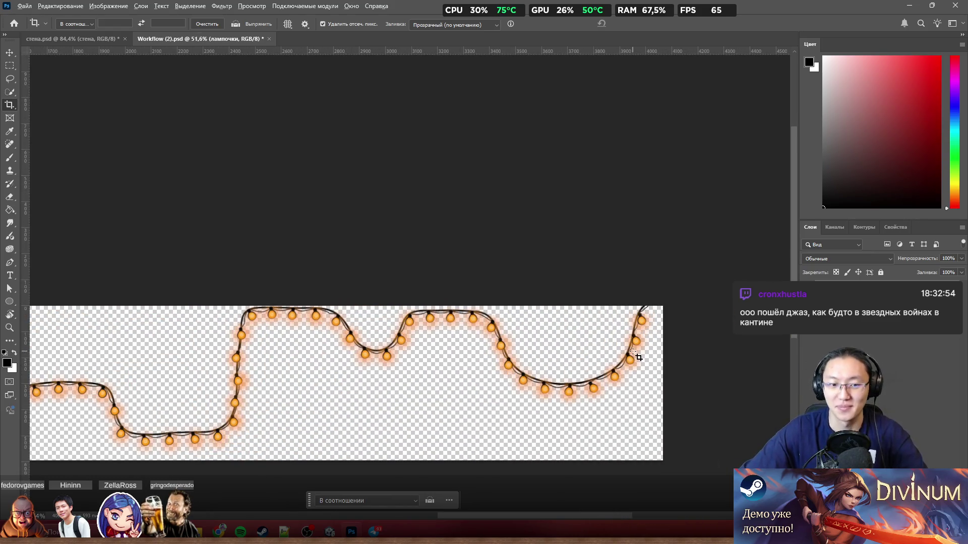
pyautogui.scroll(-1, 636, 355)
pyautogui.moveTo(636, 355); pyautogui.dragTo(756, 354)
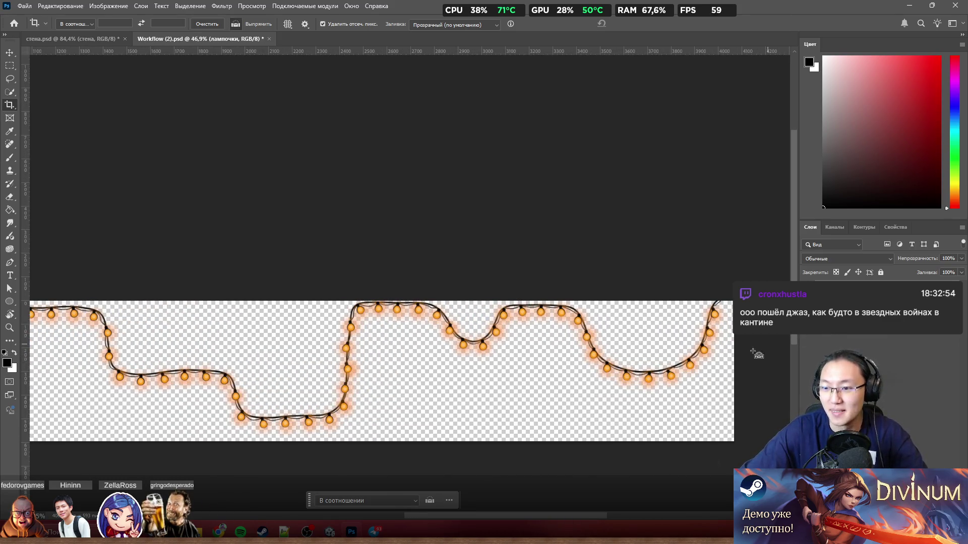
pyautogui.scroll(-3, 756, 354)
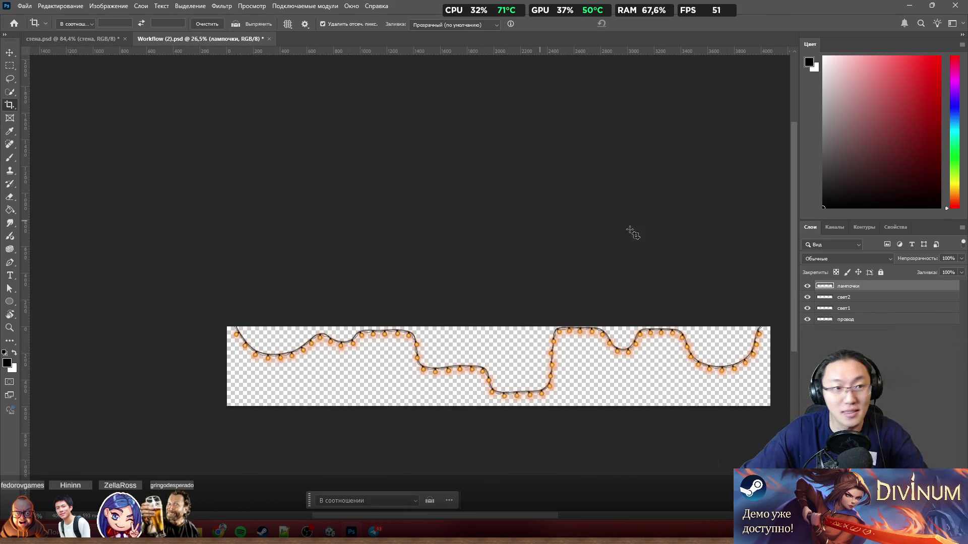
pyautogui.moveTo(807, 297); pyautogui.dragTo(807, 319)
pyautogui.click(22, 6)
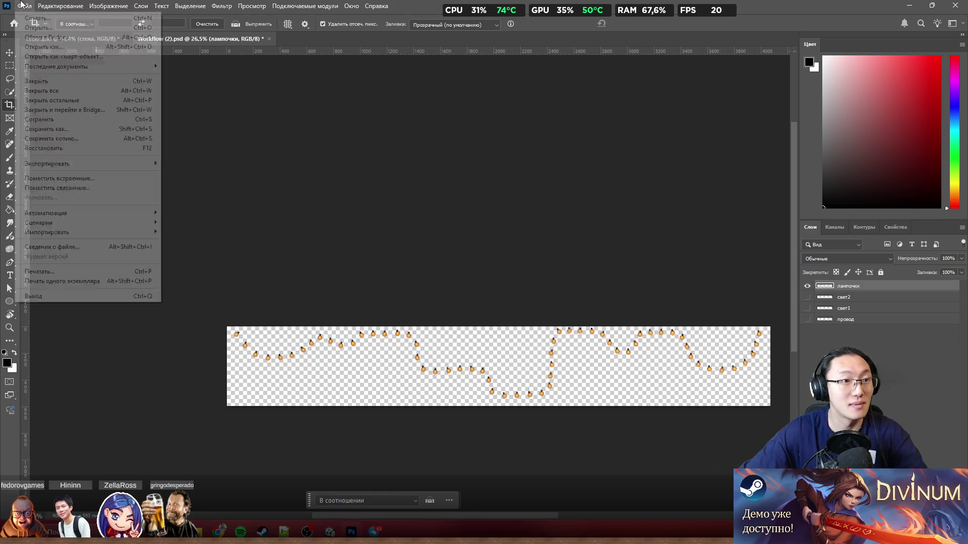
# Quick-export the bulbs as a PNG, browsing to _Shake It Data > Background
pyautogui.moveTo(50, 163)
pyautogui.click(186, 163)
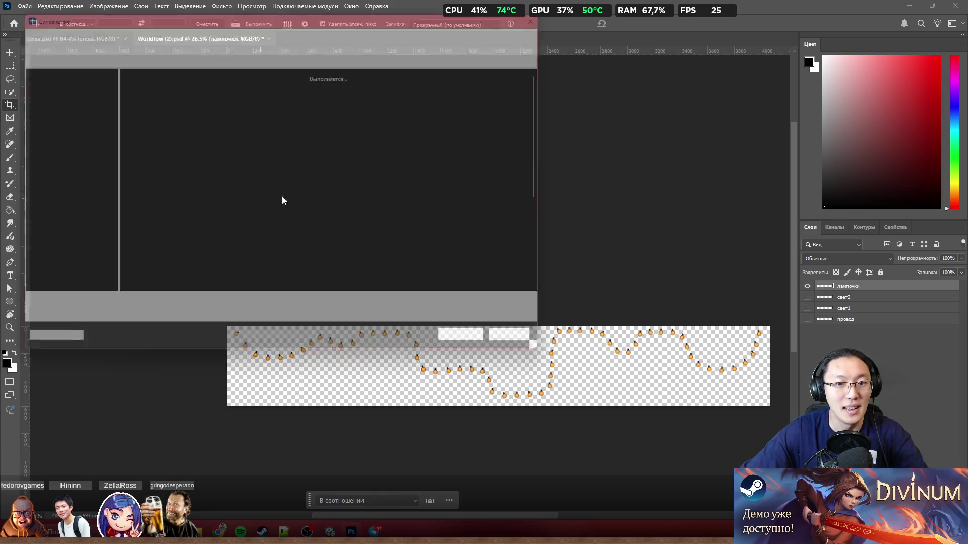
pyautogui.scroll(-2, 381, 208)
pyautogui.scroll(2, 362, 201)
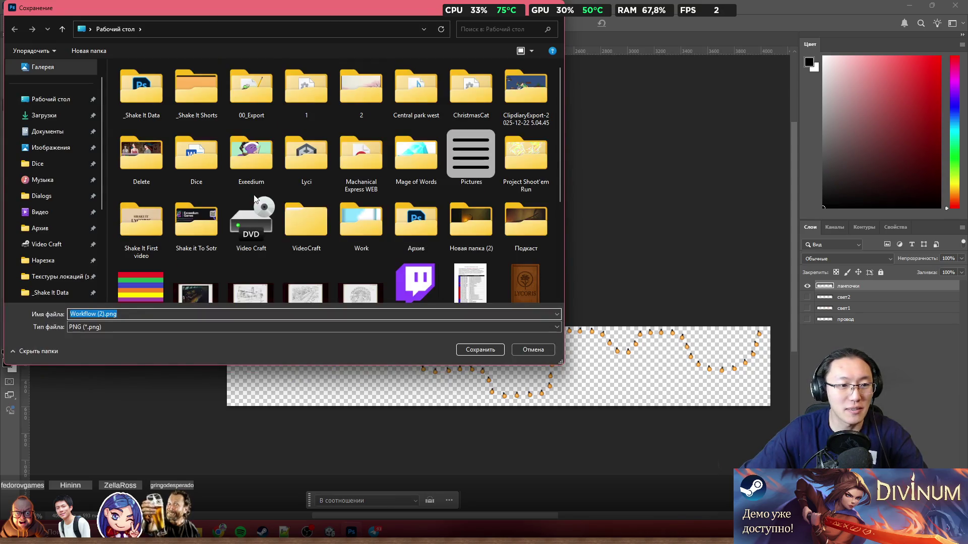
pyautogui.doubleClick(162, 95)
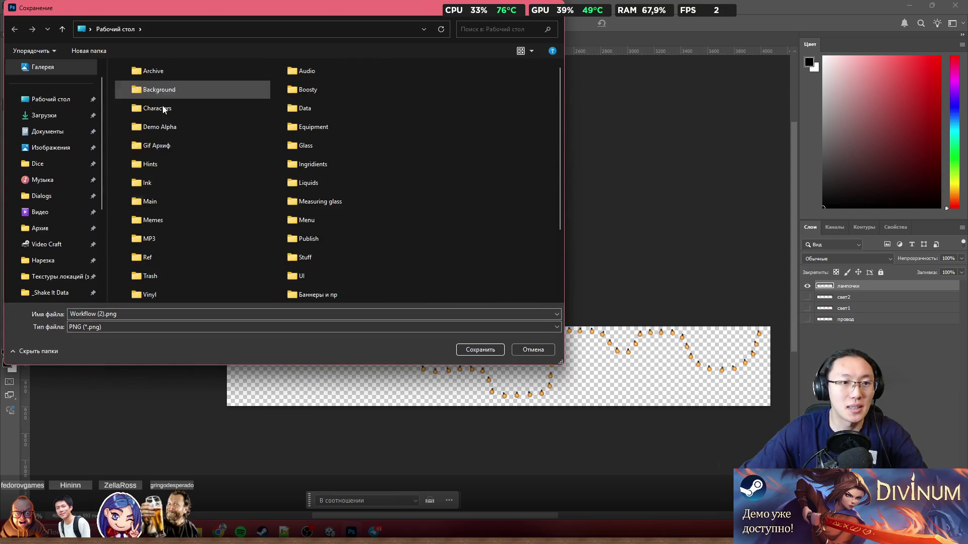
pyautogui.doubleClick(184, 91)
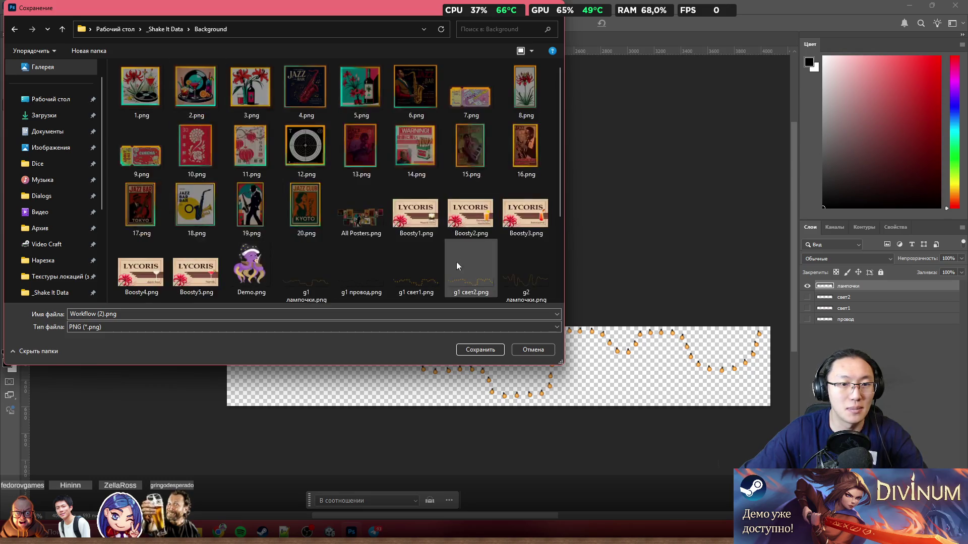
pyautogui.scroll(-2, 456, 265)
# Create a new 'LightBalls new' folder inside Background and open it
pyautogui.rightClick(464, 274)
pyautogui.moveTo(555, 412)
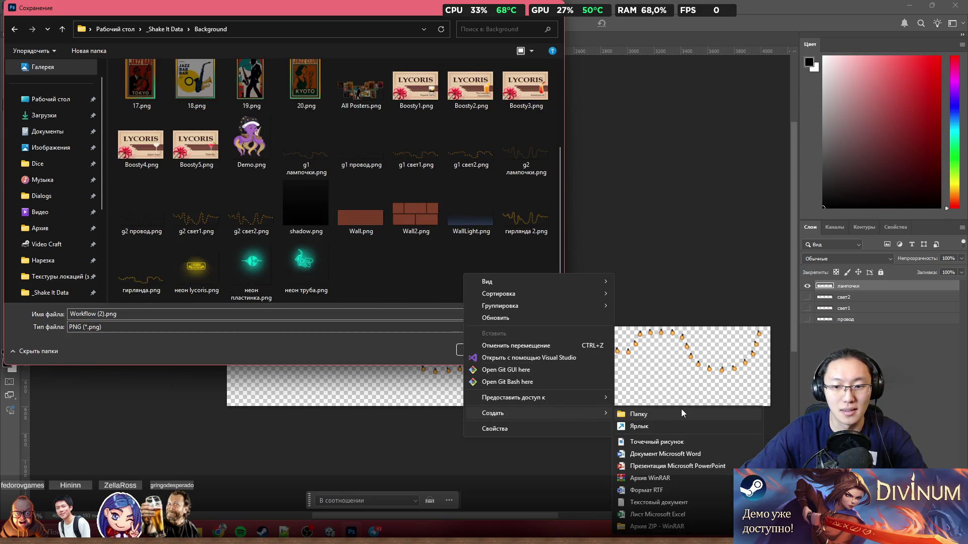
pyautogui.click(682, 413)
pyautogui.write('Ty')
pyautogui.press('BackSpace')
pyautogui.press('BackSpace')
pyautogui.write('Ту')
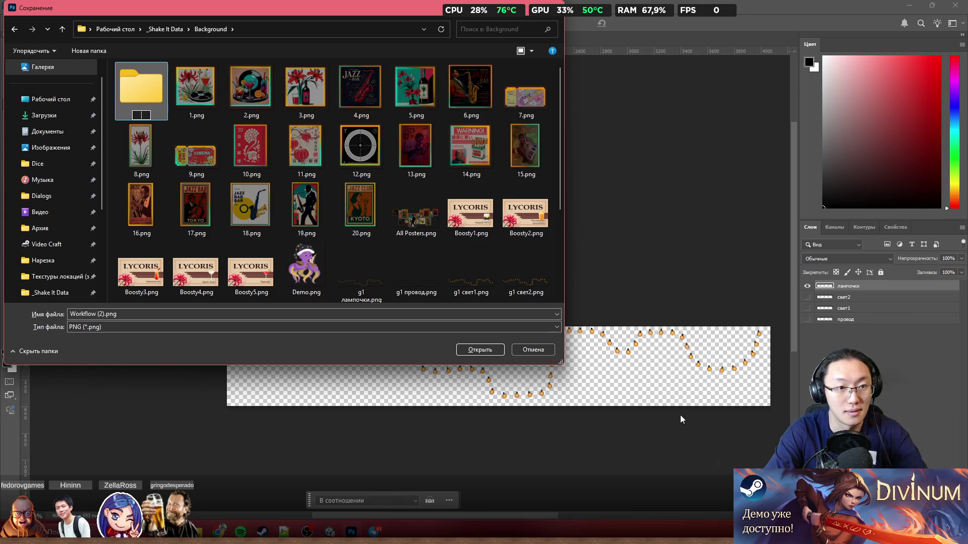
pyautogui.press('BackSpace')
pyautogui.press('BackSpace')
pyautogui.write('Light new')
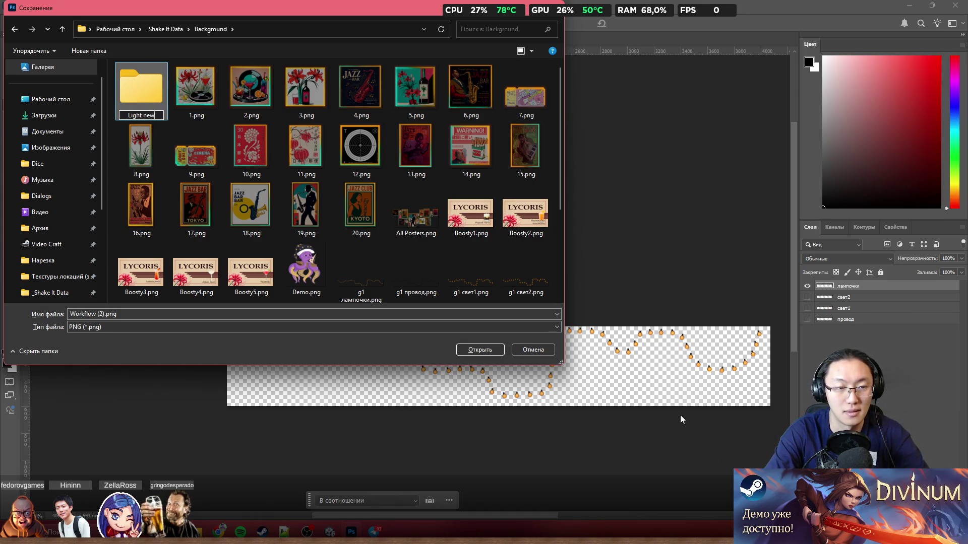
pyautogui.write('Balls')
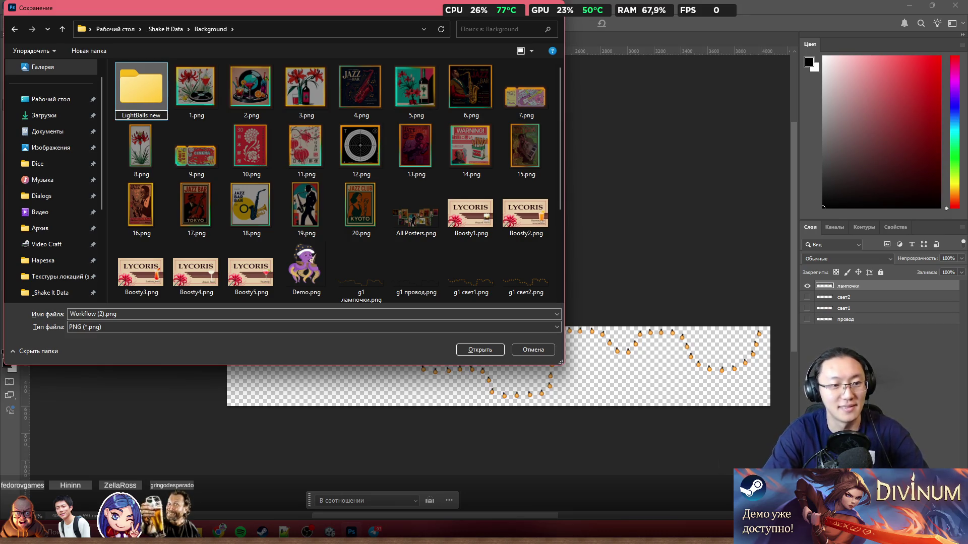
pyautogui.press('Return')
pyautogui.press('Return')
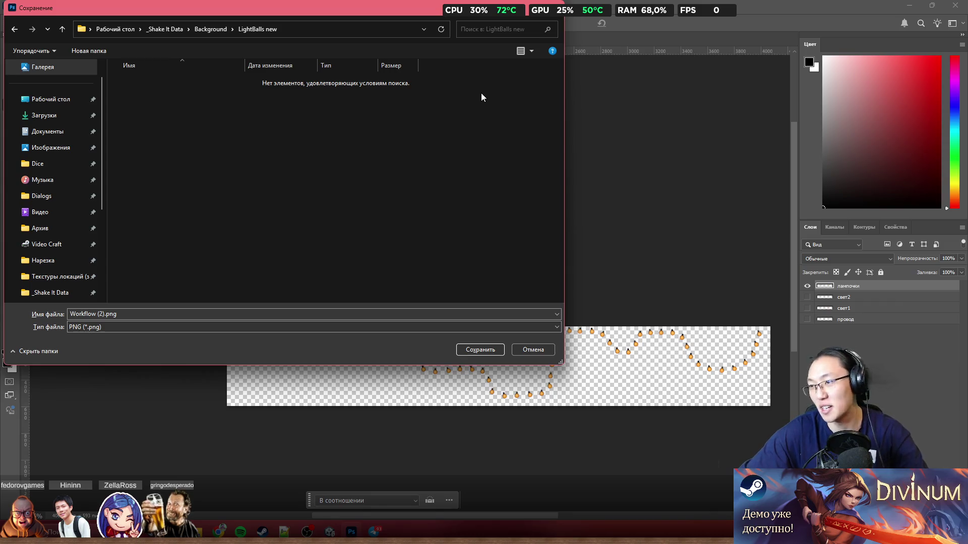
# Save the bulbs image as LightBalls in the new folder
pyautogui.click(227, 316)
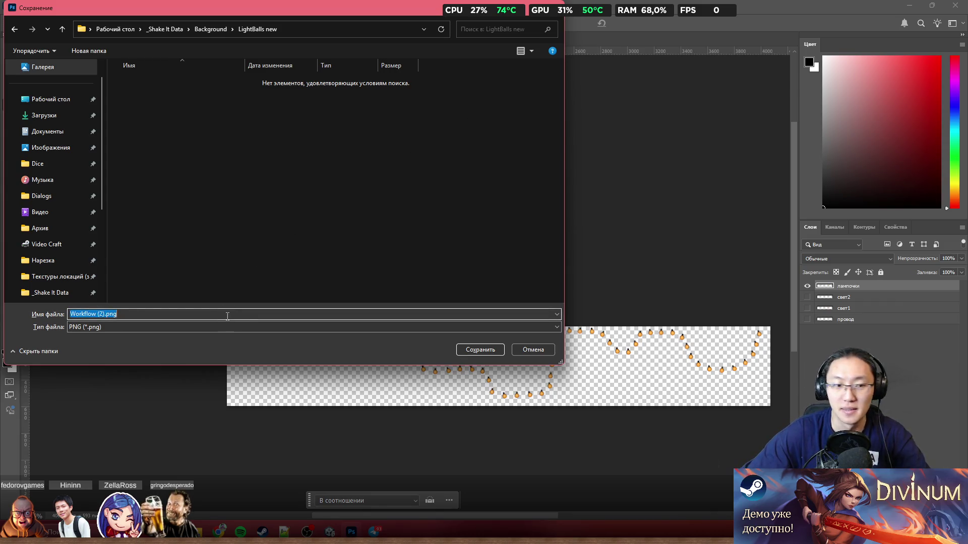
pyautogui.write('L')
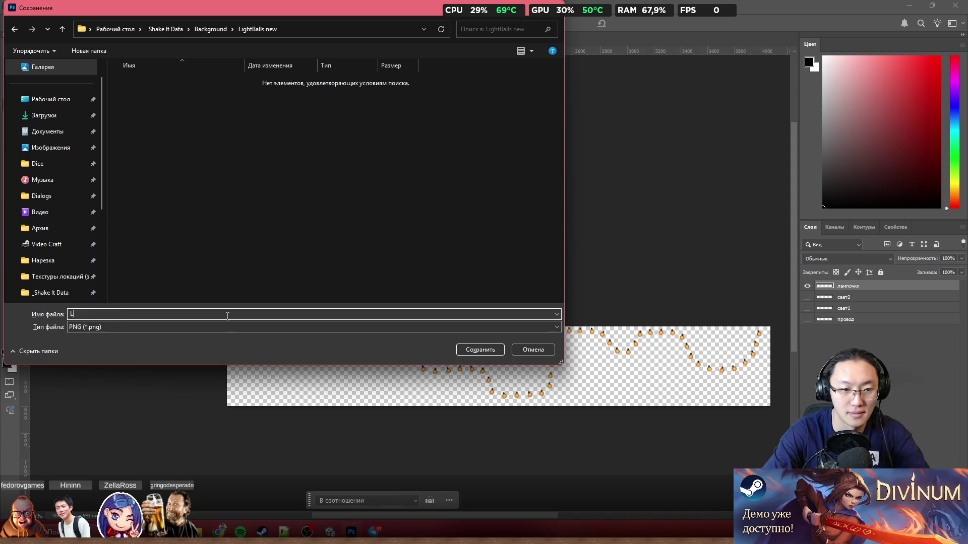
pyautogui.write('ightBalls')
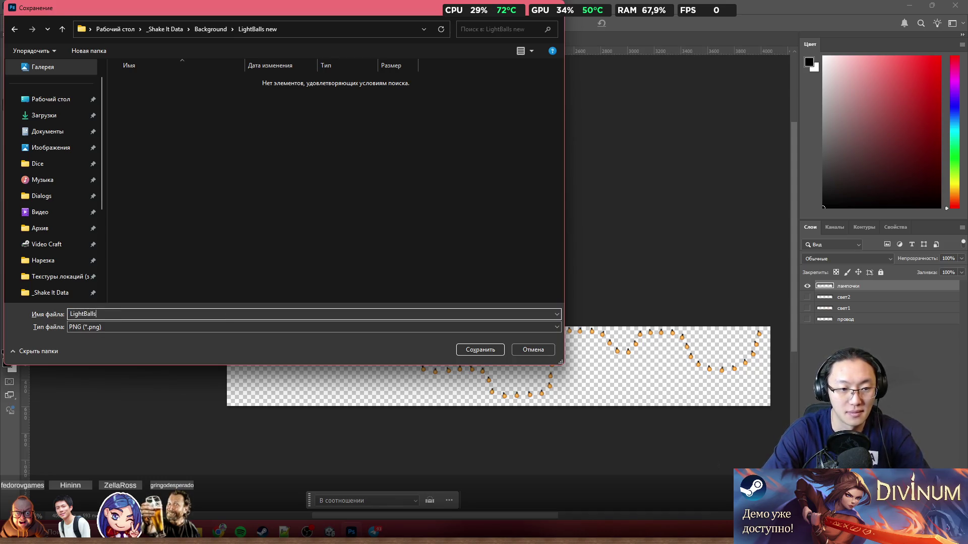
pyautogui.press('Return')
pyautogui.keyDown('alt'); pyautogui.click(807, 297); pyautogui.keyUp('alt')
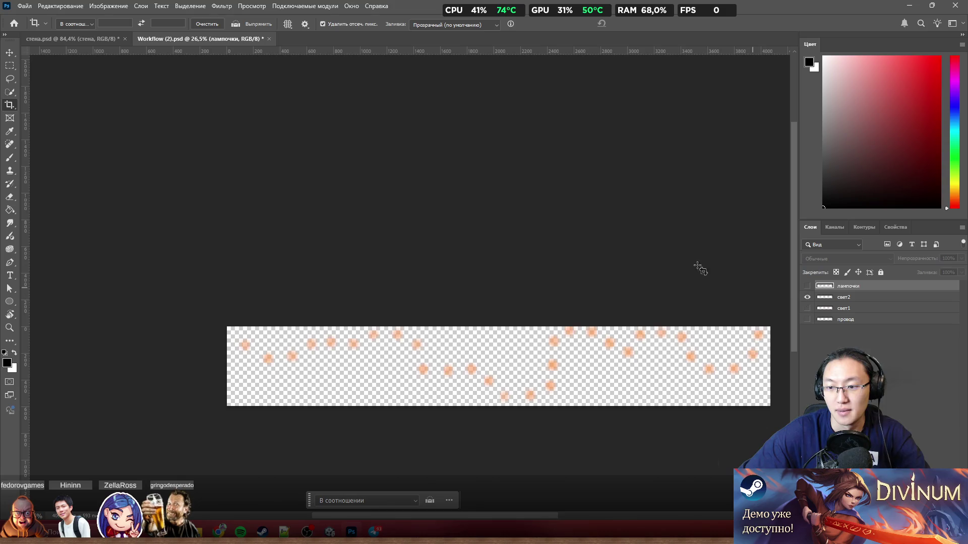
# Quick-export the свет2 glow layer as Light2.png into LightBalls new
pyautogui.click(25, 6)
pyautogui.moveTo(125, 171)
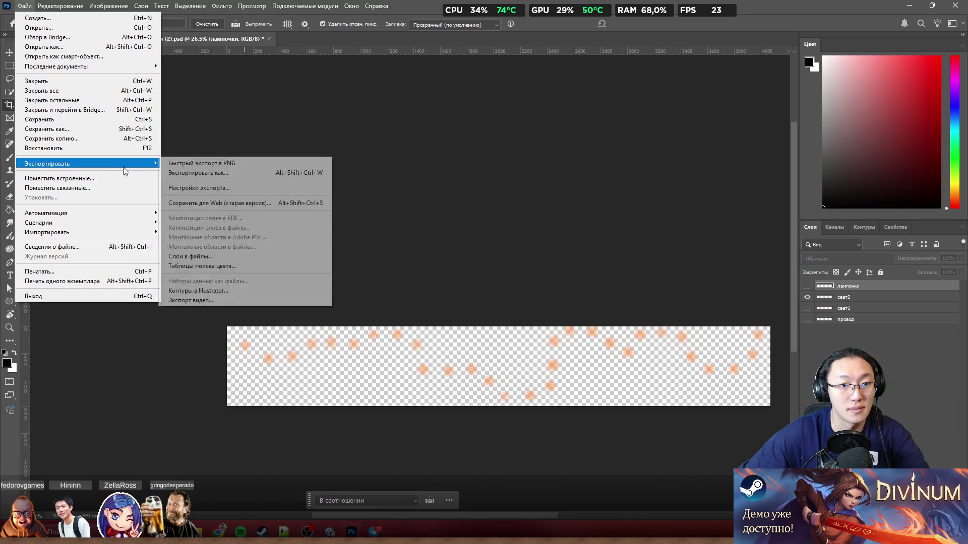
pyautogui.click(208, 164)
pyautogui.write('Ligh')
pyautogui.press('Down')
pyautogui.press('Return')
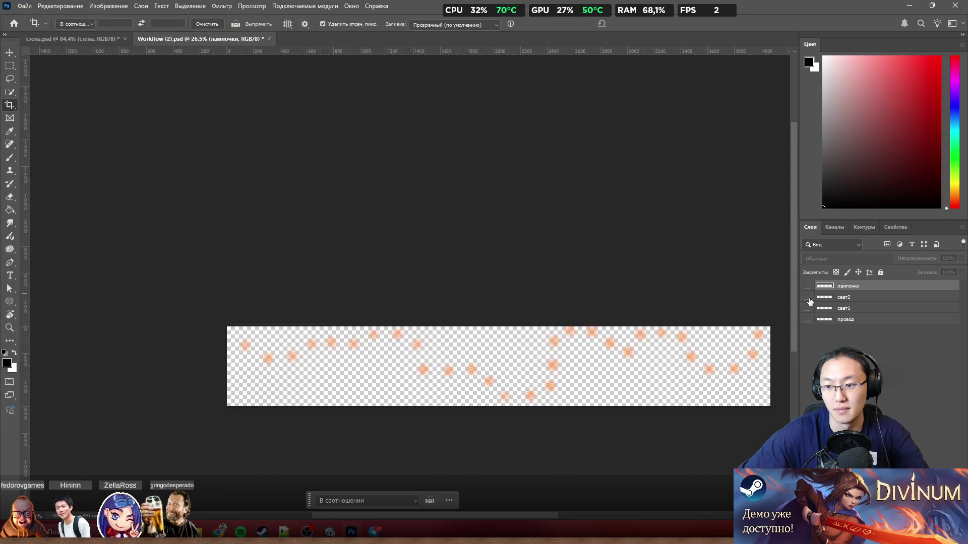
# Switch visibility to the свет1 glow layer and quick-export it as a Light PNG
pyautogui.click(807, 308)
pyautogui.click(847, 308)
pyautogui.click(24, 6)
pyautogui.moveTo(131, 164)
pyautogui.click(240, 164)
pyautogui.write('Light')
pyautogui.press('Return')
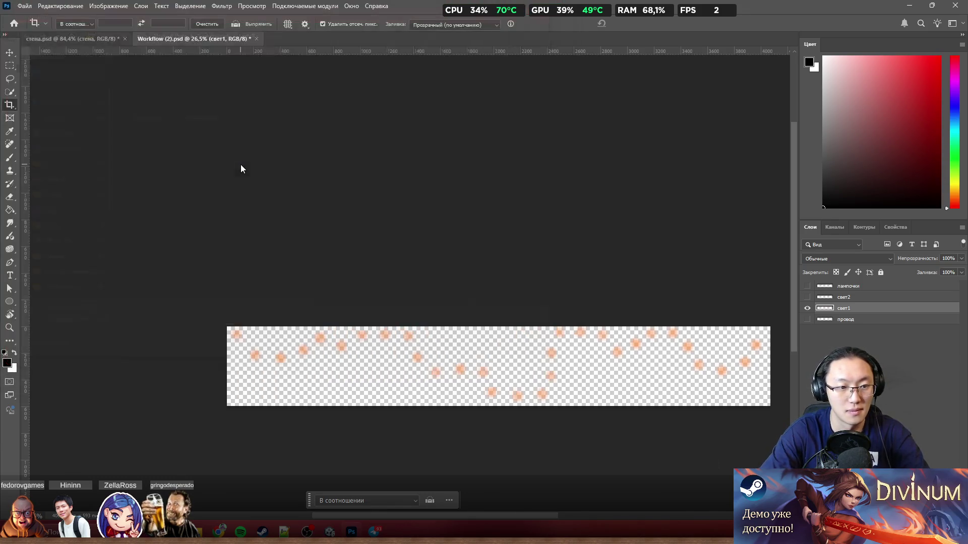
# Show only the провод wire layer and make it the active layer
pyautogui.click(808, 319)
pyautogui.click(807, 307)
pyautogui.click(898, 321)
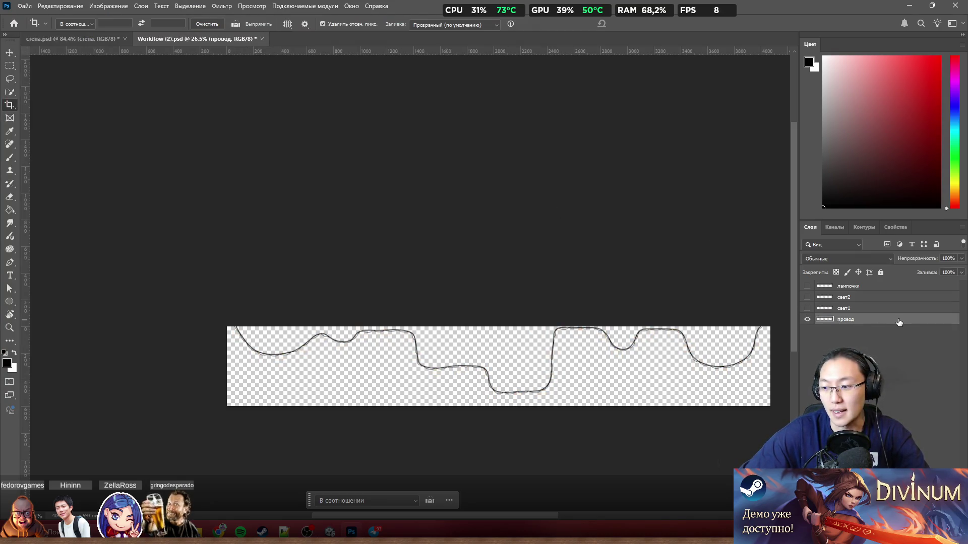
pyautogui.rightClick(874, 320)
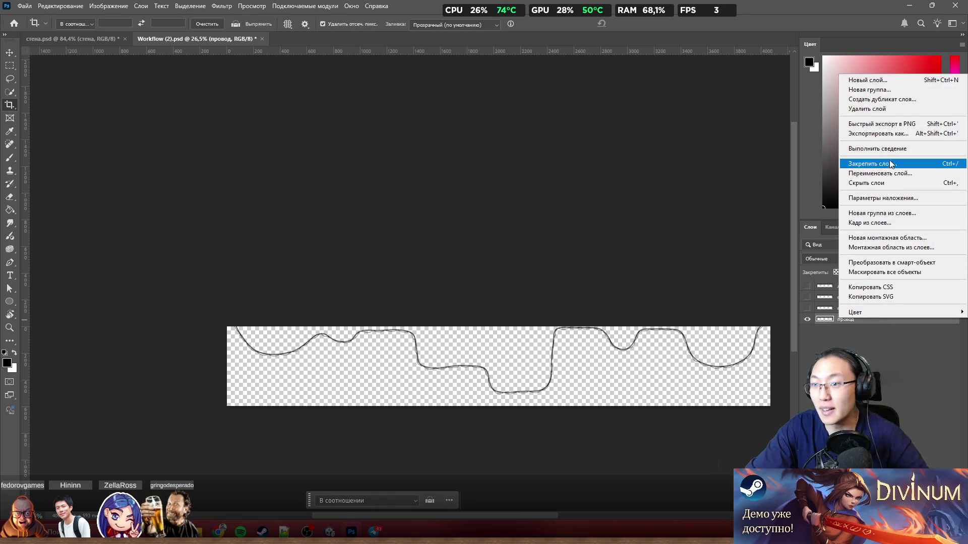
pyautogui.click(864, 348)
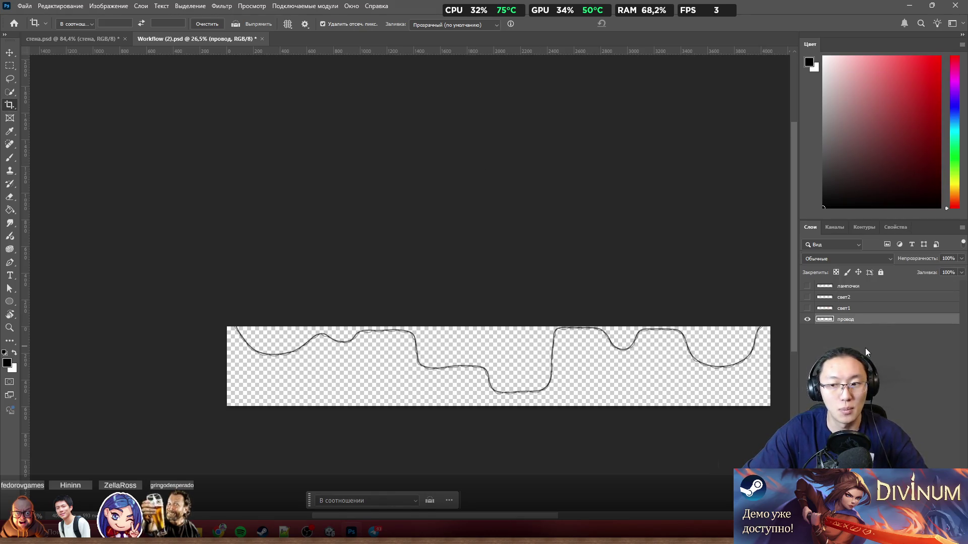
pyautogui.moveTo(197, 532)
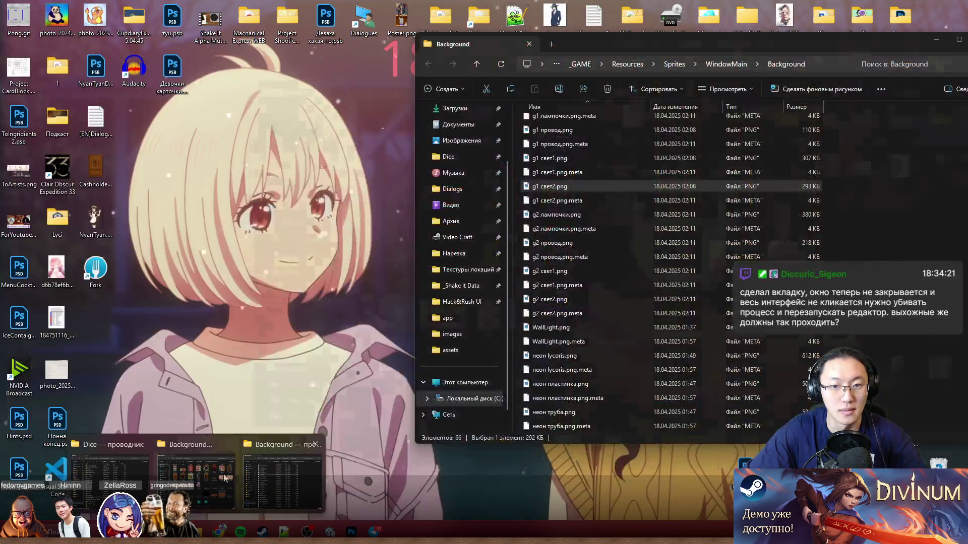
pyautogui.click(225, 478)
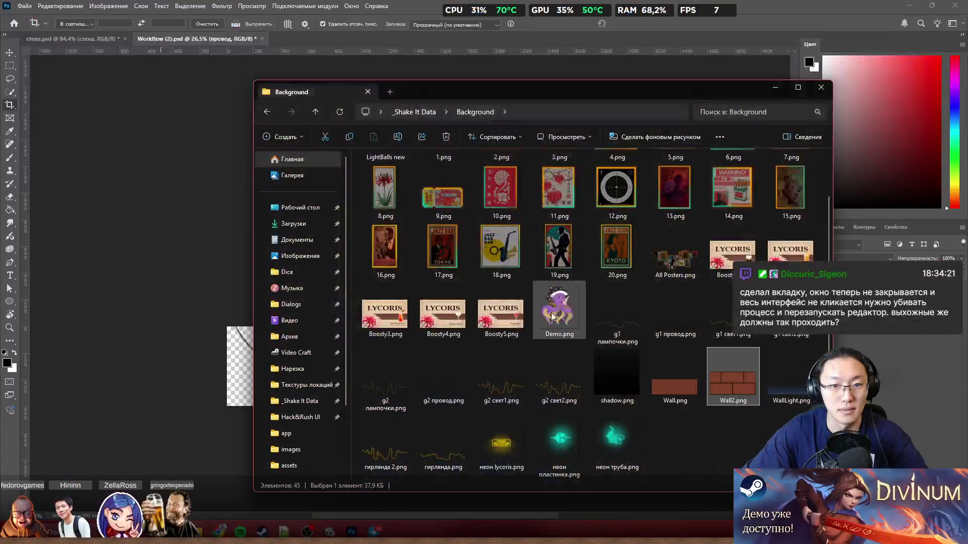
pyautogui.doubleClick(389, 169)
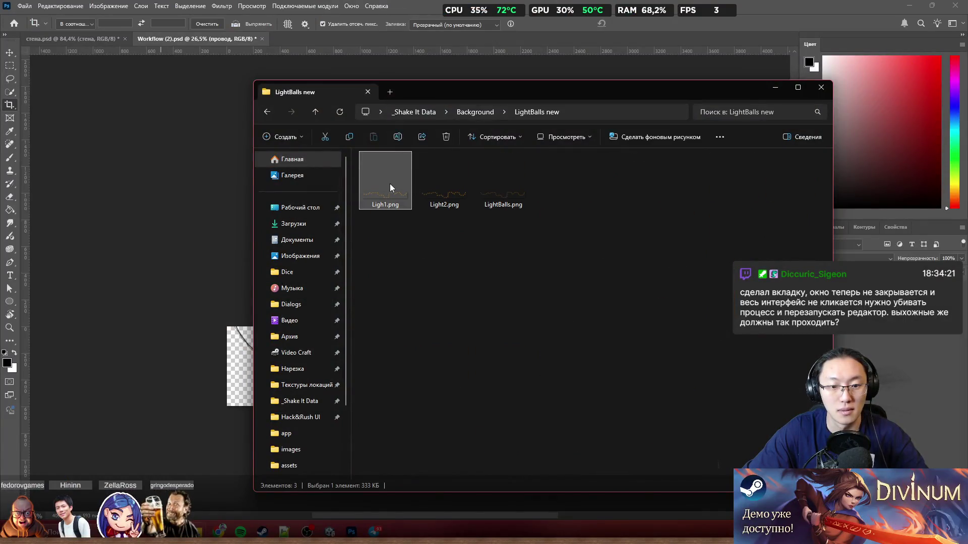
pyautogui.rightClick(388, 184)
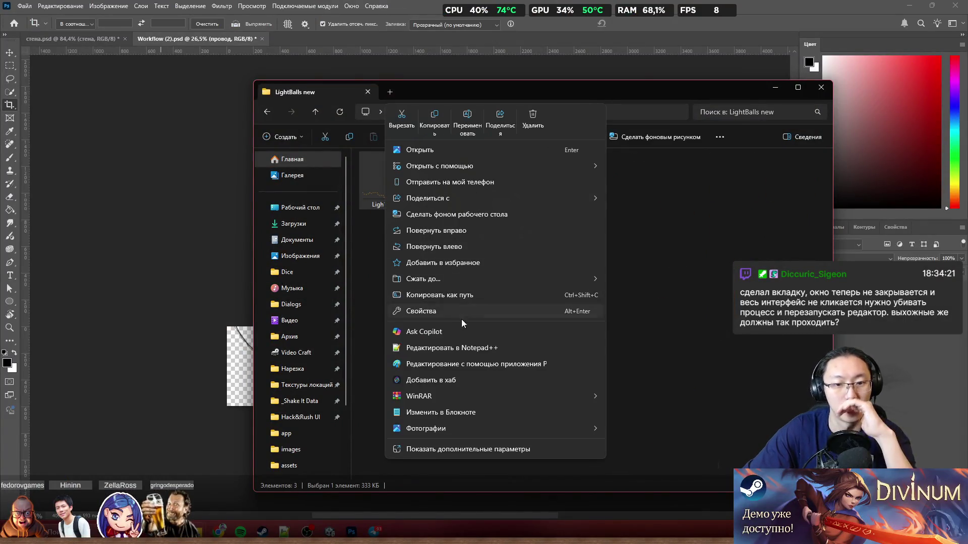
pyautogui.click(462, 314)
pyautogui.click(483, 208)
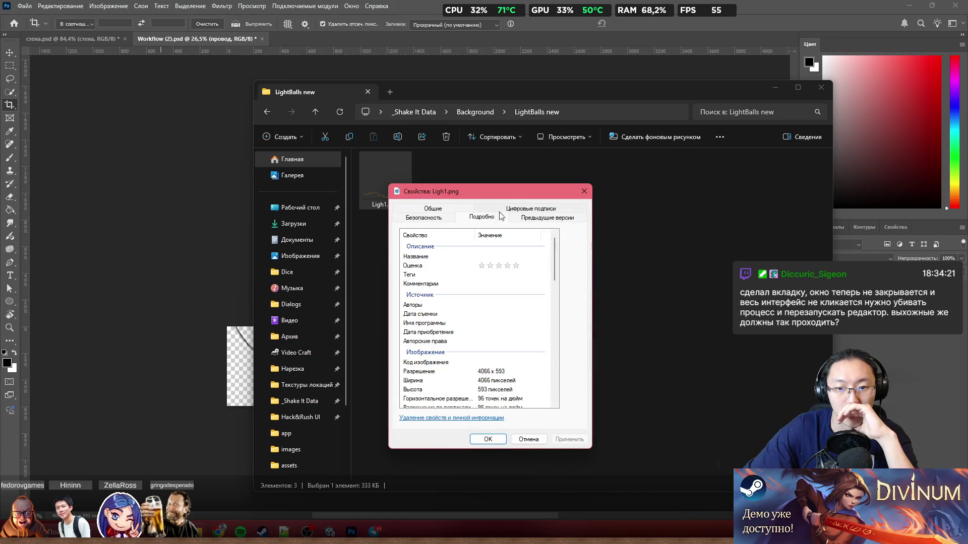
pyautogui.click(584, 191)
pyautogui.rightClick(515, 186)
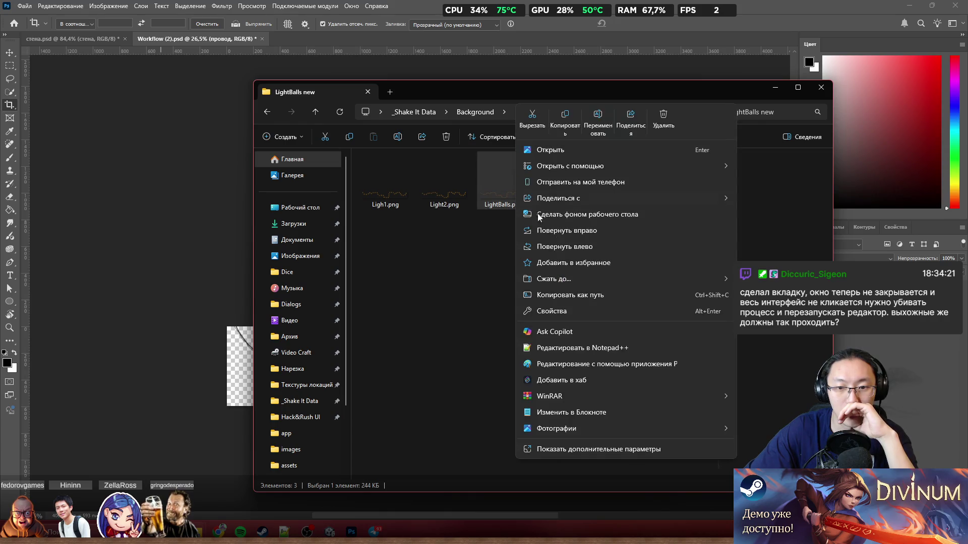
pyautogui.click(616, 309)
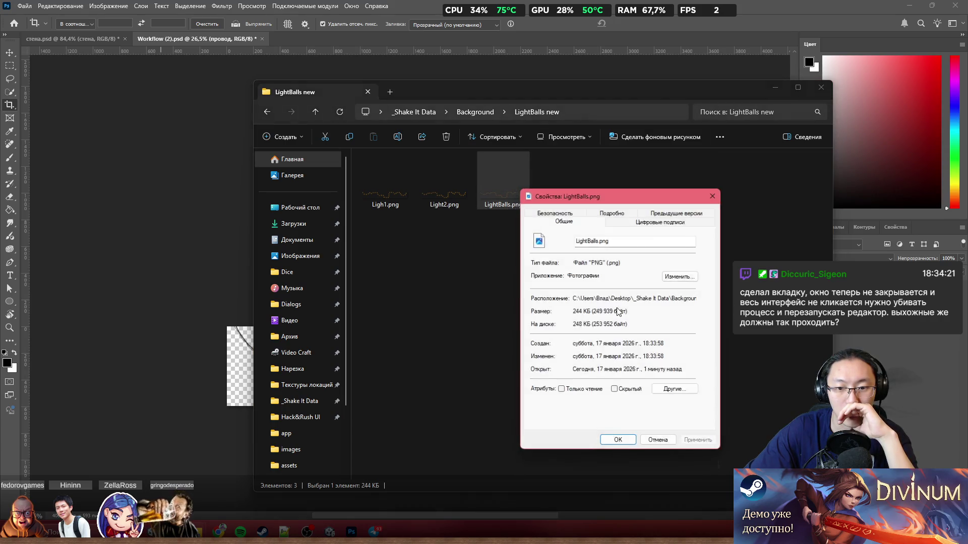
pyautogui.click(586, 215)
pyautogui.click(614, 222)
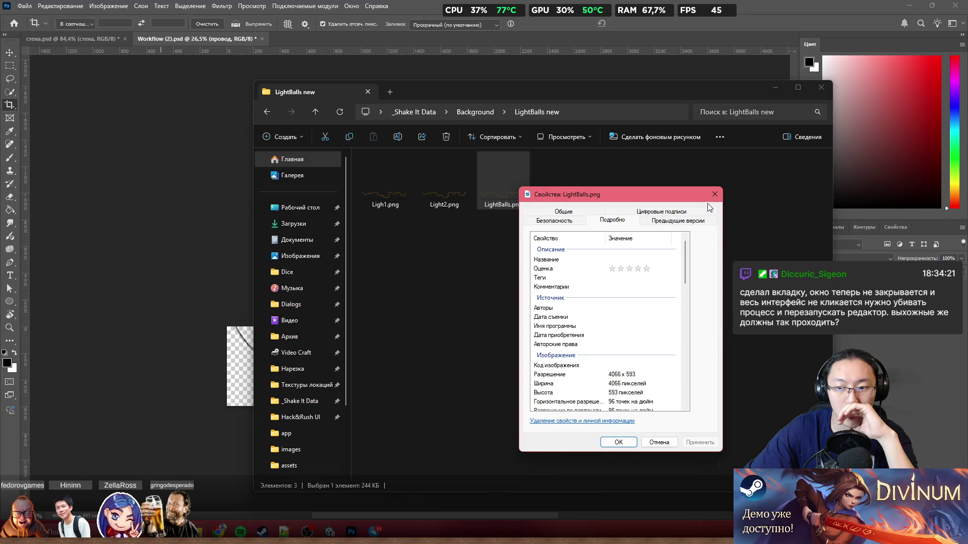
pyautogui.click(712, 195)
pyautogui.rightClick(455, 187)
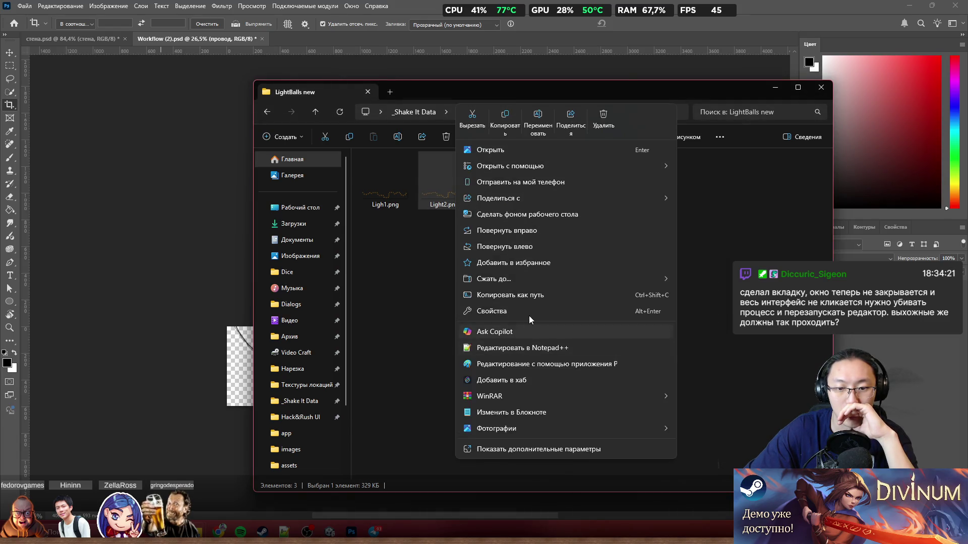
pyautogui.click(528, 311)
pyautogui.click(555, 213)
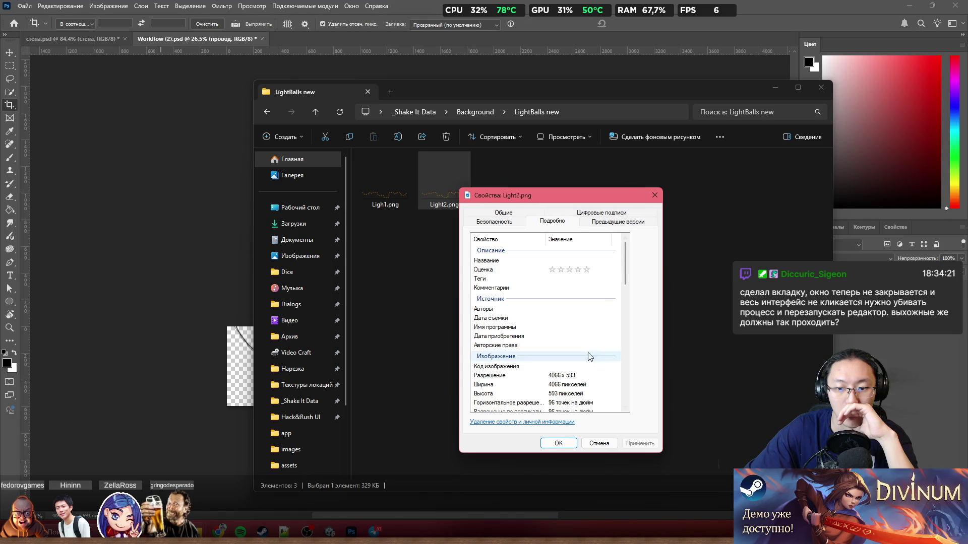
pyautogui.click(655, 196)
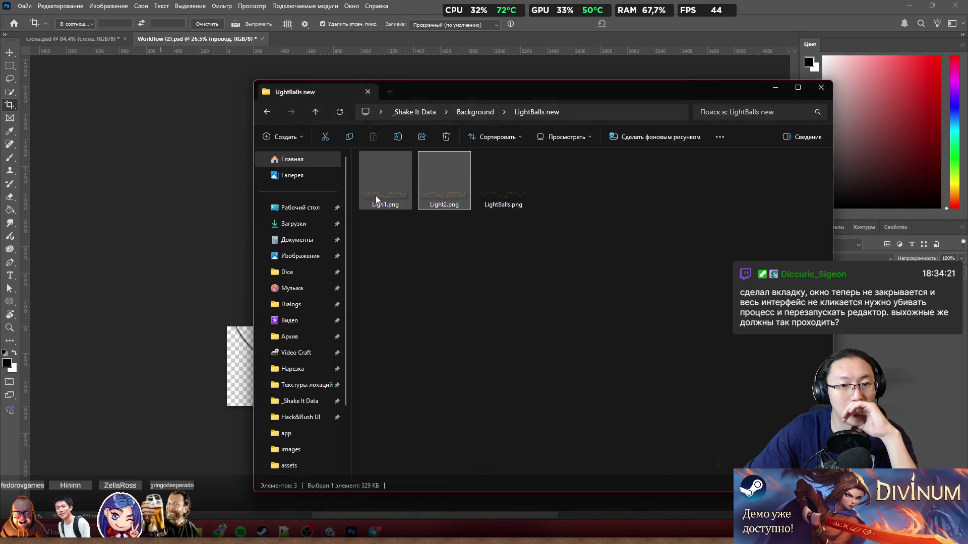
pyautogui.click(168, 283)
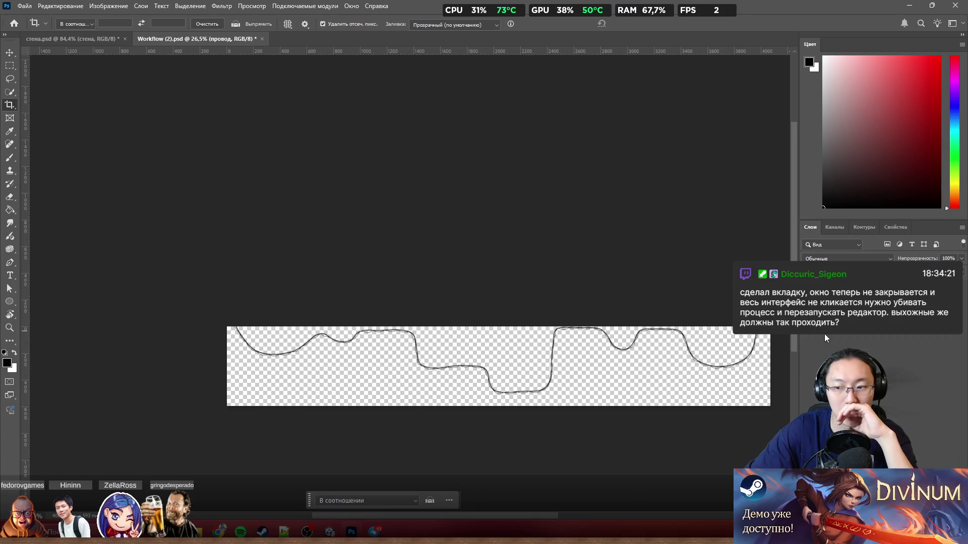
# Quick-export the garland wire as Wire.png into the LightBalls new folder
pyautogui.scroll(-2, 613, 318)
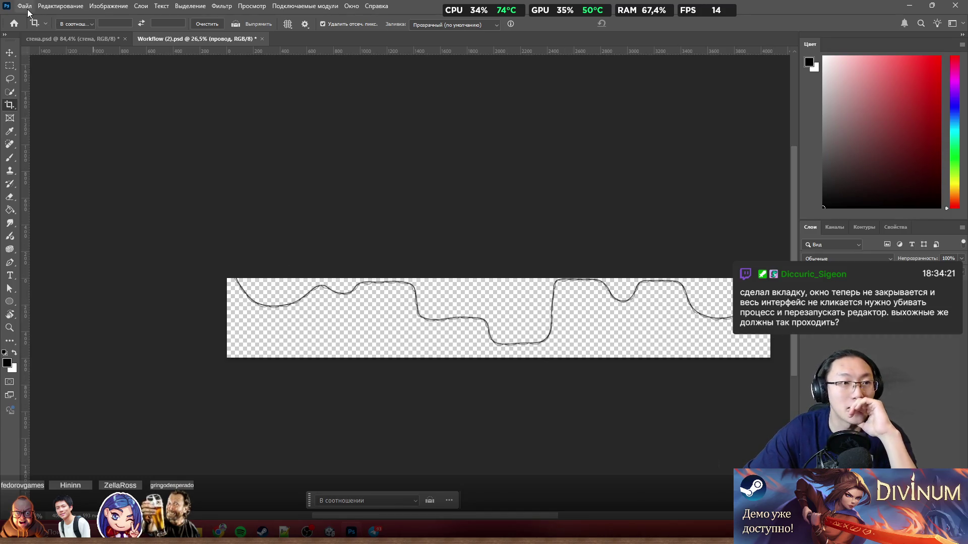
pyautogui.click(26, 7)
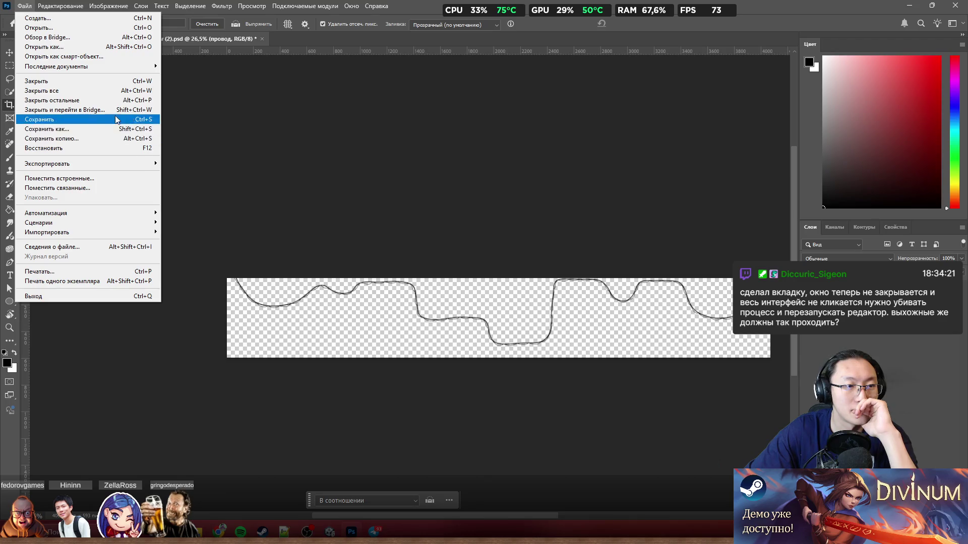
pyautogui.moveTo(126, 164)
pyautogui.click(232, 165)
pyautogui.write('Wire')
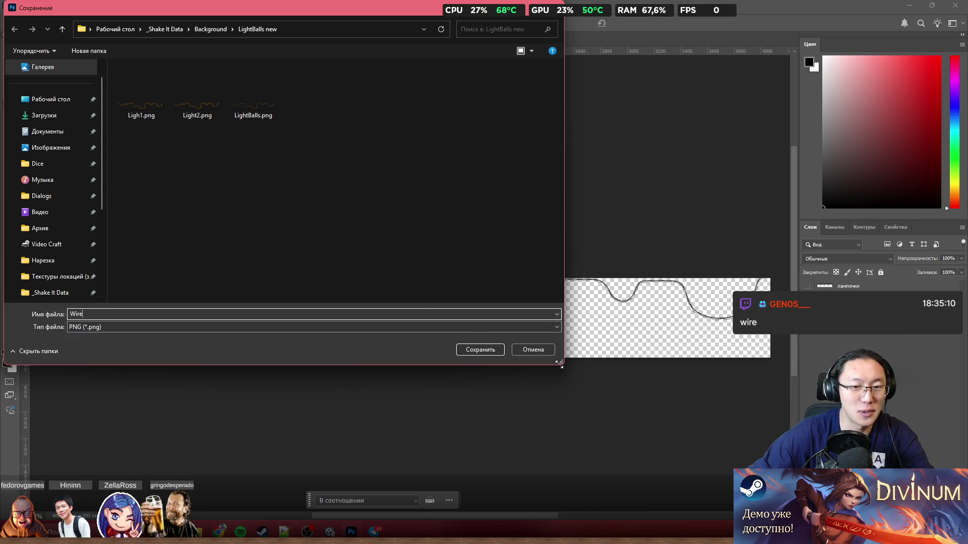
pyautogui.click(492, 351)
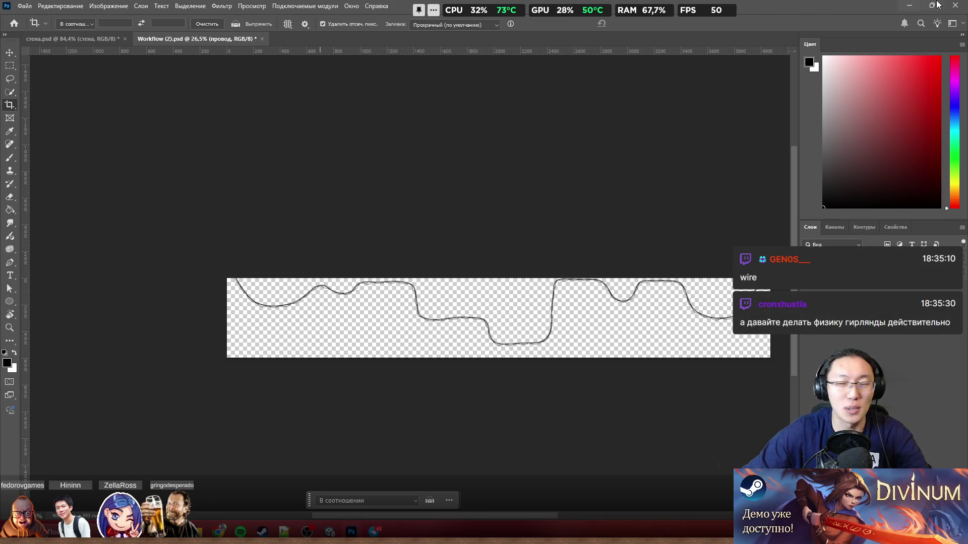
pyautogui.click(910, 6)
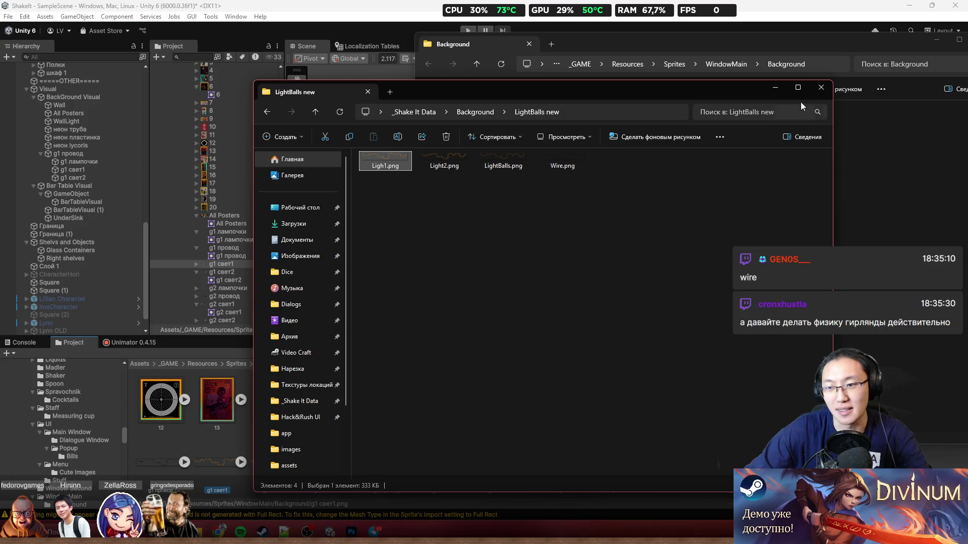
# Create a folder named Light New under Background in the Unity Project panel
pyautogui.moveTo(698, 83); pyautogui.dragTo(847, 87)
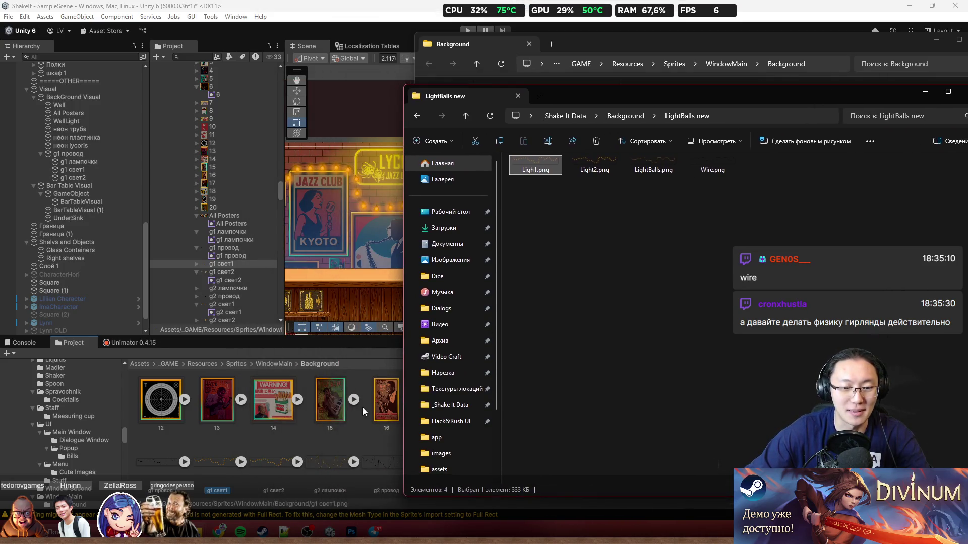
pyautogui.rightClick(135, 399)
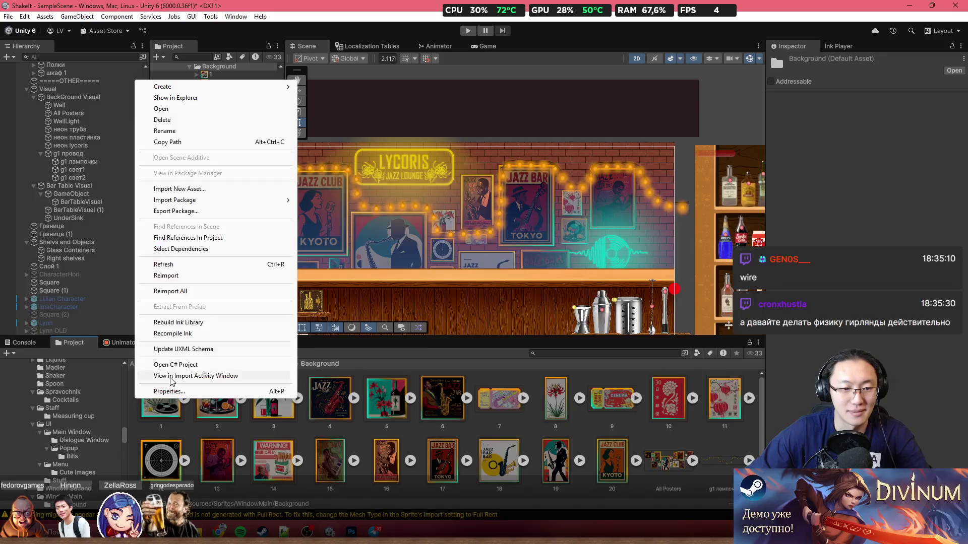
pyautogui.moveTo(208, 91)
pyautogui.click(315, 87)
pyautogui.write('Light')
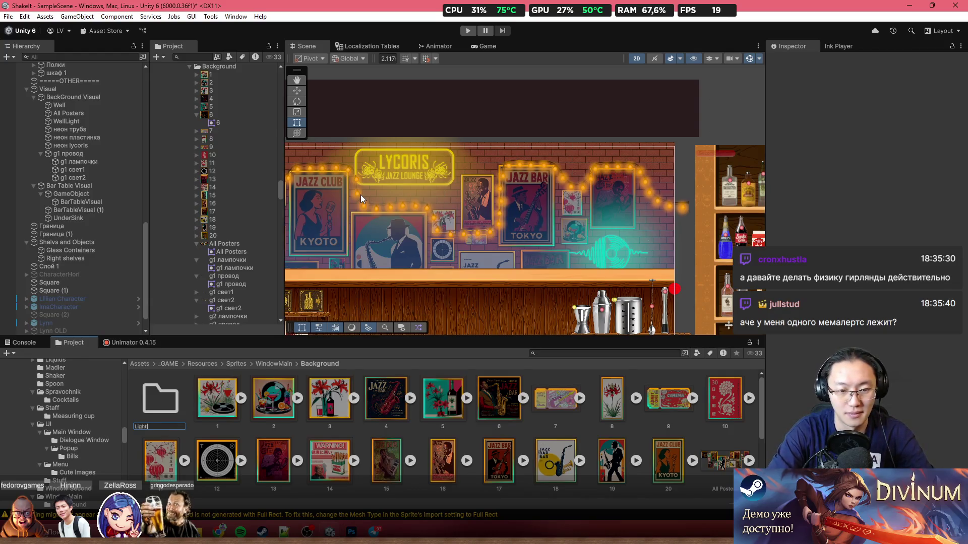
pyautogui.write('New')
pyautogui.press('Return')
pyautogui.press('Return')
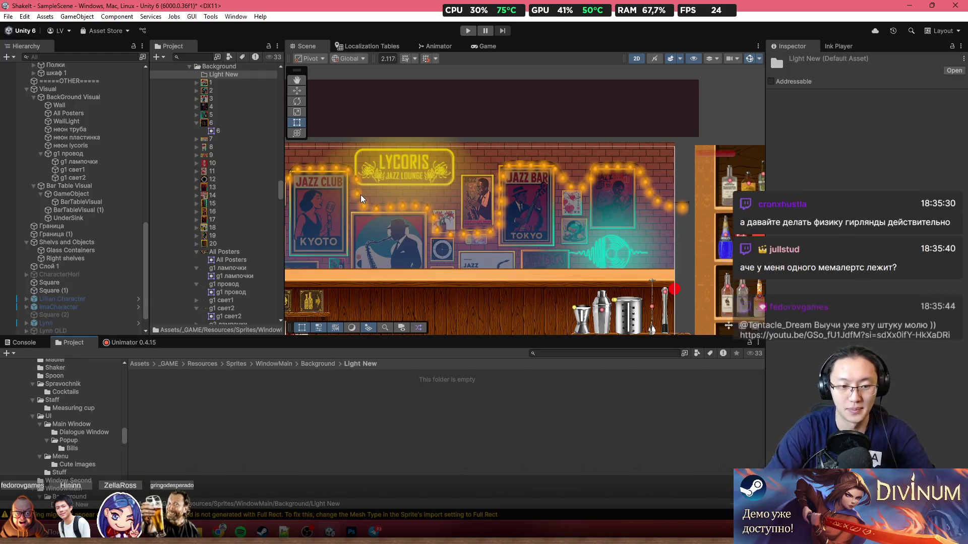
# Select the four garland PNGs in the LightBalls new folder window
pyautogui.hotkey('alt', 'Tab')
pyautogui.keyDown('shift'); pyautogui.click(699, 171); pyautogui.keyUp('shift')
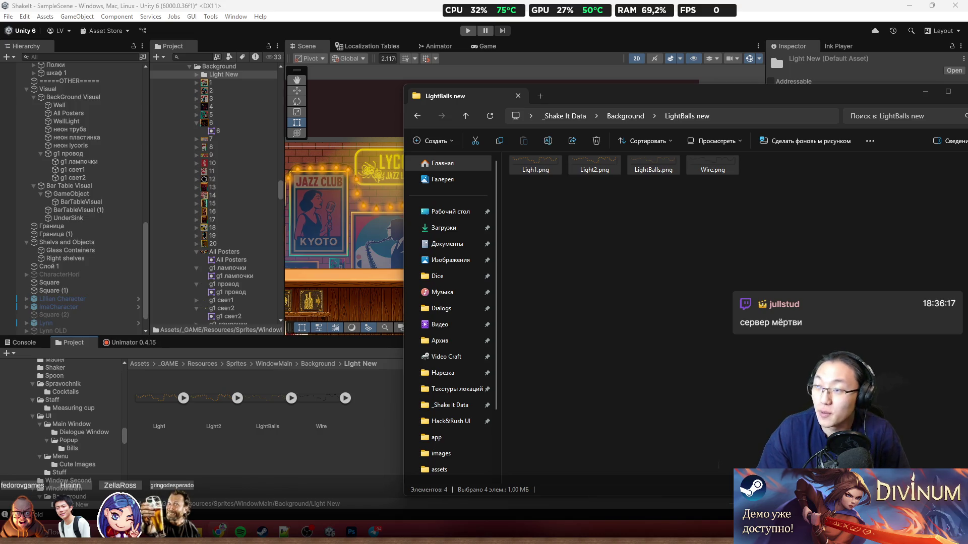
pyautogui.hotkey('alt', 'Tab')
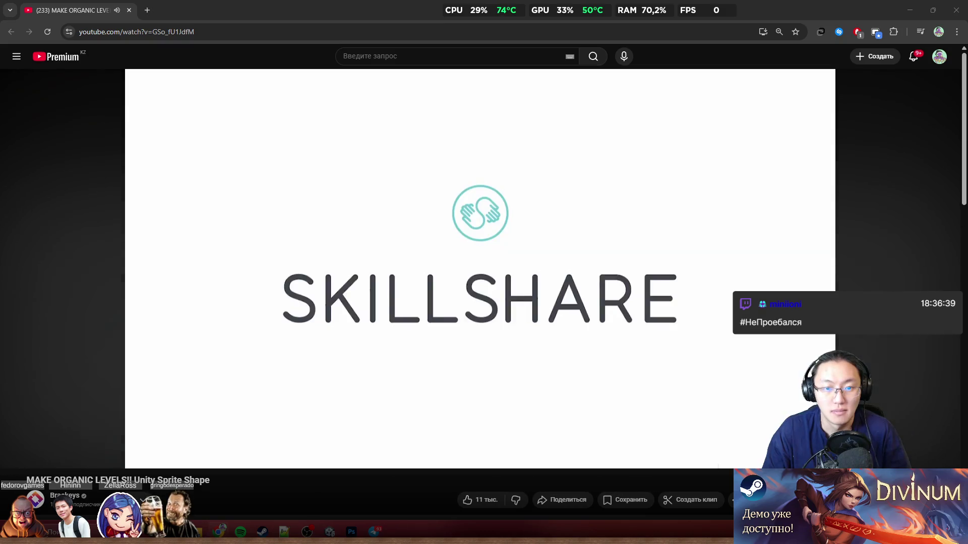
# Skim the Sprite Shape tutorial from about 1:09 through 2:50
pyautogui.moveTo(90, 442); pyautogui.dragTo(114, 445)
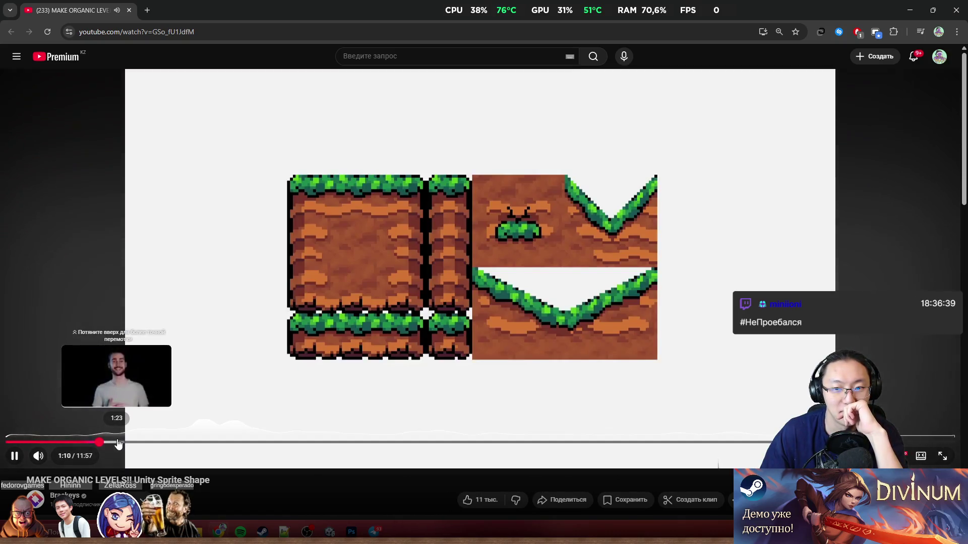
pyautogui.click(118, 443)
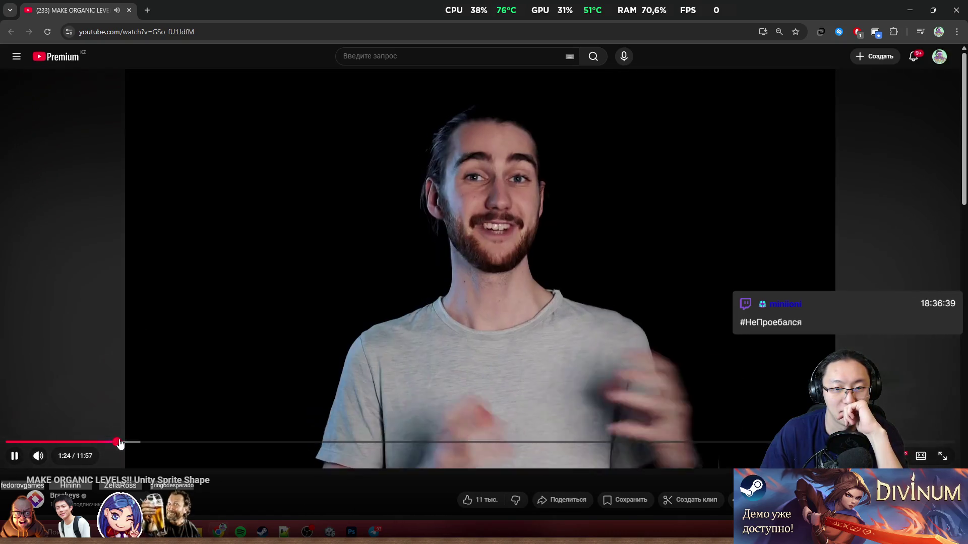
pyautogui.click(142, 443)
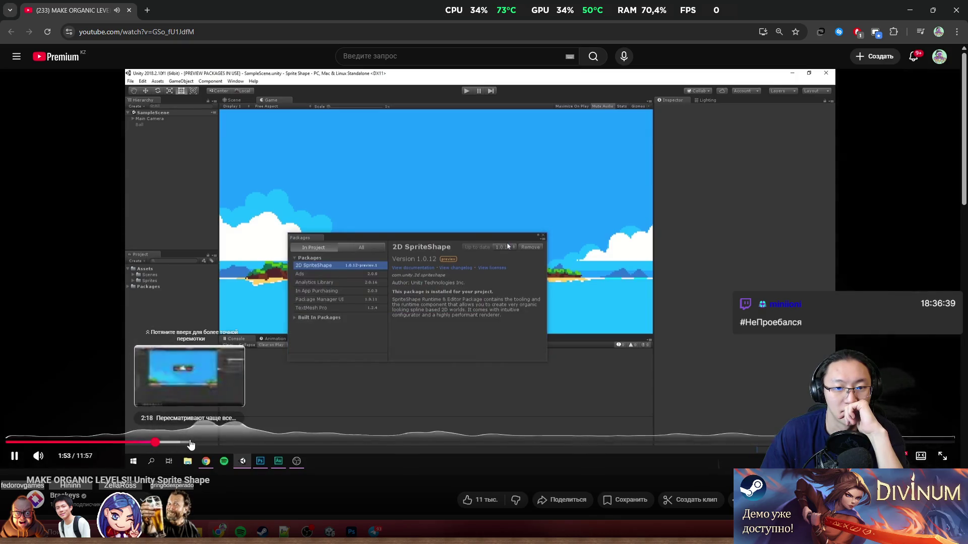
pyautogui.click(169, 444)
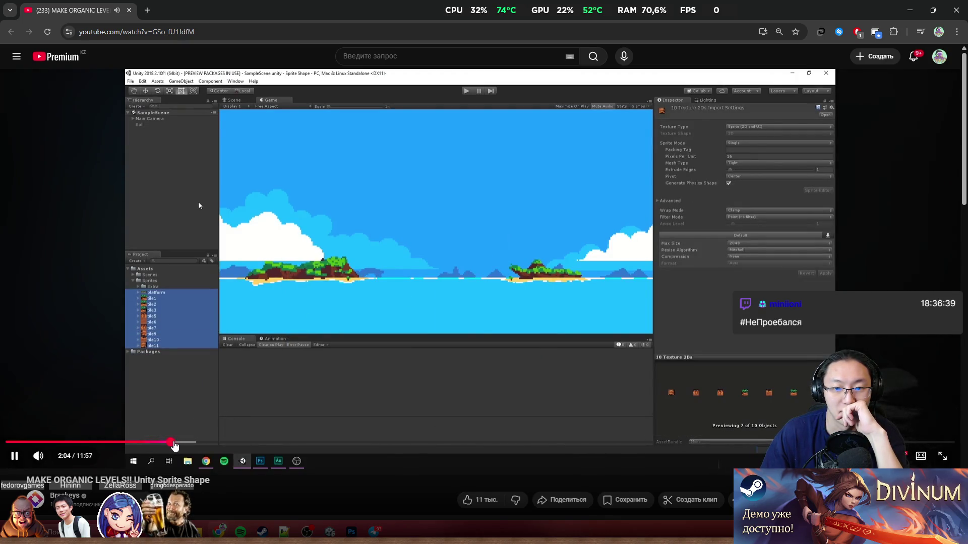
pyautogui.click(190, 443)
pyautogui.click(200, 442)
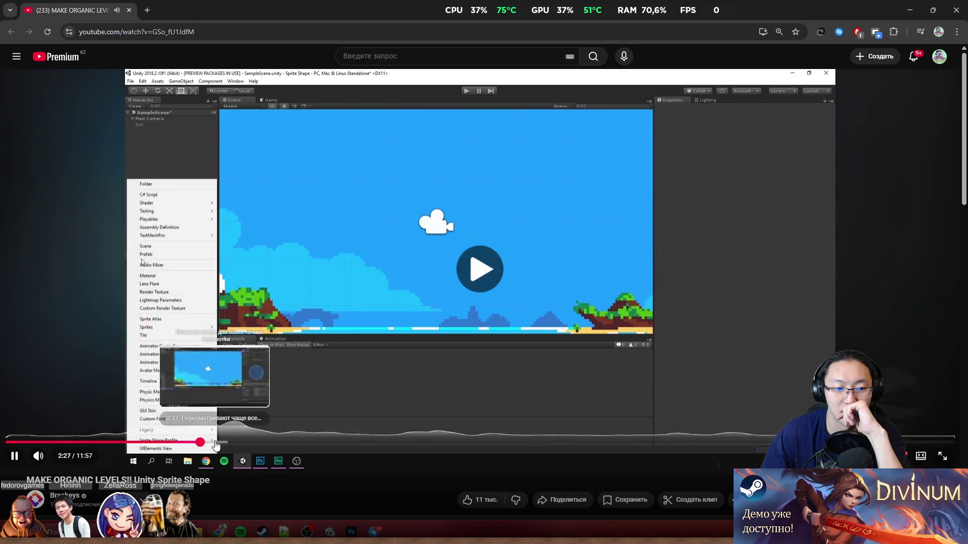
pyautogui.click(215, 443)
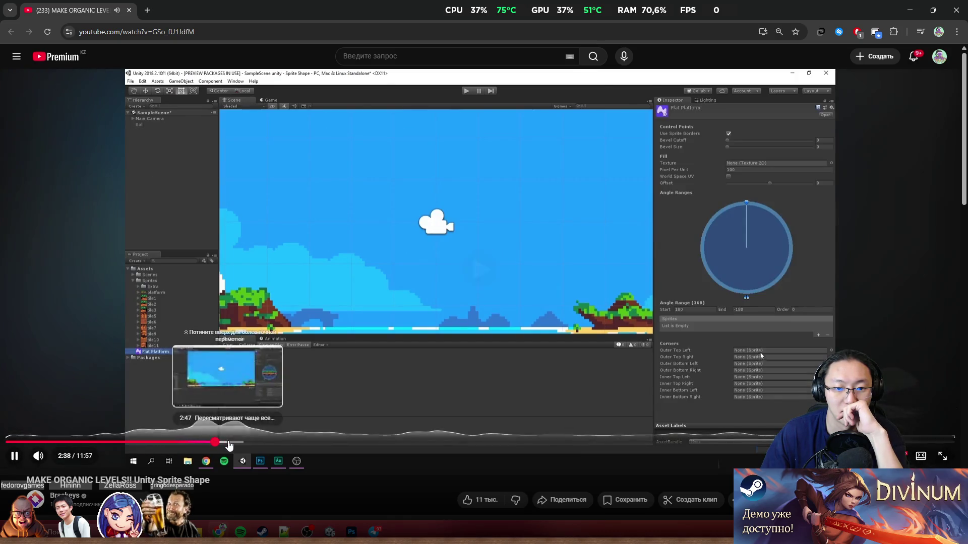
pyautogui.click(229, 444)
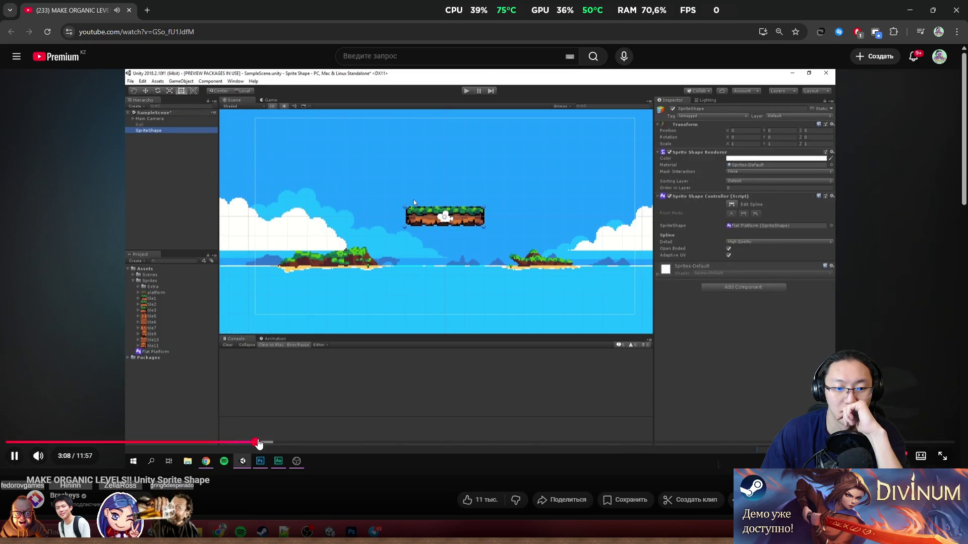
# Skip ahead through the Sprite Editor part to about 5:01, pause, and copy the video link
pyautogui.click(276, 443)
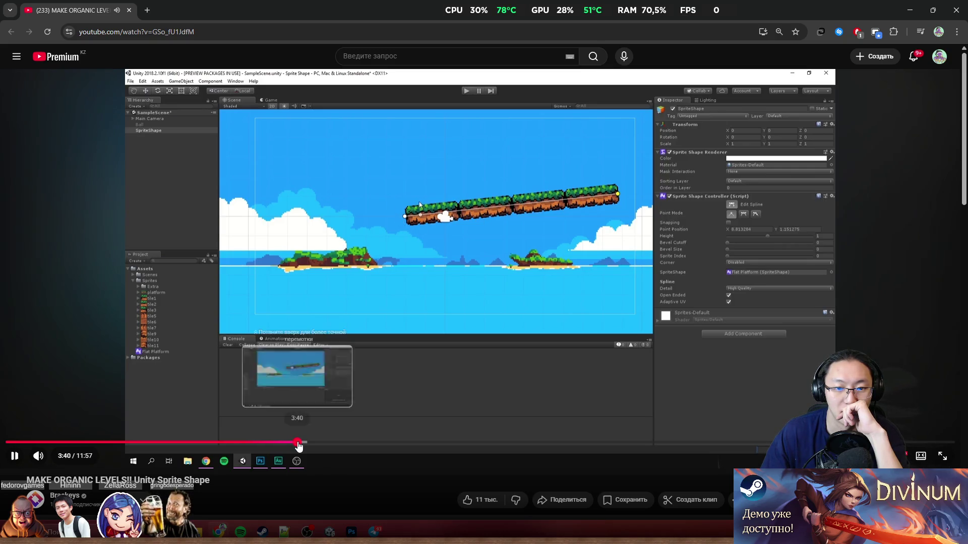
pyautogui.click(298, 443)
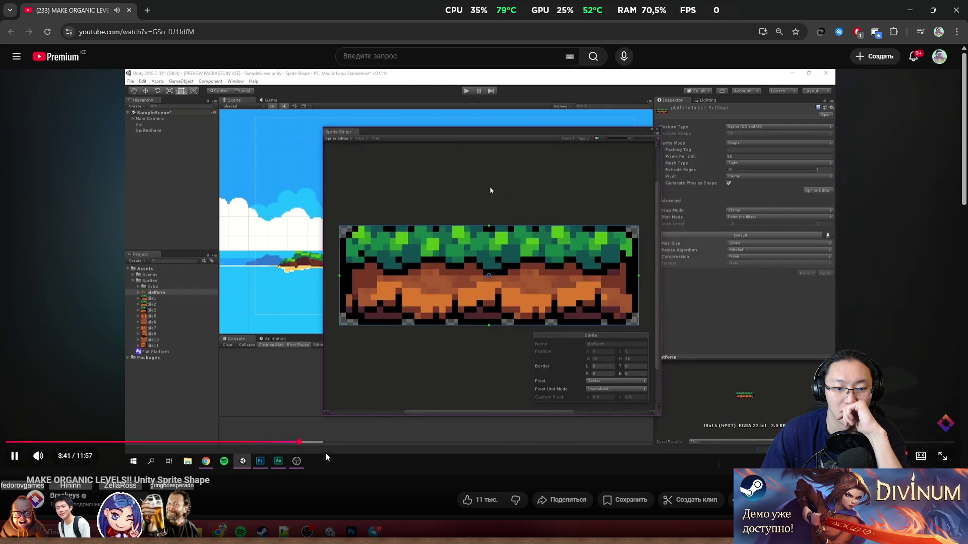
pyautogui.click(340, 443)
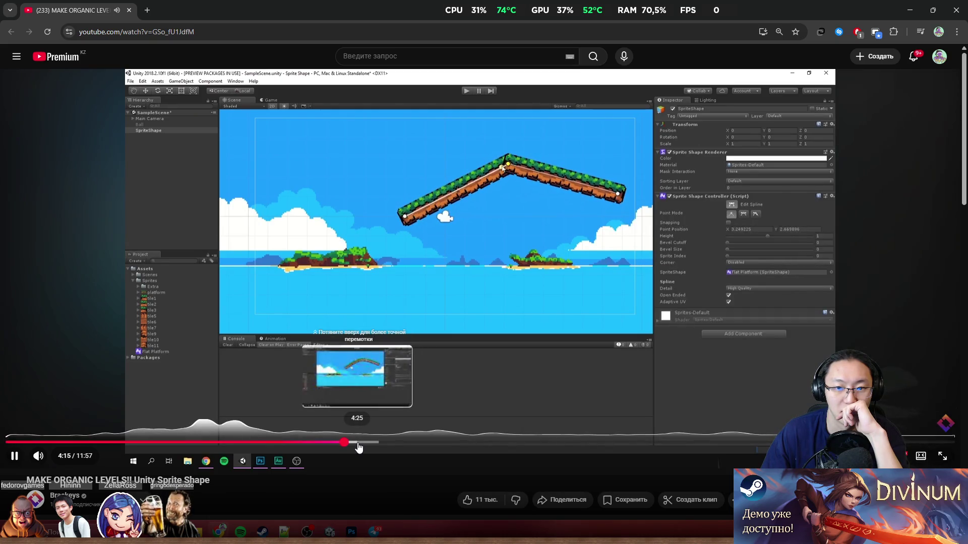
pyautogui.click(381, 443)
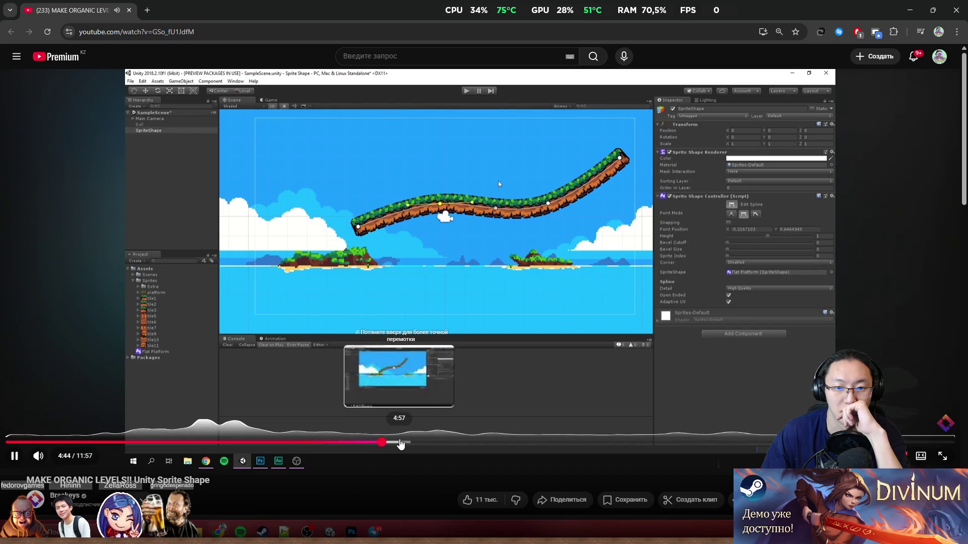
pyautogui.click(407, 443)
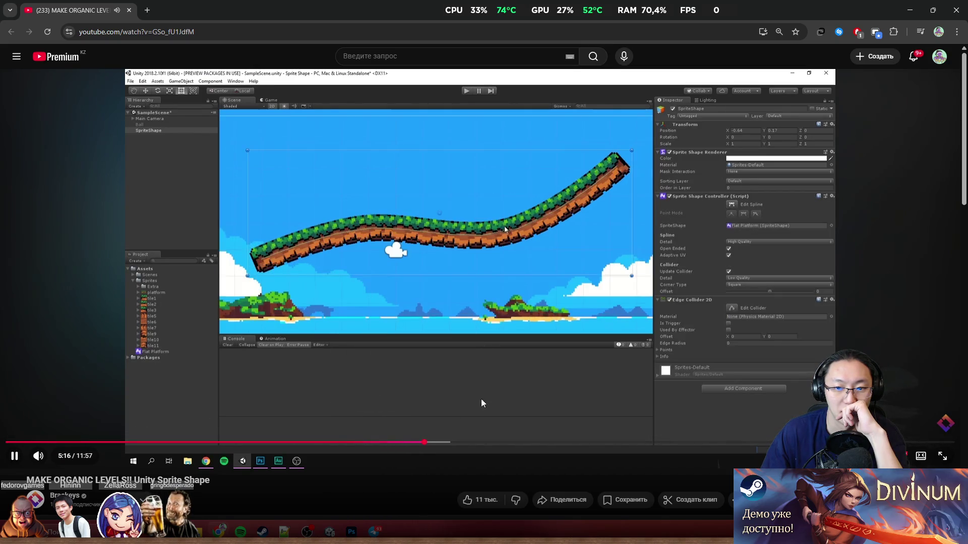
pyautogui.click(333, 107)
pyautogui.click(297, 27)
pyautogui.hotkey('alt', 'Tab')
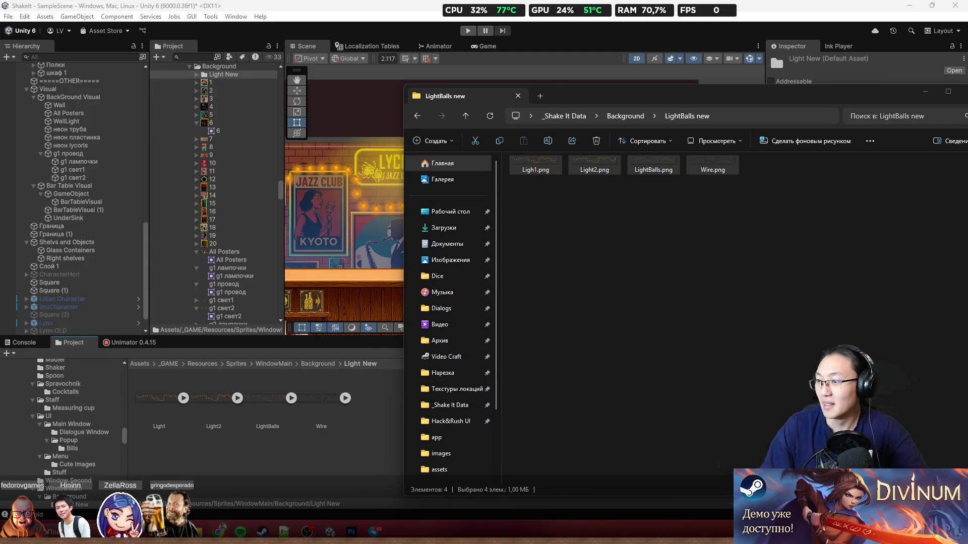
# Move aside and minimize the LightBalls new window, then reposition the VKontakte window
pyautogui.moveTo(863, 107); pyautogui.dragTo(788, 119)
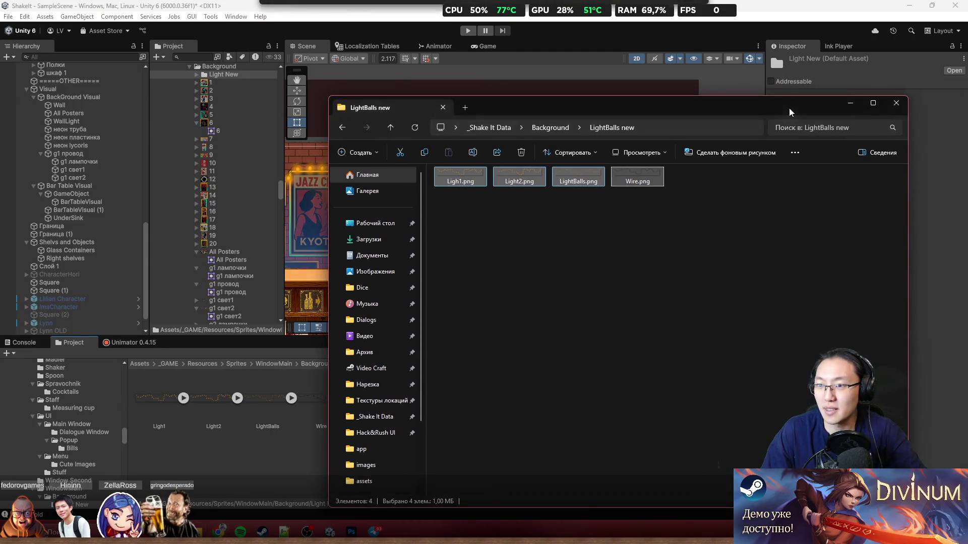
pyautogui.click(850, 104)
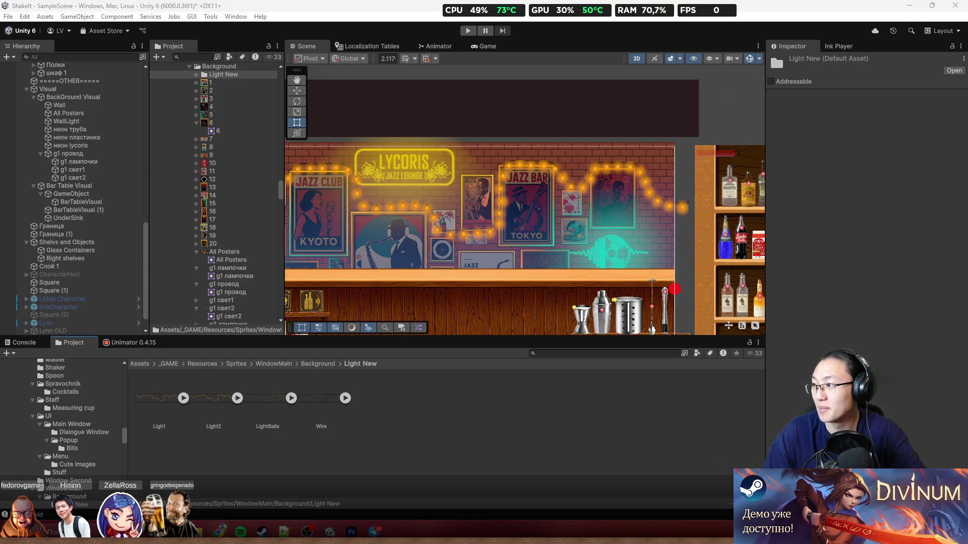
pyautogui.moveTo(673, 156); pyautogui.dragTo(576, 37)
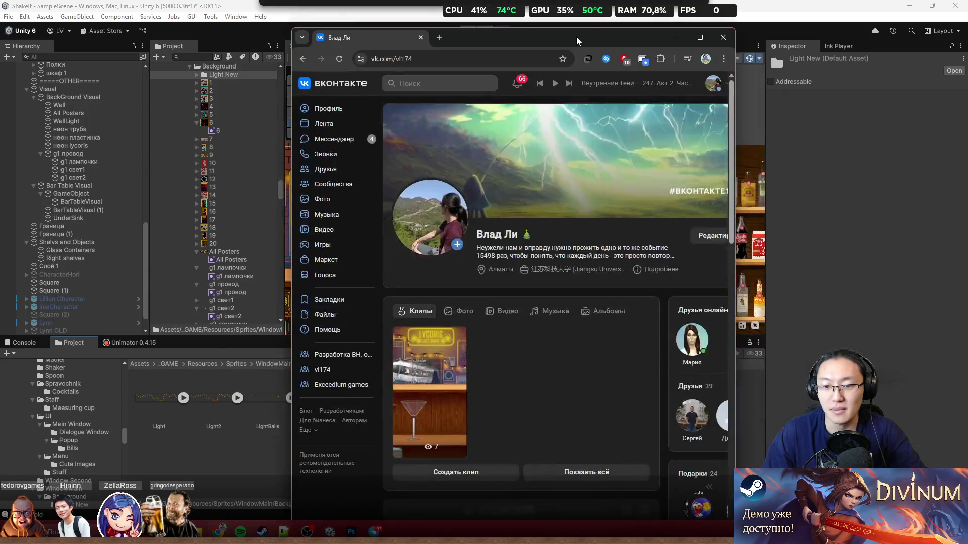
# Publish a VKontakte wall post with the pasted Sprite Shape tutorial link, then close the browser
pyautogui.doubleClick(576, 37)
pyautogui.scroll(-6, 463, 298)
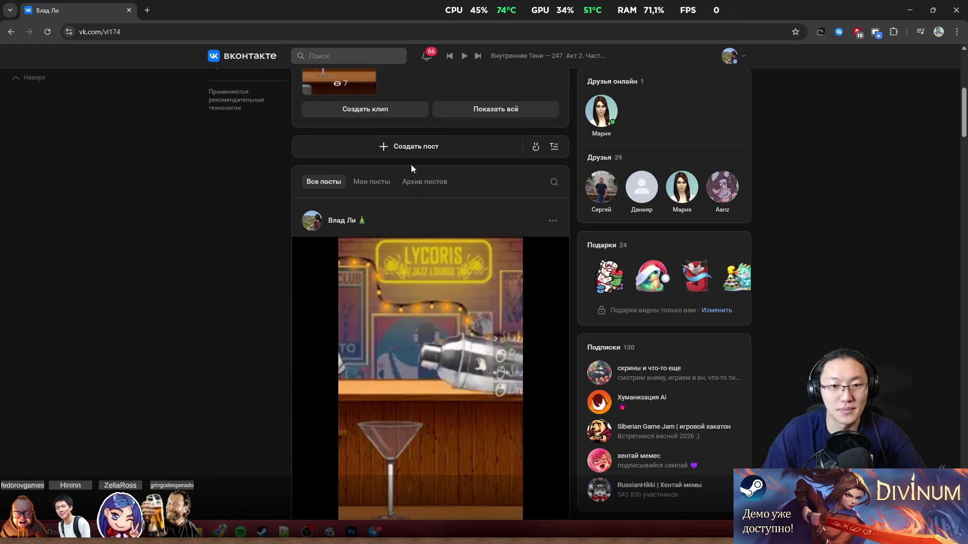
pyautogui.click(411, 154)
pyautogui.click(630, 100)
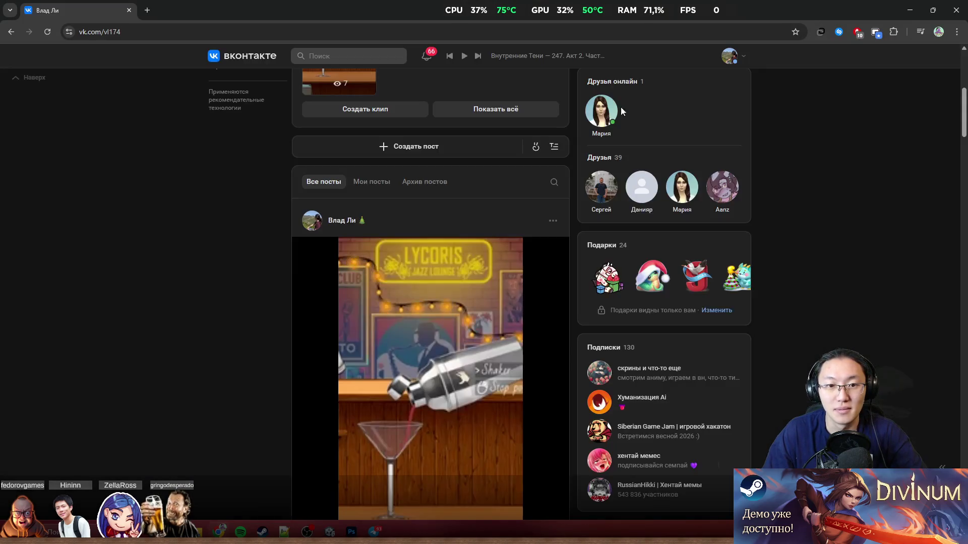
pyautogui.click(387, 145)
pyautogui.write('https://www.youtube.com/watch?v=GSo_fU1JdfM')
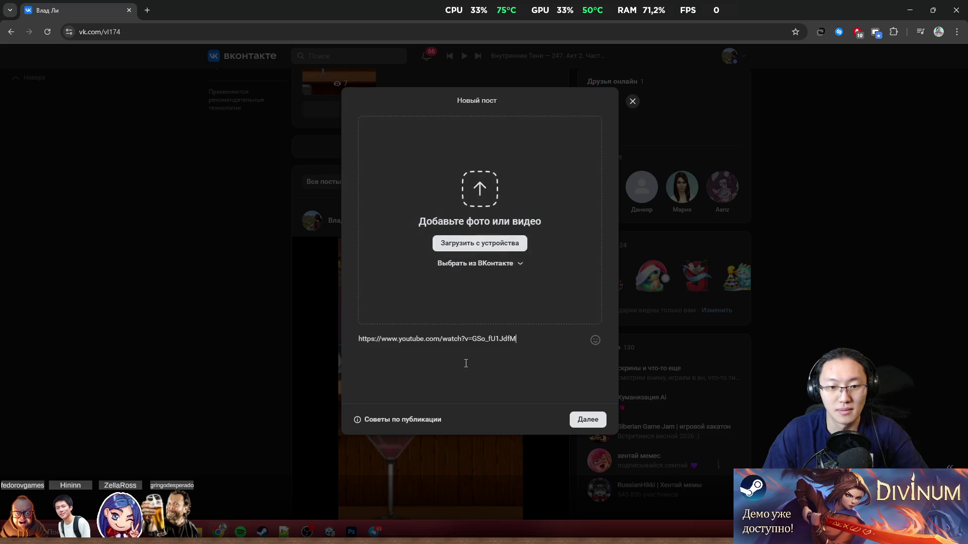
pyautogui.click(596, 425)
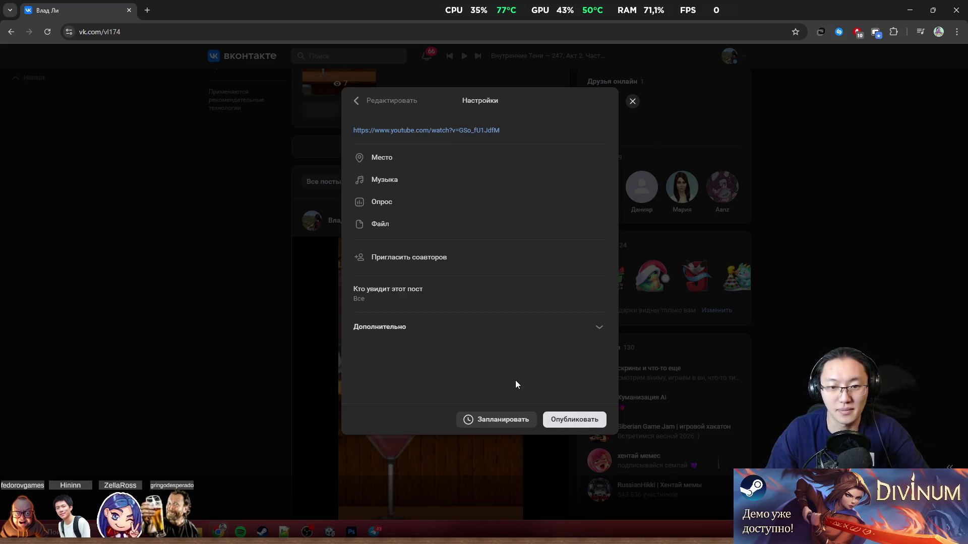
pyautogui.click(573, 421)
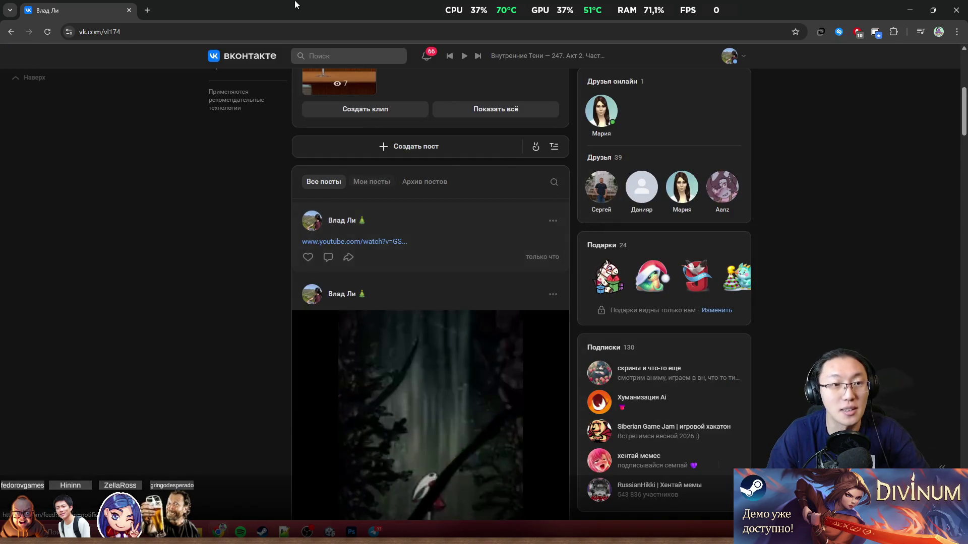
pyautogui.doubleClick(501, 9)
pyautogui.click(611, 180)
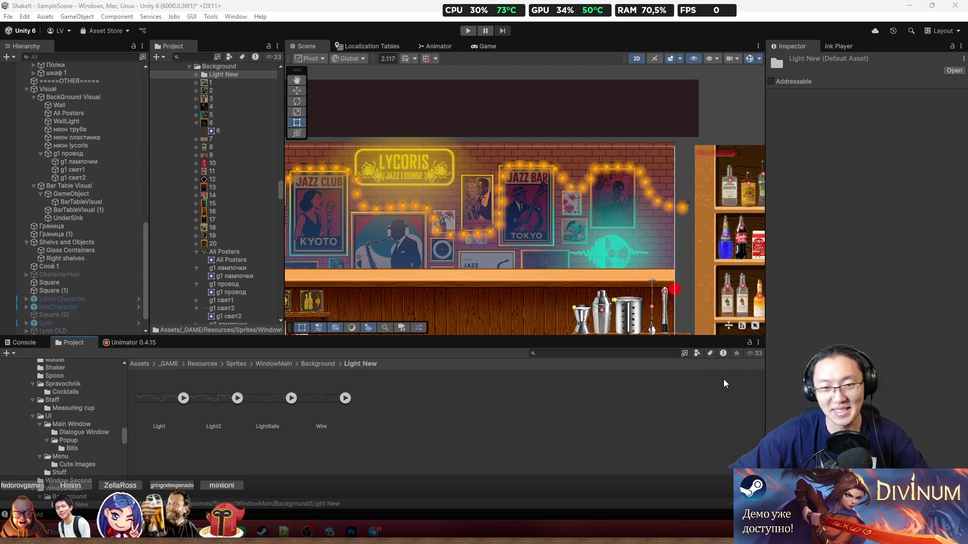
# Locate the garland's wire, bulbs and glow objects on the bar wall and frame the wire
pyautogui.scroll(-3, 500, 272)
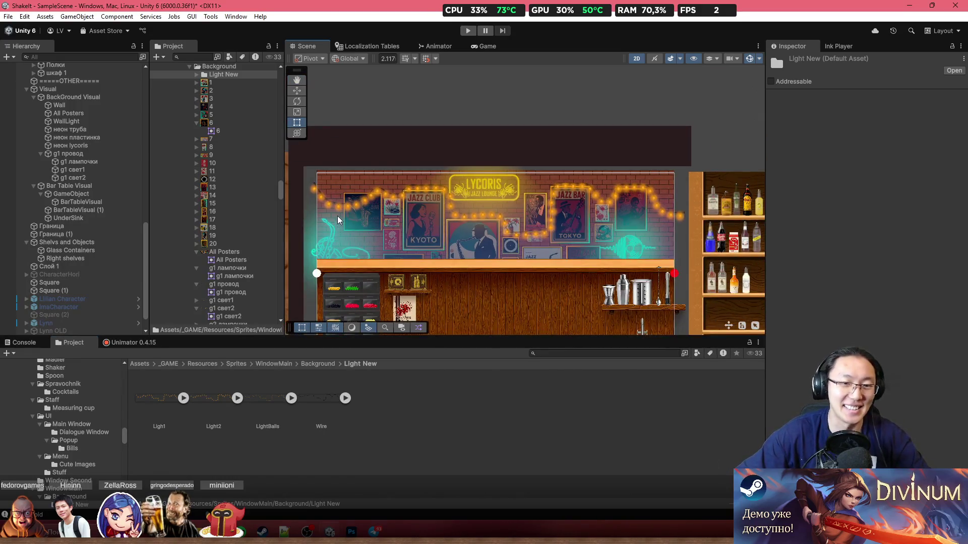
pyautogui.click(347, 198)
pyautogui.moveTo(343, 207); pyautogui.dragTo(490, 218)
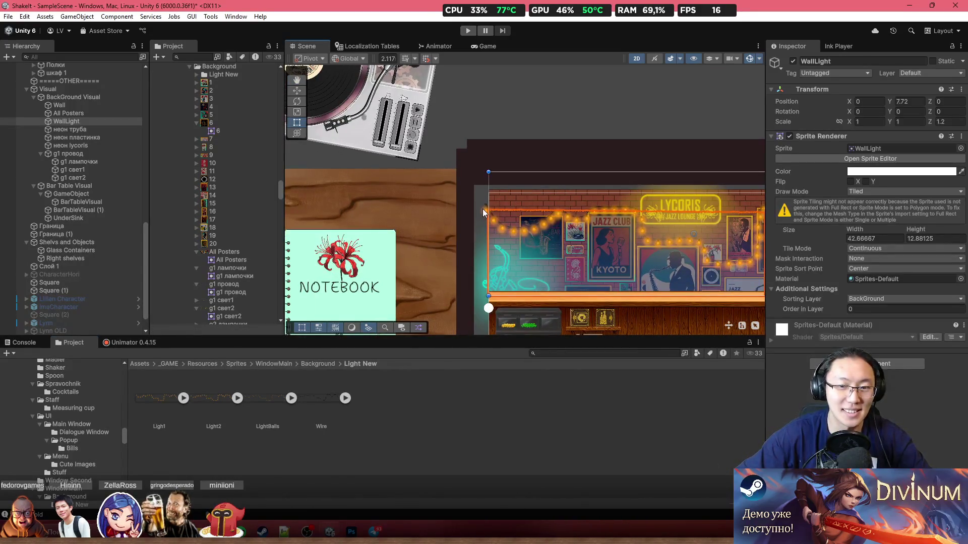
pyautogui.click(482, 209)
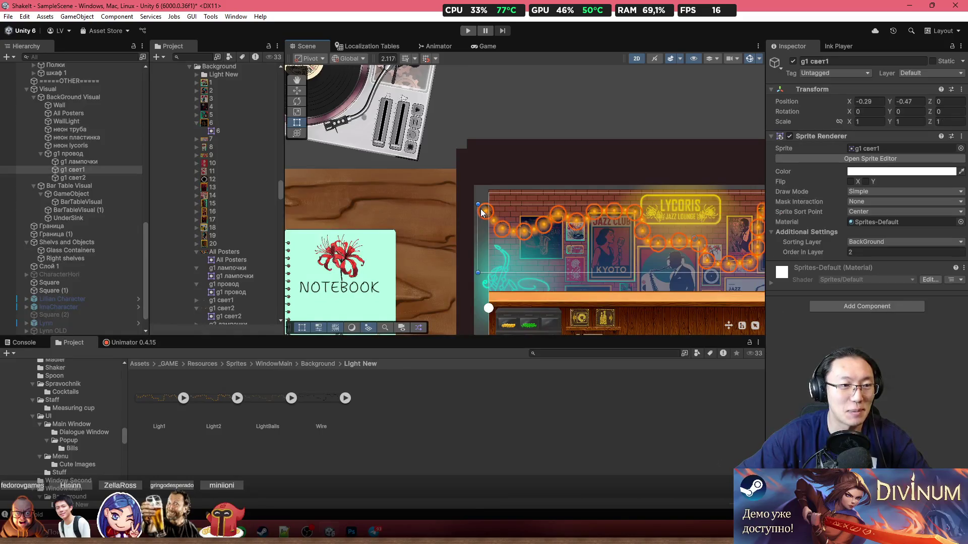
pyautogui.click(110, 155)
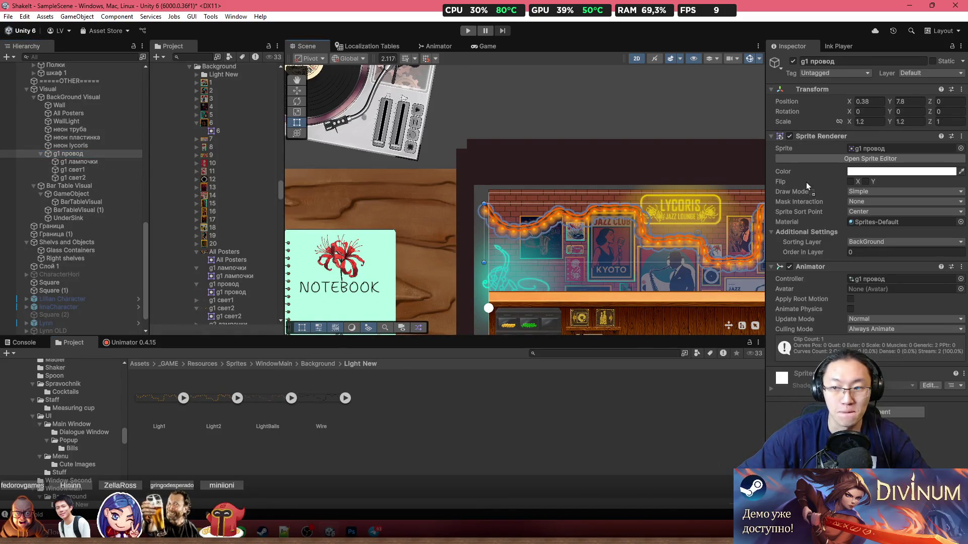
pyautogui.press('f')
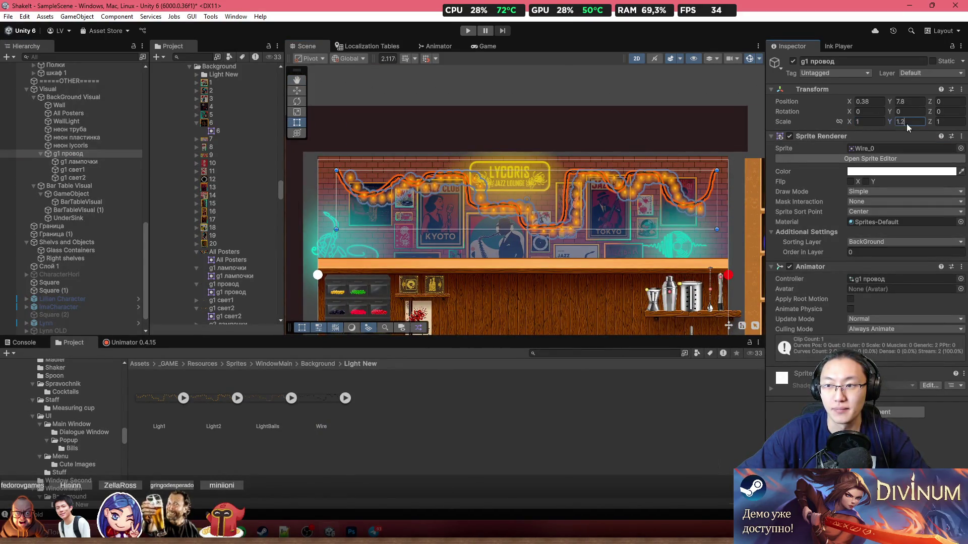
pyautogui.write('1')
pyautogui.click(71, 162)
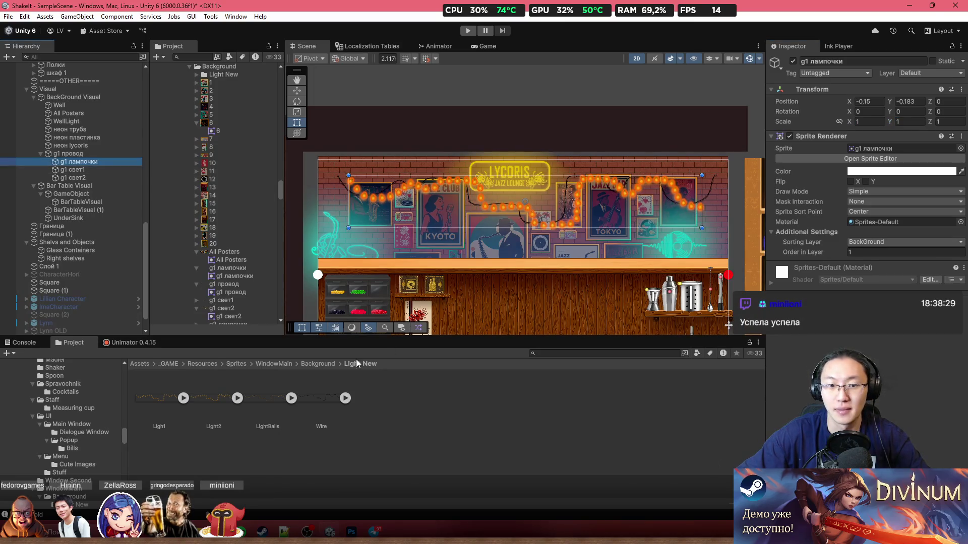
# Try assigning the Light1 and Light2 sprites to the two glow objects
pyautogui.moveTo(166, 401); pyautogui.dragTo(364, 397)
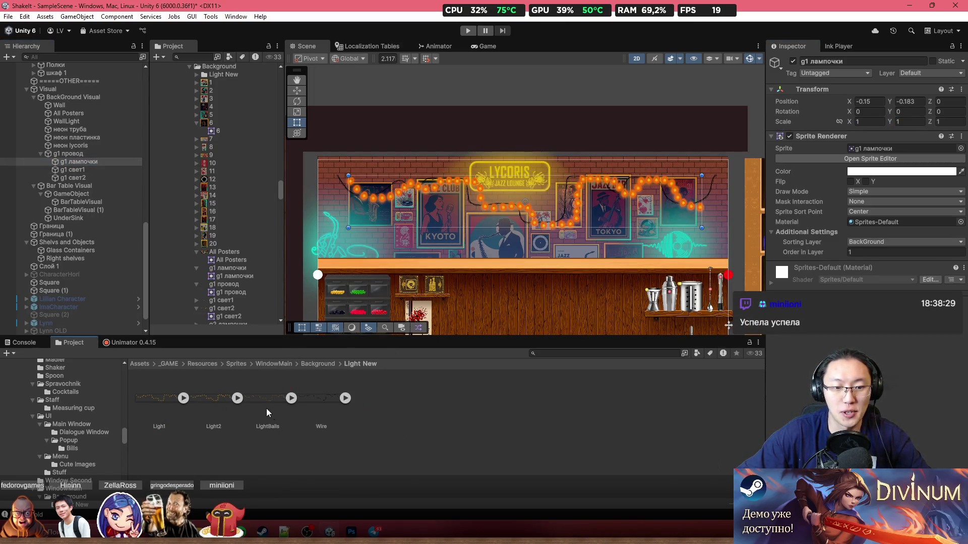
pyautogui.click(68, 171)
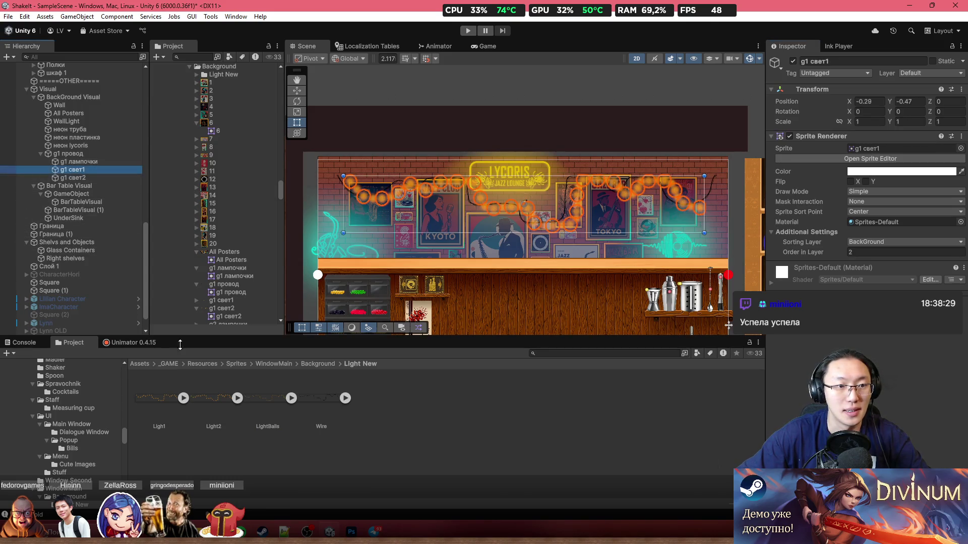
pyautogui.moveTo(147, 403); pyautogui.dragTo(887, 202)
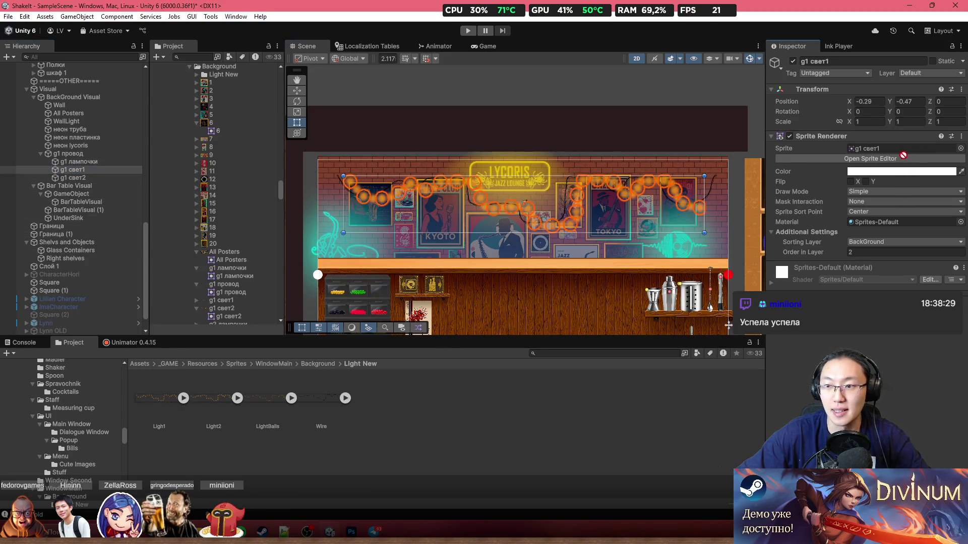
pyautogui.moveTo(903, 155); pyautogui.dragTo(897, 148)
pyautogui.click(215, 402)
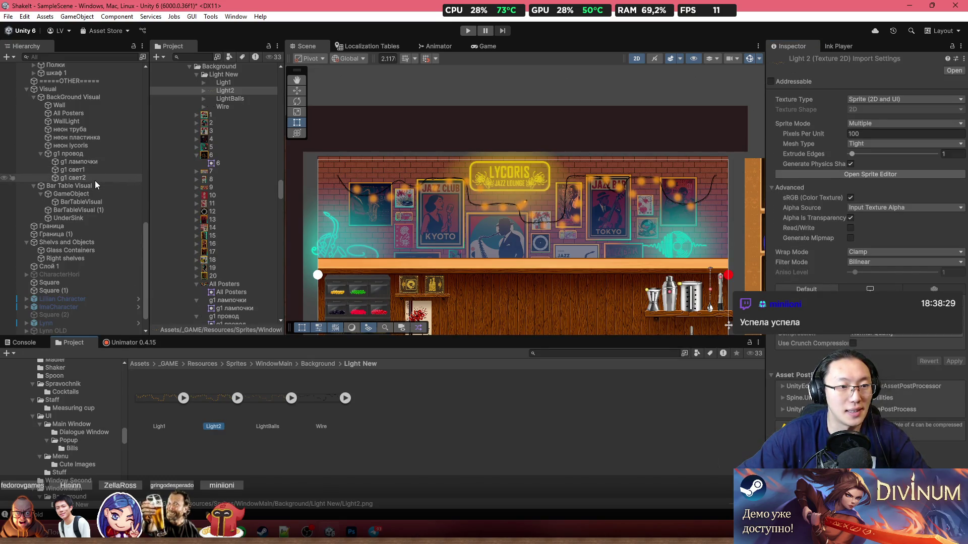
pyautogui.click(94, 181)
pyautogui.moveTo(224, 419); pyautogui.dragTo(906, 153)
# Set the Light1, Light2, LightBalls and Wire sprites to Sprite Mode Single and apply
pyautogui.click(156, 404)
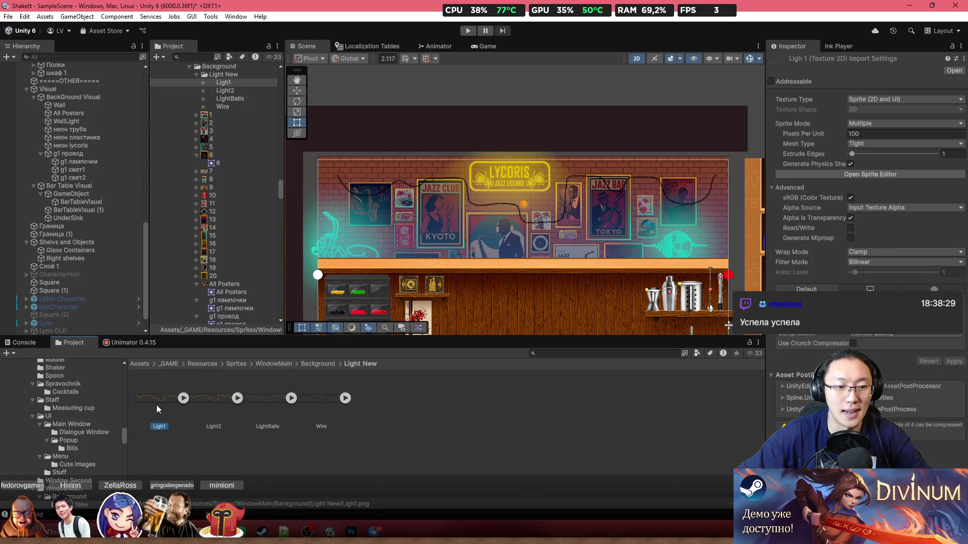
pyautogui.keyDown('shift'); pyautogui.click(336, 405); pyautogui.keyUp('shift')
pyautogui.click(911, 125)
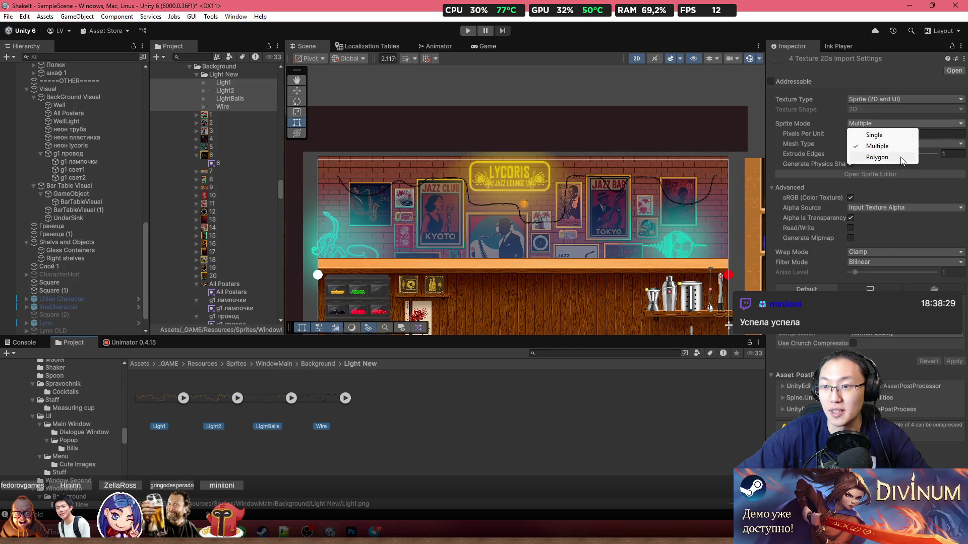
pyautogui.click(875, 132)
pyautogui.click(953, 372)
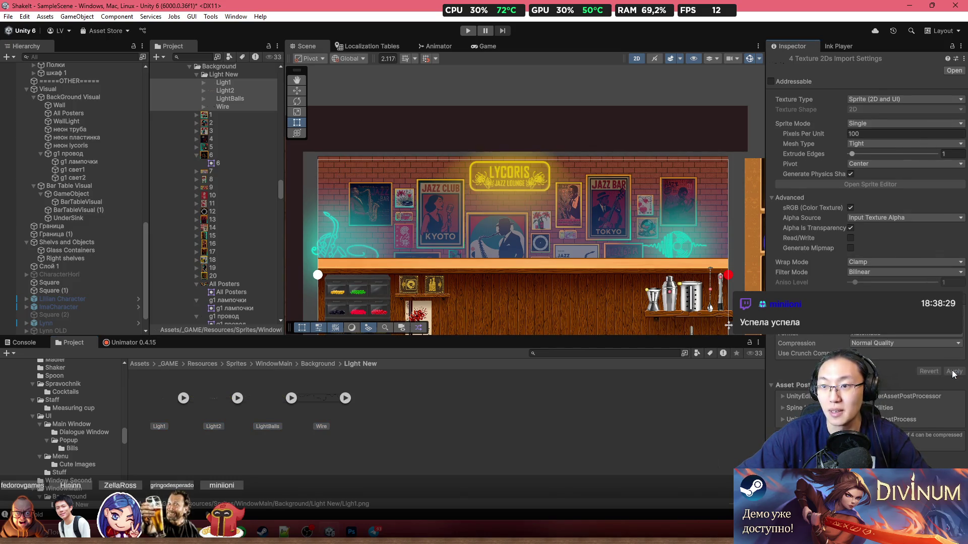
# Assign Wire to g1 провод, LightBalls to g1 лампочки, Light1 to g1 свет1 and Light2 to g1 свет2
pyautogui.click(92, 153)
pyautogui.moveTo(345, 398); pyautogui.dragTo(898, 210)
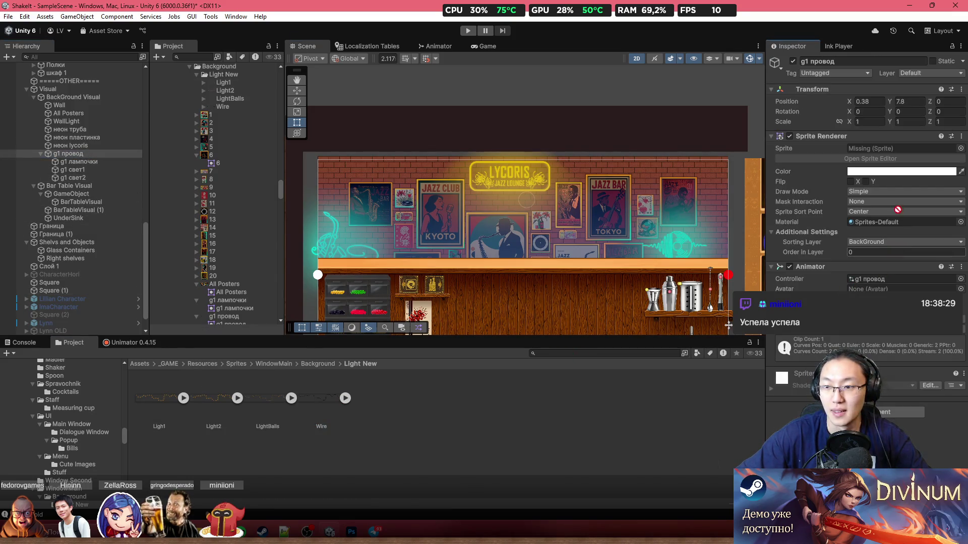
pyautogui.moveTo(909, 155); pyautogui.dragTo(909, 155)
pyautogui.click(75, 162)
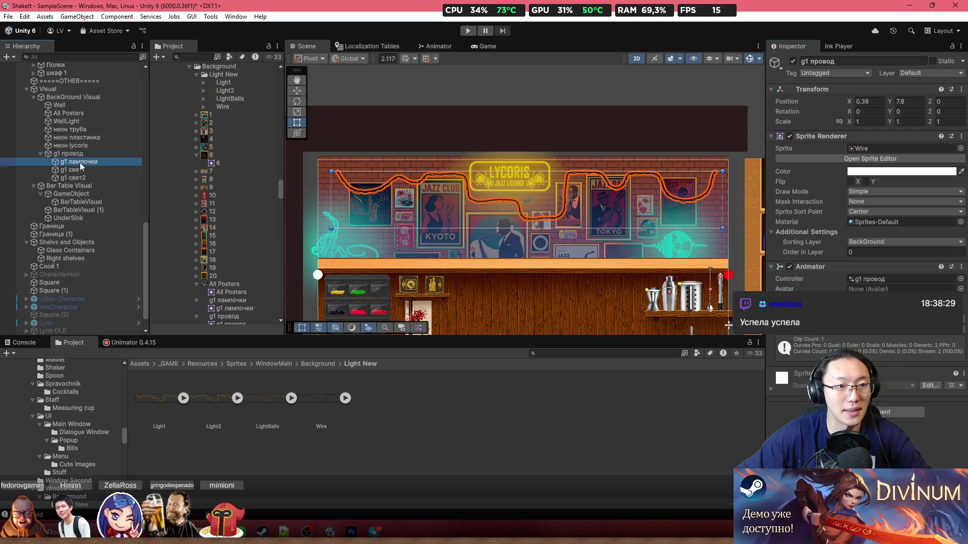
pyautogui.moveTo(279, 412); pyautogui.dragTo(902, 149)
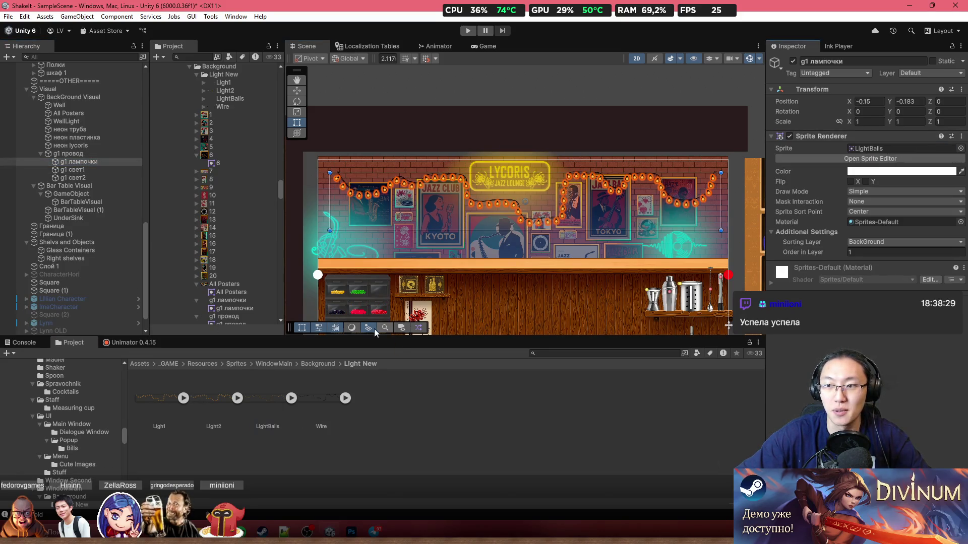
pyautogui.click(75, 170)
pyautogui.moveTo(165, 412)
pyautogui.mouseDown()
pyautogui.moveTo(555, 303)
pyautogui.moveTo(857, 232)
pyautogui.moveTo(902, 148)
pyautogui.mouseUp()
pyautogui.click(73, 178)
pyautogui.moveTo(213, 424); pyautogui.dragTo(413, 360)
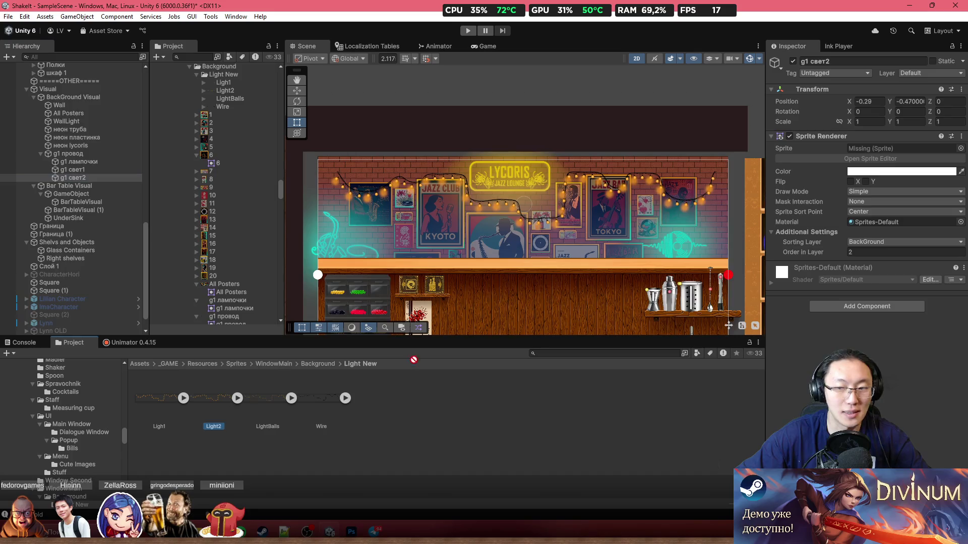
pyautogui.moveTo(896, 159); pyautogui.dragTo(887, 149)
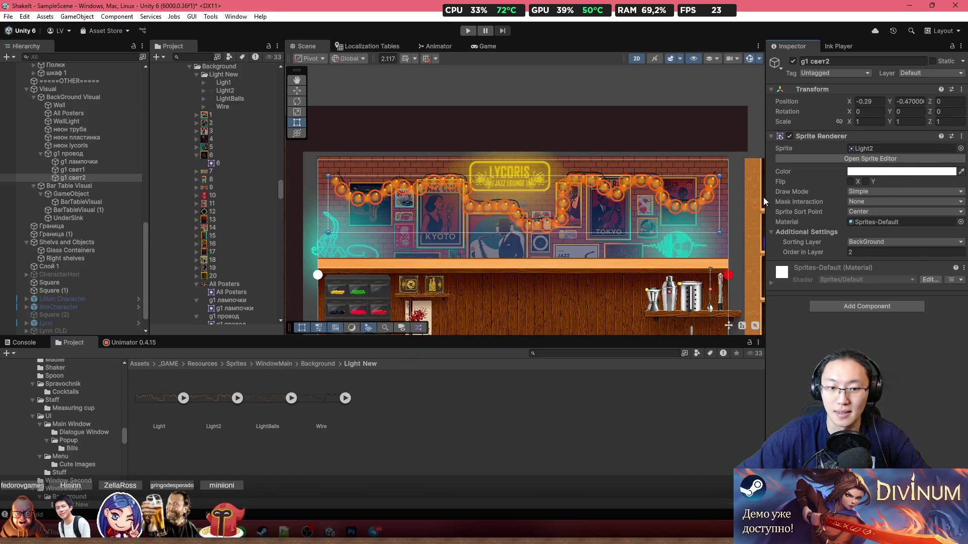
# Select g1 лампочки together with both glow objects
pyautogui.click(93, 162)
pyautogui.click(94, 170)
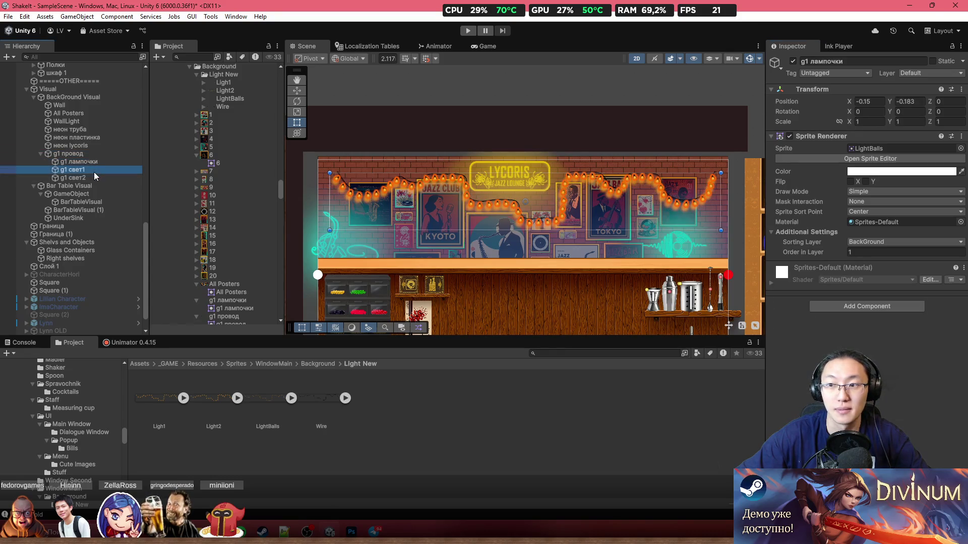
pyautogui.click(106, 161)
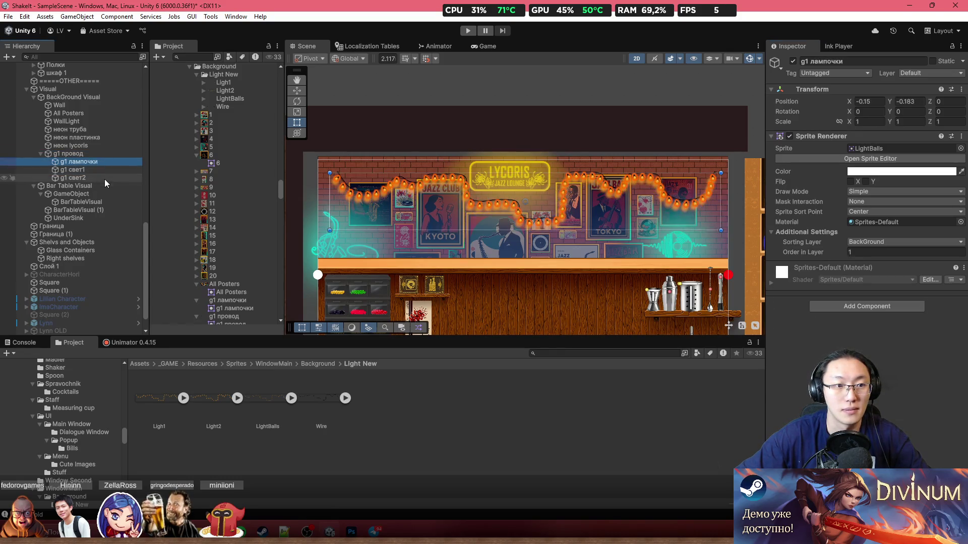
pyautogui.keyDown('shift'); pyautogui.click(104, 178); pyautogui.keyUp('shift')
# Set the bulbs' and both glows' Position X and Y to 0
pyautogui.click(865, 102)
pyautogui.write('0')
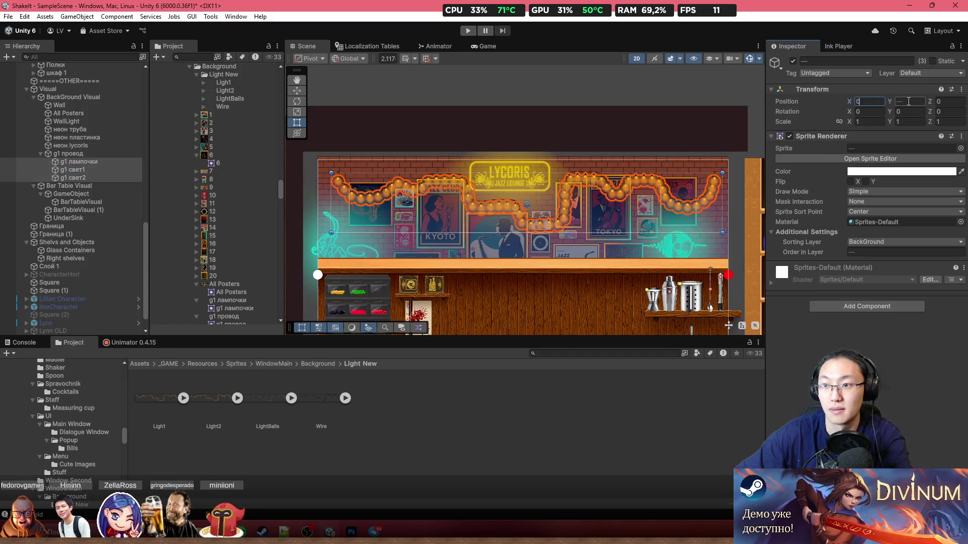
pyautogui.press('Tab')
pyautogui.write('0')
# Compare the wire, glow and neon plate objects, then frame both glow objects
pyautogui.click(66, 154)
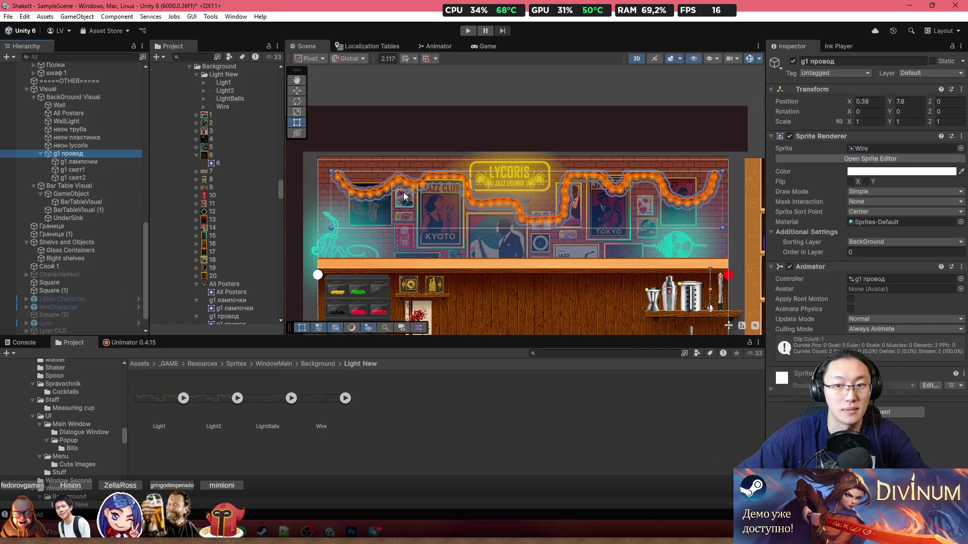
pyautogui.scroll(5, 348, 196)
pyautogui.scroll(3, 325, 199)
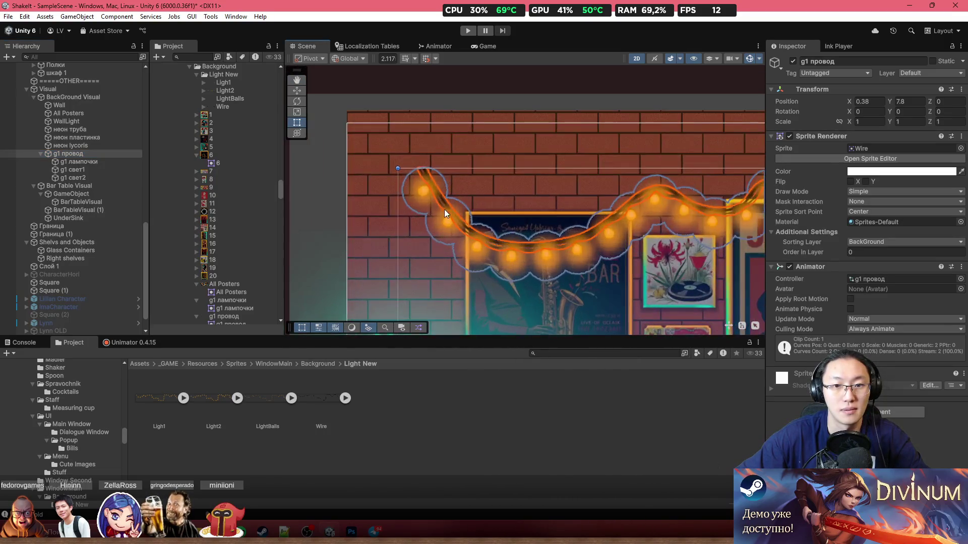
pyautogui.click(75, 170)
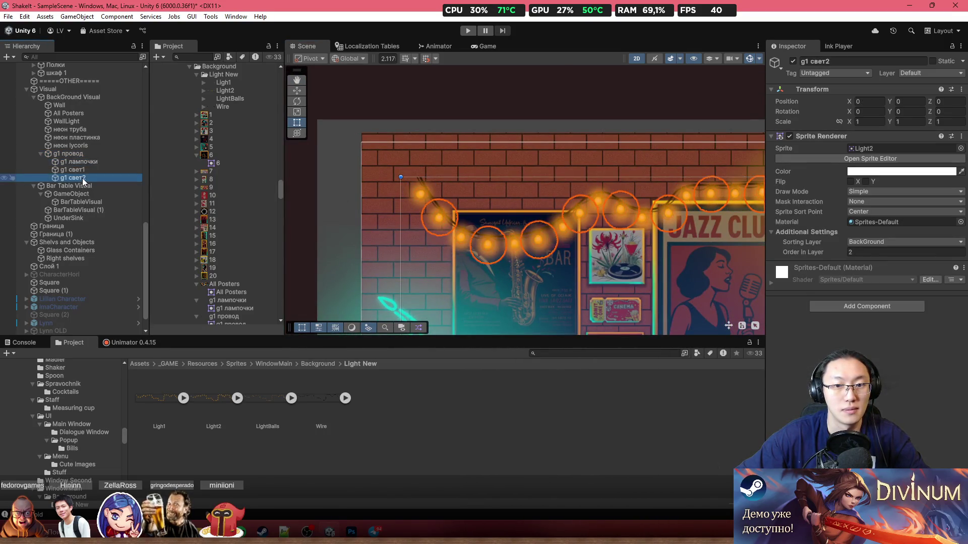
pyautogui.click(81, 161)
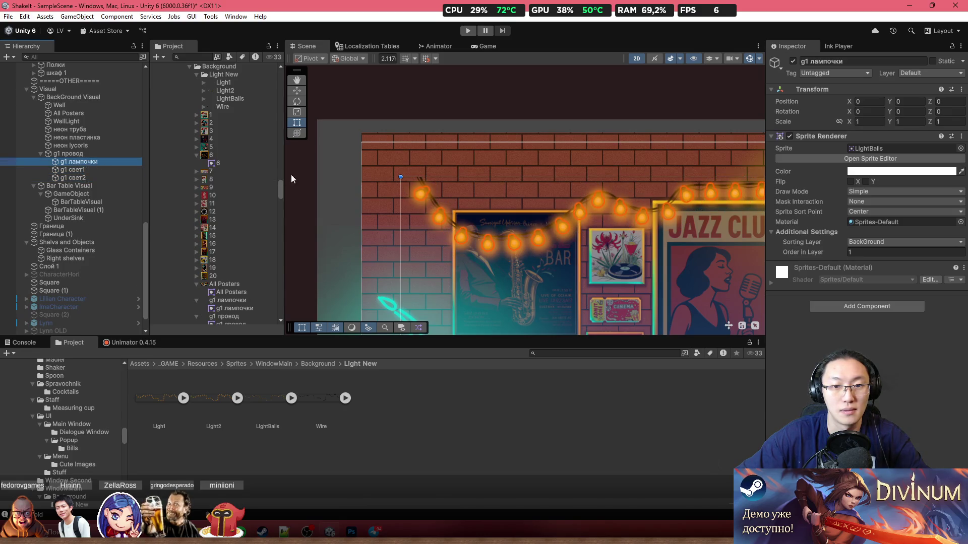
pyautogui.scroll(2, 426, 210)
pyautogui.scroll(-2, 481, 198)
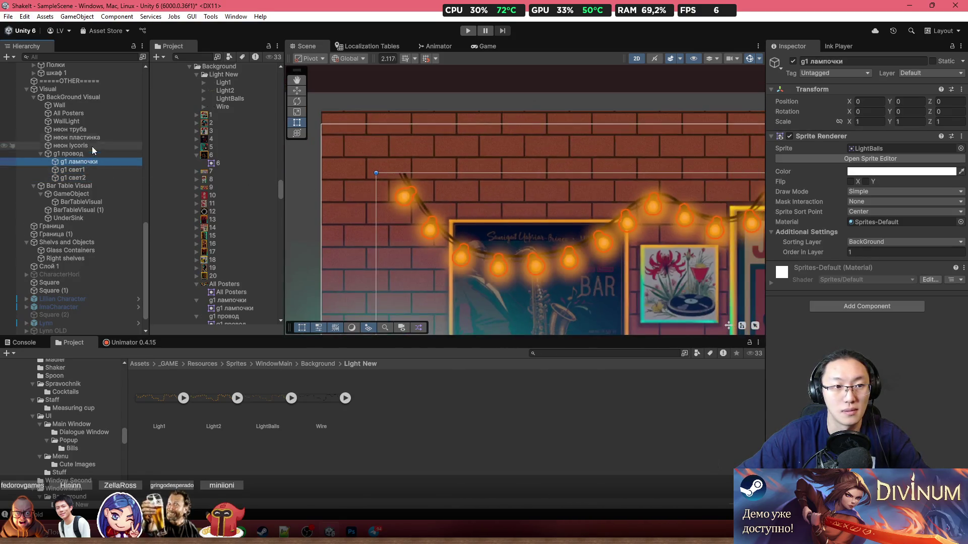
pyautogui.click(89, 136)
pyautogui.scroll(2, 454, 187)
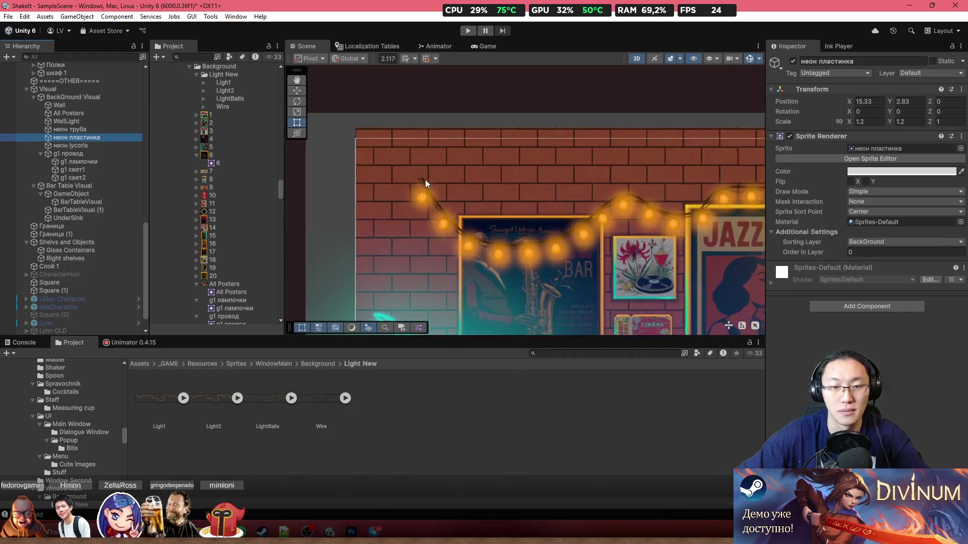
pyautogui.click(96, 170)
pyautogui.keyDown('shift'); pyautogui.click(97, 177); pyautogui.keyUp('shift')
pyautogui.press('f')
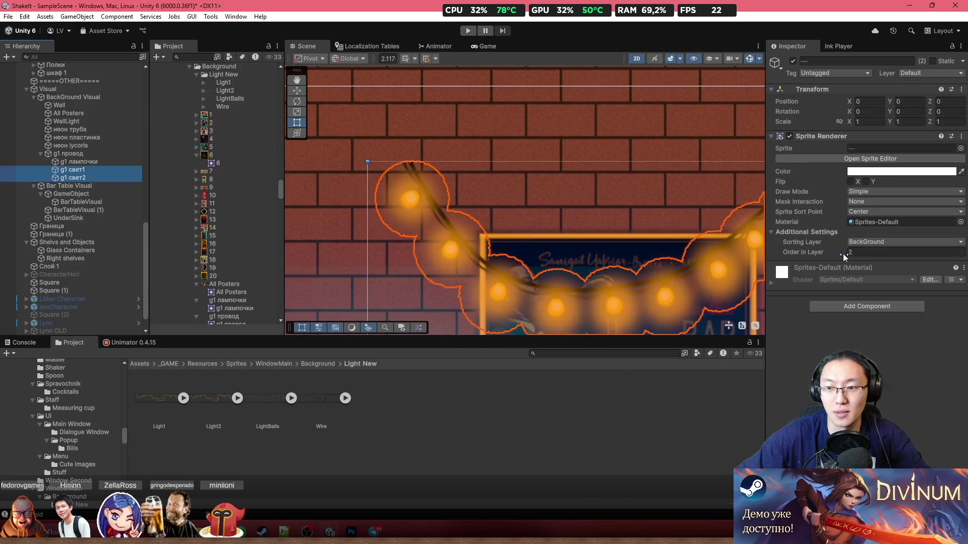
# Set g1 лампочки Order in Layer to 3 so the bulbs draw above the glows
pyautogui.click(78, 162)
pyautogui.click(903, 252)
pyautogui.write('3')
pyautogui.scroll(-2, 550, 206)
pyautogui.scroll(-3, 551, 201)
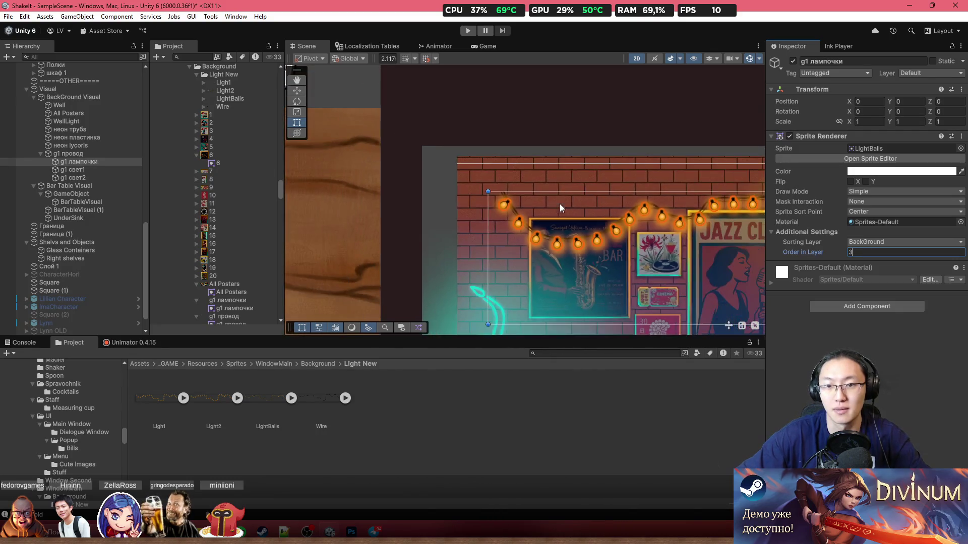
pyautogui.scroll(2, 560, 204)
pyautogui.click(107, 161)
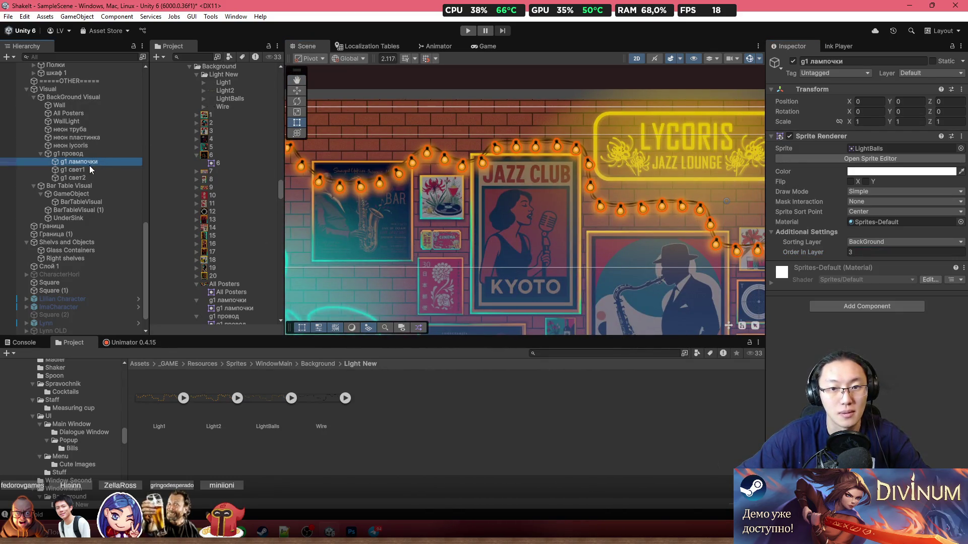
pyautogui.click(83, 170)
pyautogui.click(85, 163)
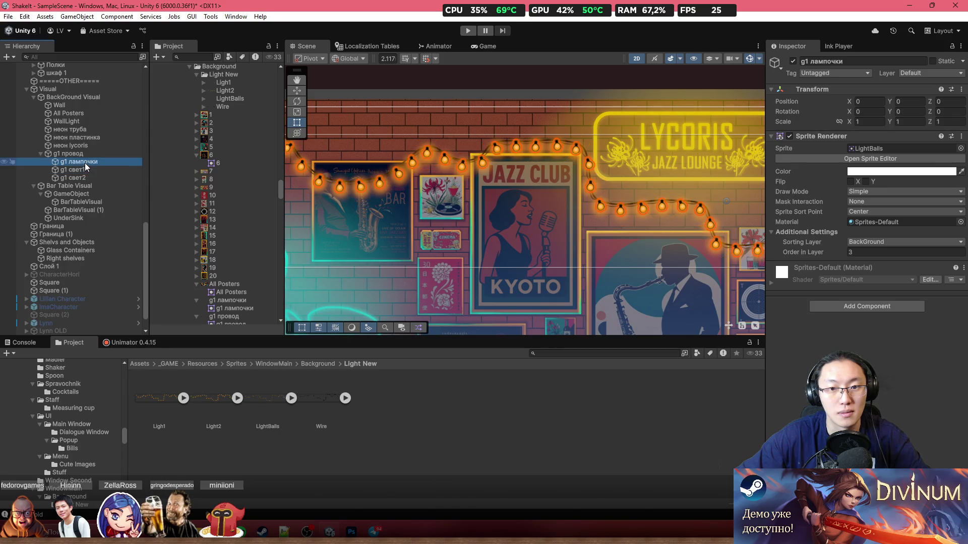
pyautogui.scroll(3, 454, 121)
pyautogui.moveTo(666, 181)
pyautogui.mouseDown()
pyautogui.moveTo(533, 192)
pyautogui.moveTo(532, 176)
pyautogui.moveTo(588, 219)
pyautogui.mouseUp()
pyautogui.scroll(-3, 587, 219)
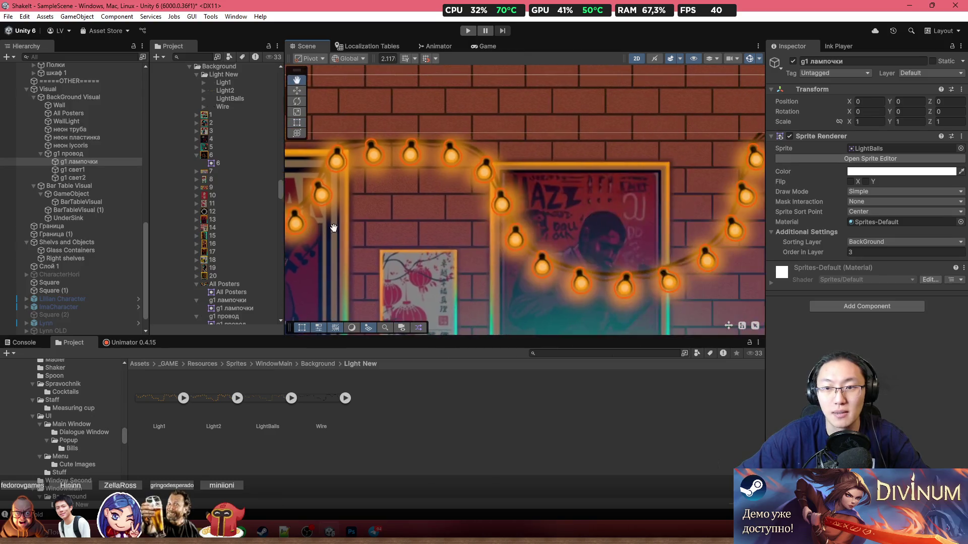
pyautogui.scroll(5, 431, 197)
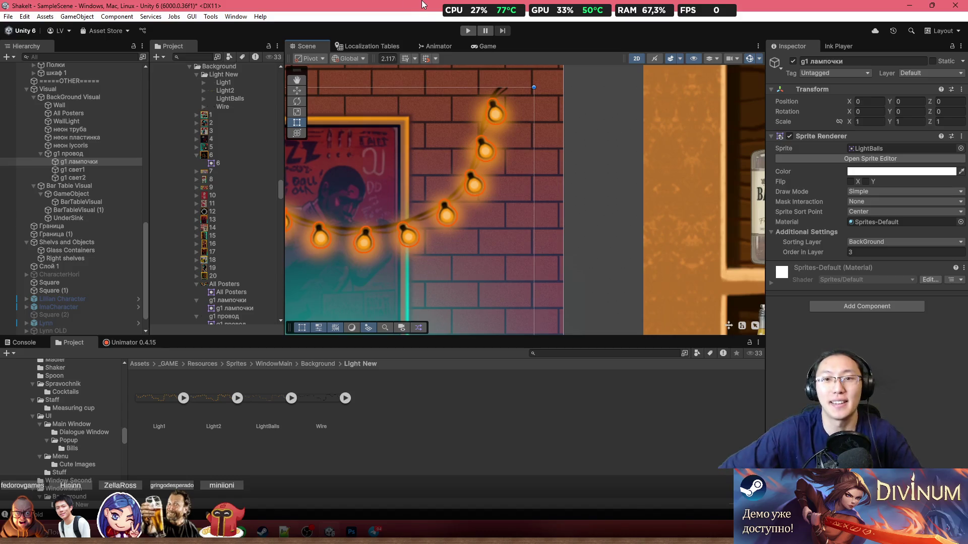
# Switch g1 провод to Tiled draw mode and stretch it rightward to width 49.83
pyautogui.scroll(-5, 524, 207)
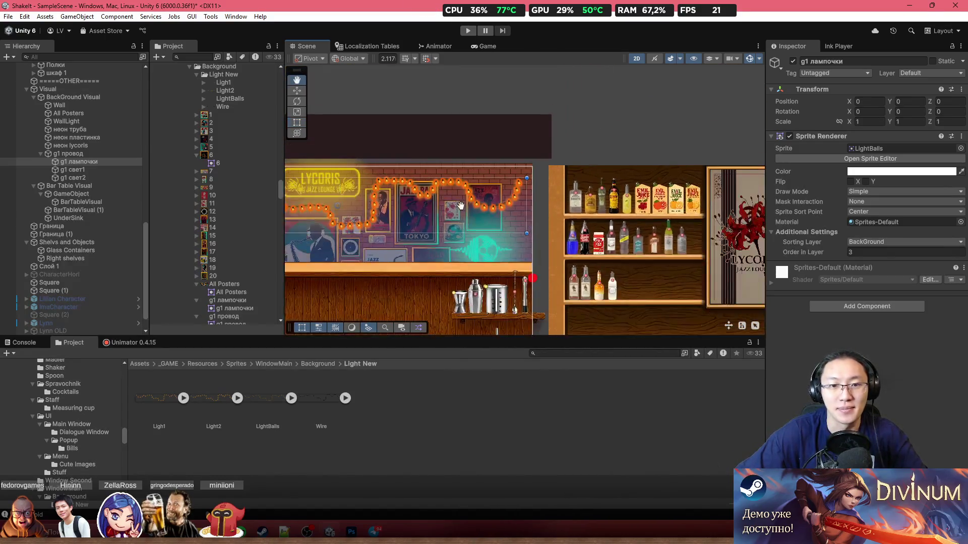
pyautogui.moveTo(460, 205); pyautogui.dragTo(682, 208)
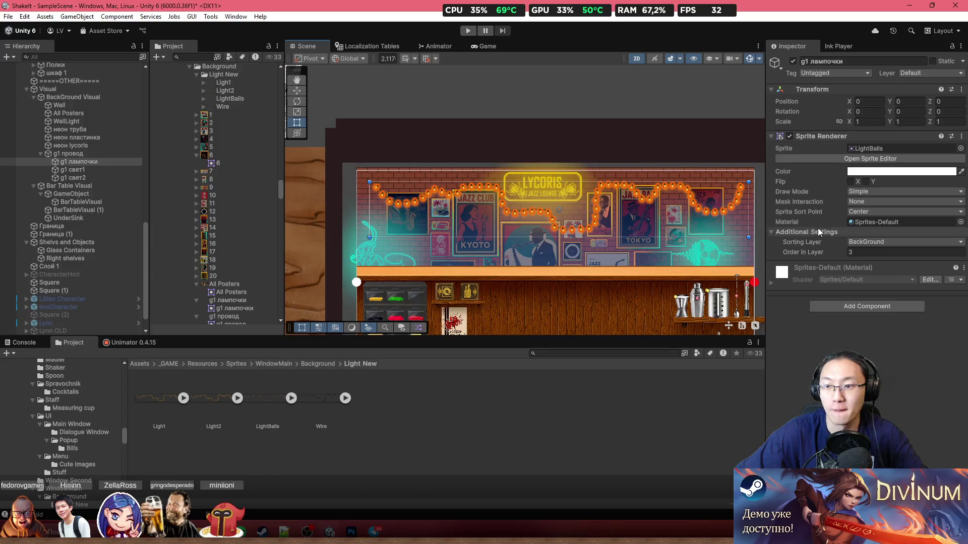
pyautogui.doubleClick(66, 153)
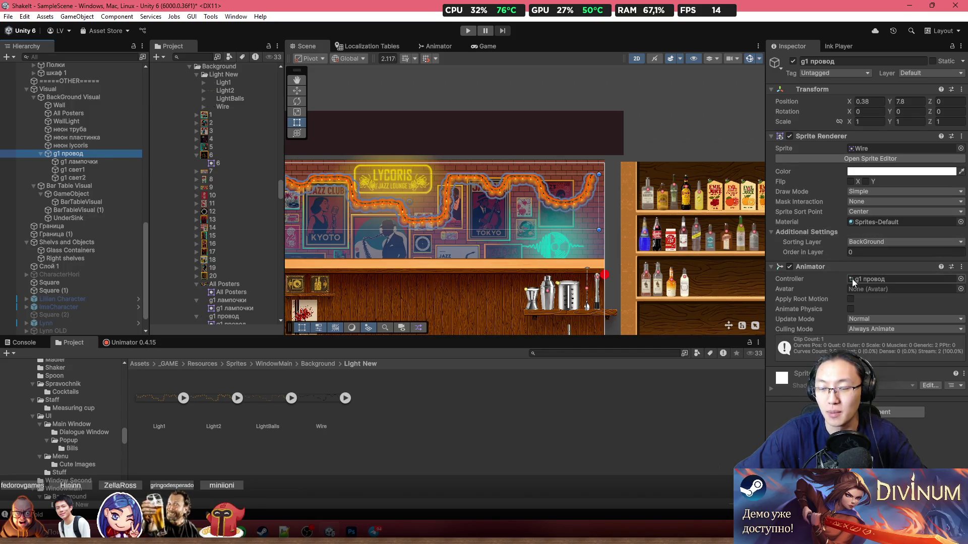
pyautogui.click(886, 195)
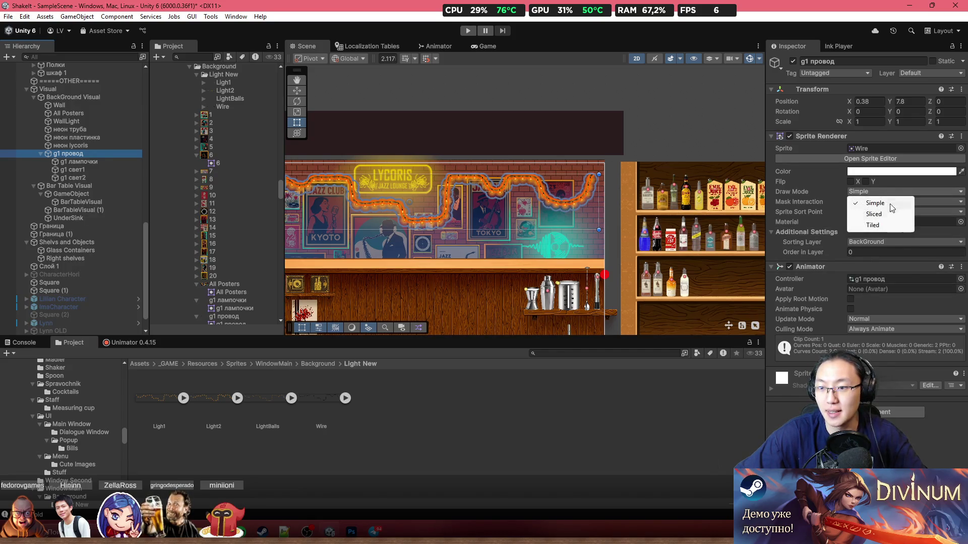
pyautogui.click(890, 227)
pyautogui.scroll(-2, 518, 243)
pyautogui.scroll(5, 604, 214)
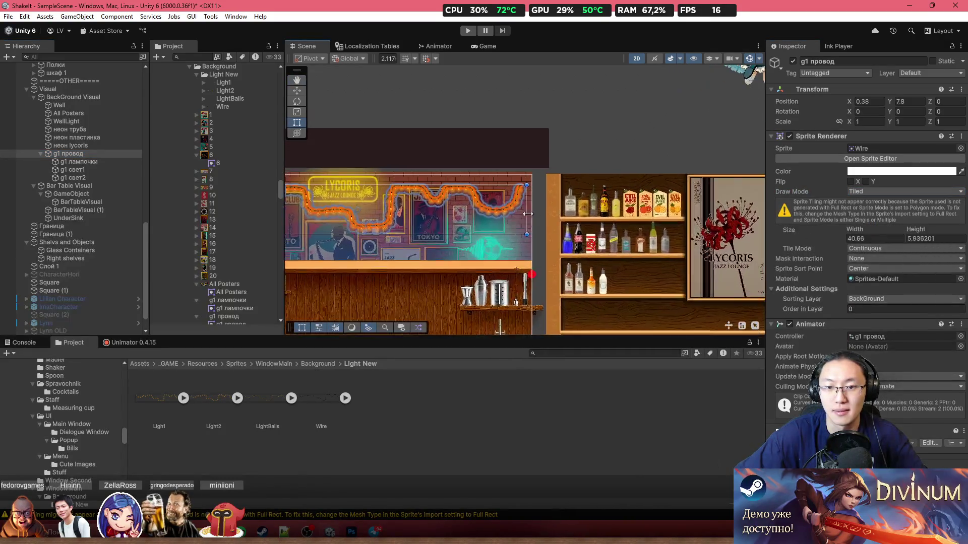
pyautogui.moveTo(522, 198); pyautogui.dragTo(639, 202)
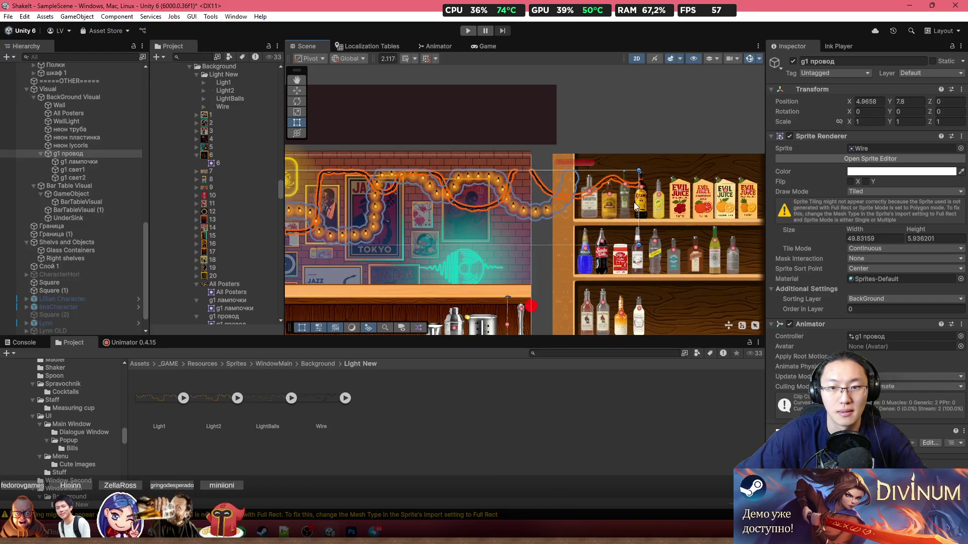
# Set the bulbs and both glow objects to Tiled draw mode
pyautogui.click(99, 177)
pyautogui.keyDown('shift'); pyautogui.click(115, 161); pyautogui.keyUp('shift')
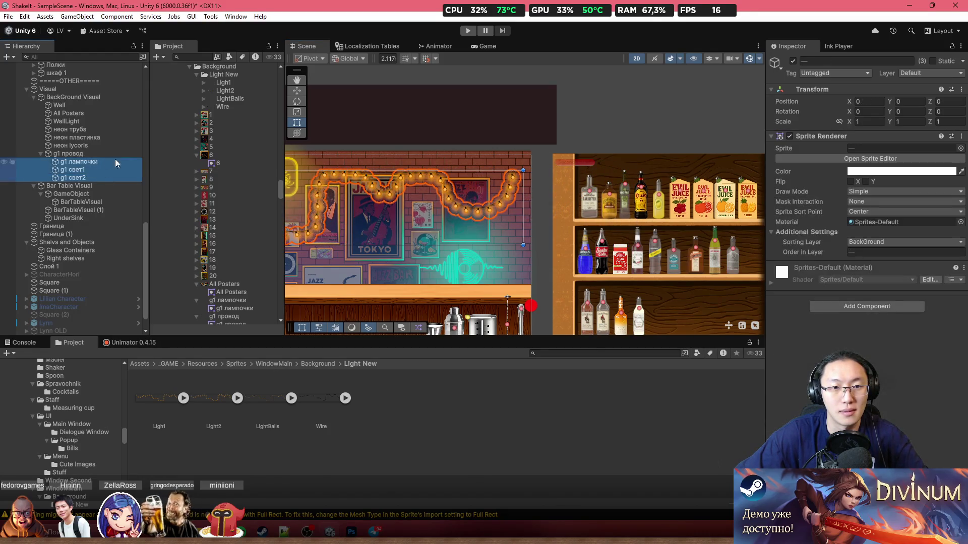
pyautogui.click(877, 191)
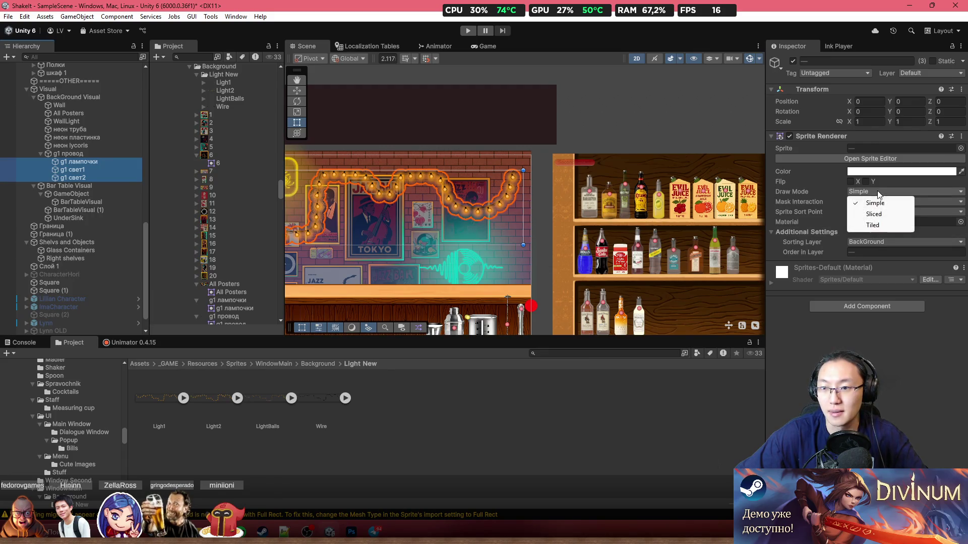
pyautogui.click(876, 225)
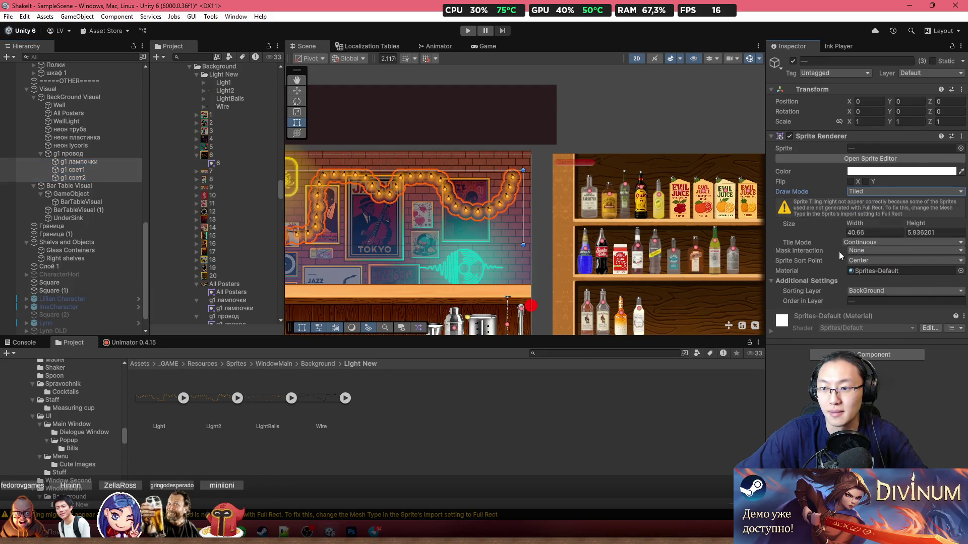
# Try widening the wire further, then undo to keep its 40.66 width
pyautogui.click(77, 153)
pyautogui.moveTo(523, 205); pyautogui.dragTo(561, 206)
pyautogui.hotkey('ctrl', 'z')
pyautogui.scroll(5, 528, 187)
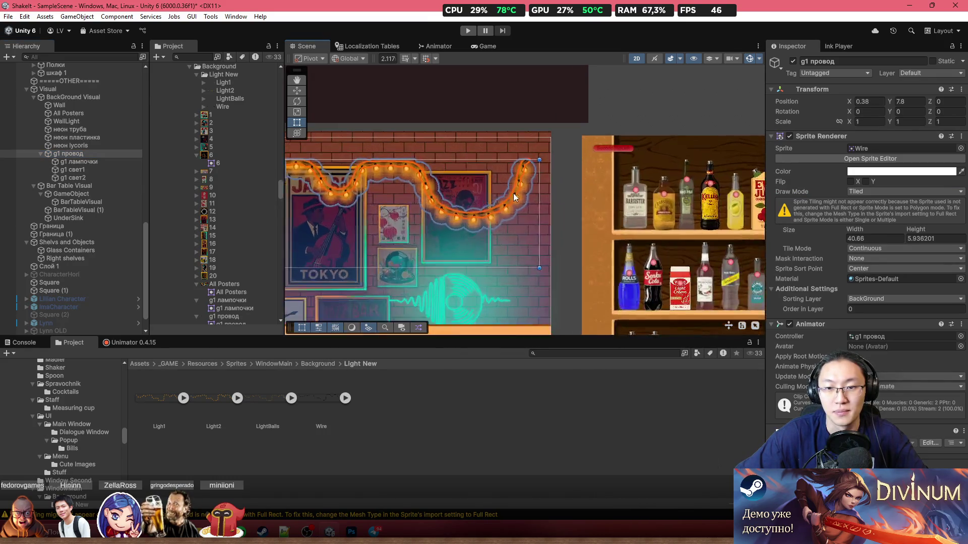
pyautogui.scroll(-6, 551, 185)
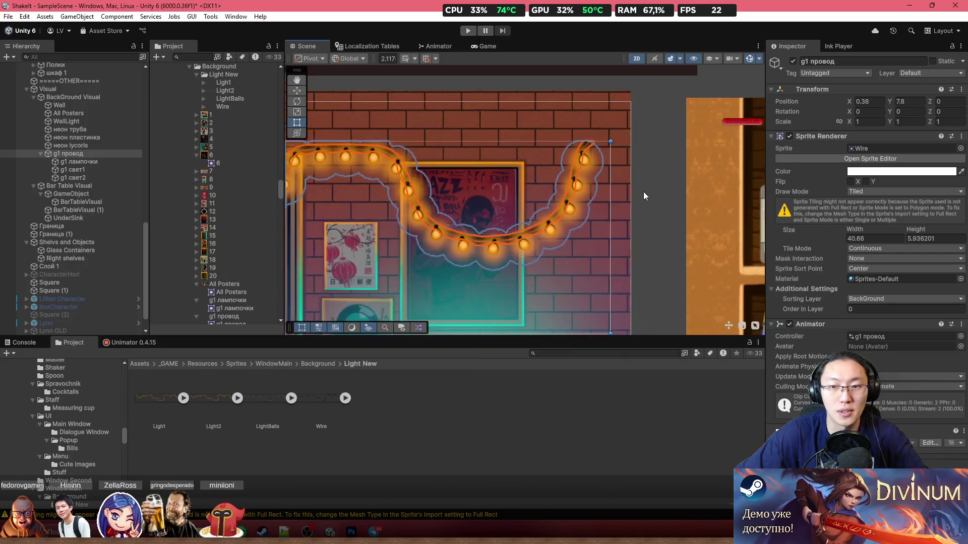
# Move the wire slightly up-left and stretch both its ends outward
pyautogui.press('f')
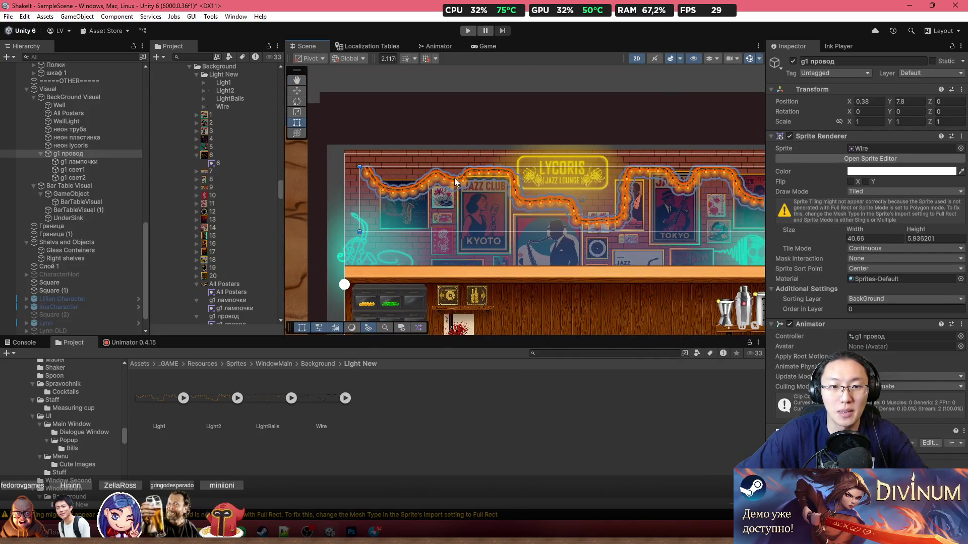
pyautogui.scroll(1, 422, 187)
pyautogui.moveTo(433, 179); pyautogui.dragTo(423, 174)
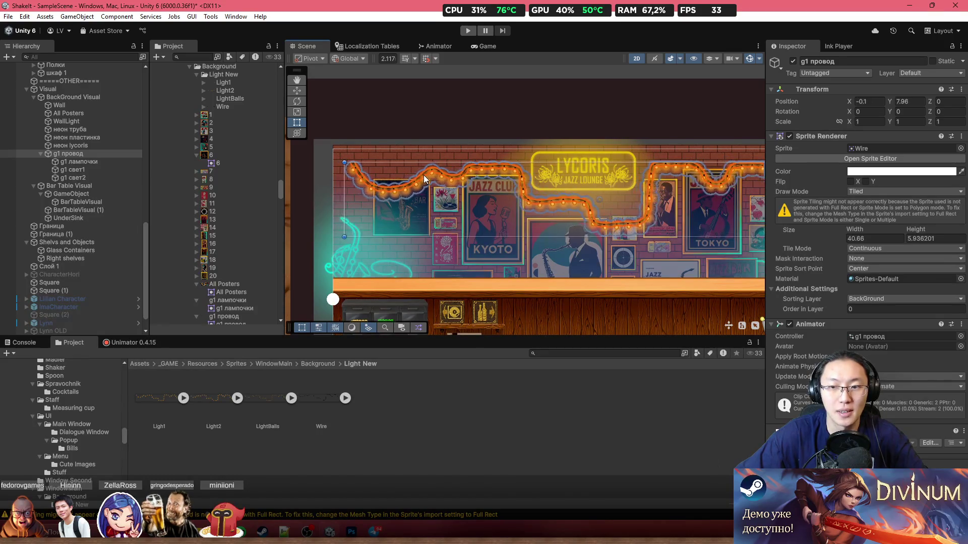
pyautogui.moveTo(344, 188); pyautogui.dragTo(318, 187)
pyautogui.scroll(-2, 504, 202)
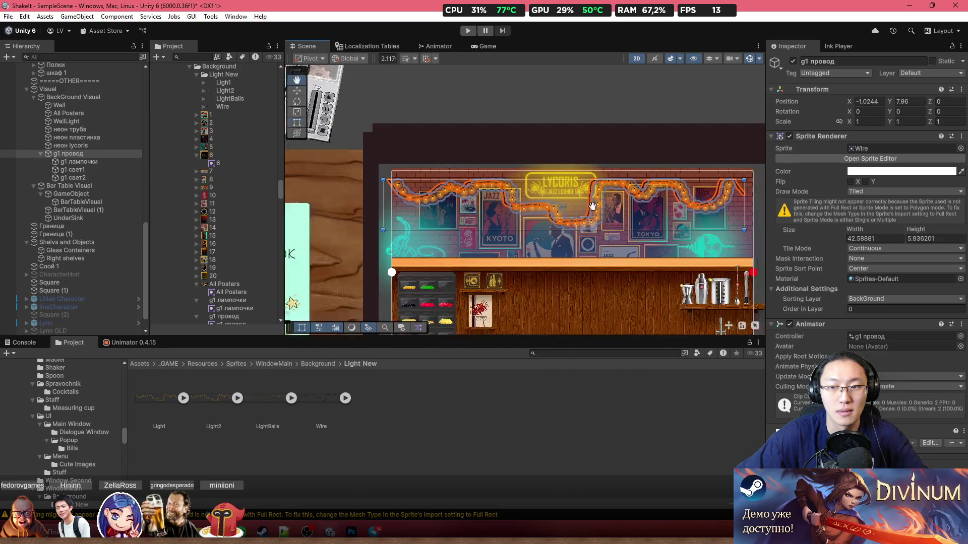
pyautogui.moveTo(642, 205); pyautogui.dragTo(655, 206)
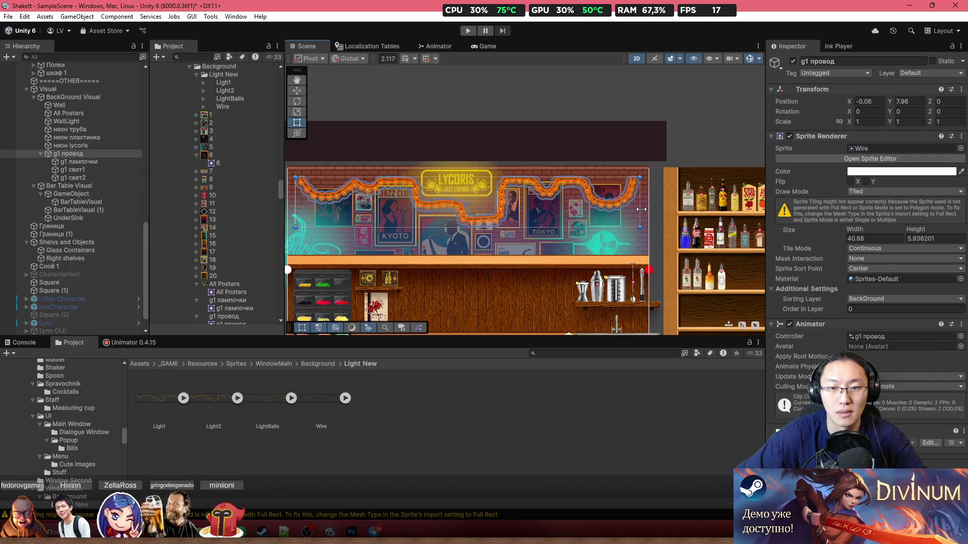
pyautogui.scroll(2, 519, 201)
pyautogui.moveTo(365, 195); pyautogui.dragTo(495, 201)
pyautogui.press('f')
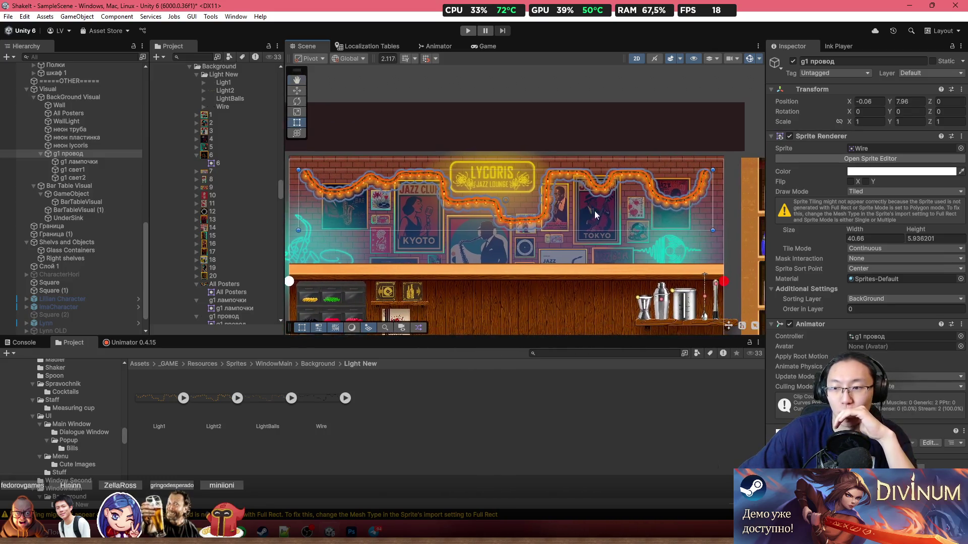
# Keep Continuous tile mode and extend the wire's ends to a width of 42.72
pyautogui.click(878, 249)
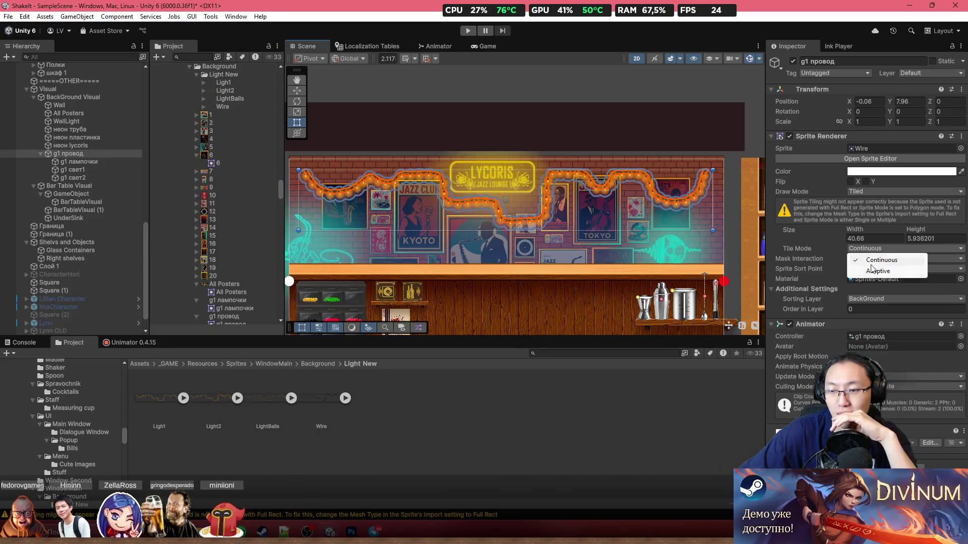
pyautogui.click(790, 253)
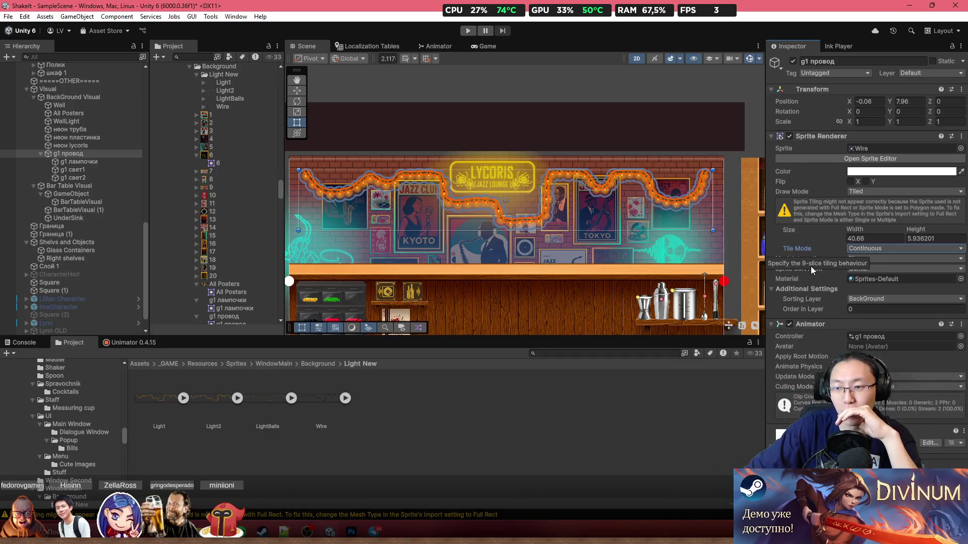
pyautogui.scroll(-1, 431, 226)
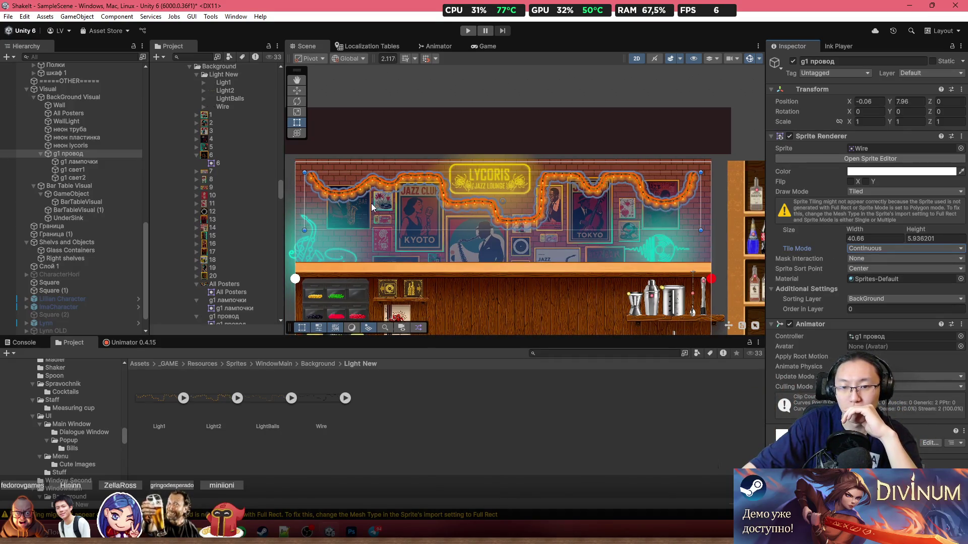
pyautogui.scroll(-1, 380, 201)
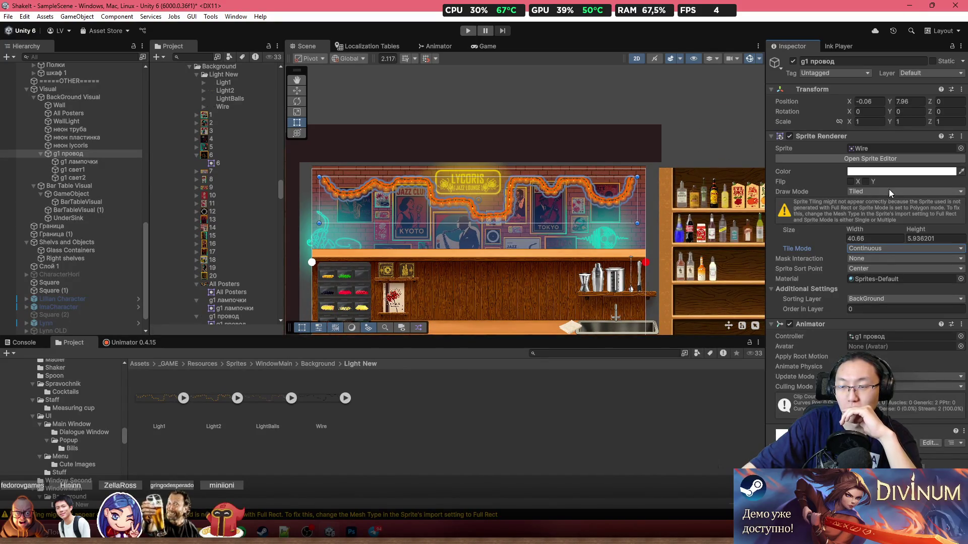
pyautogui.moveTo(320, 201); pyautogui.dragTo(312, 200)
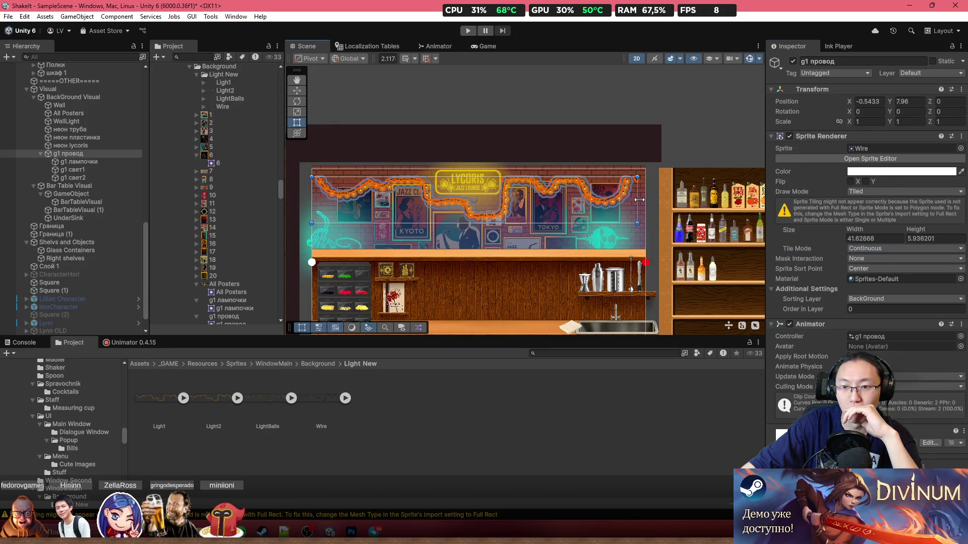
pyautogui.moveTo(639, 200); pyautogui.dragTo(649, 200)
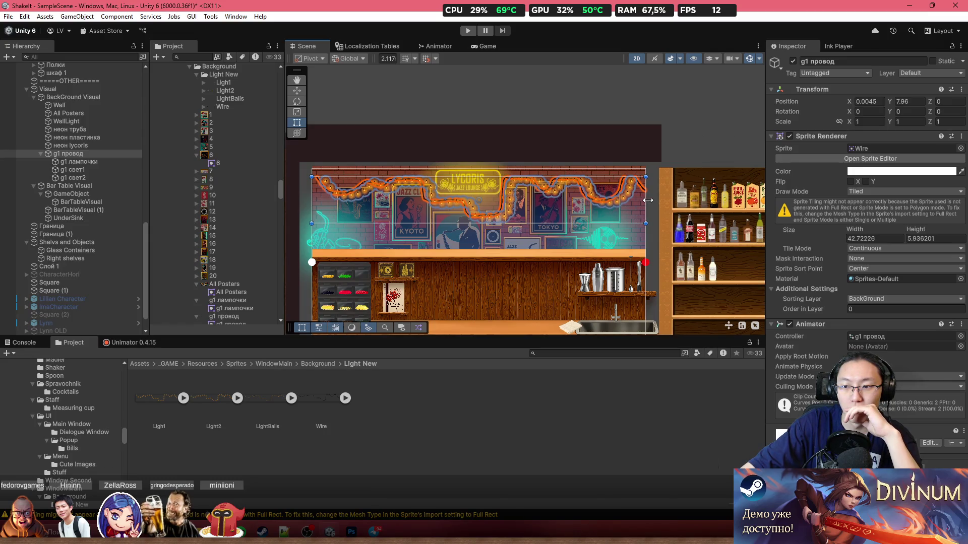
pyautogui.click(861, 238)
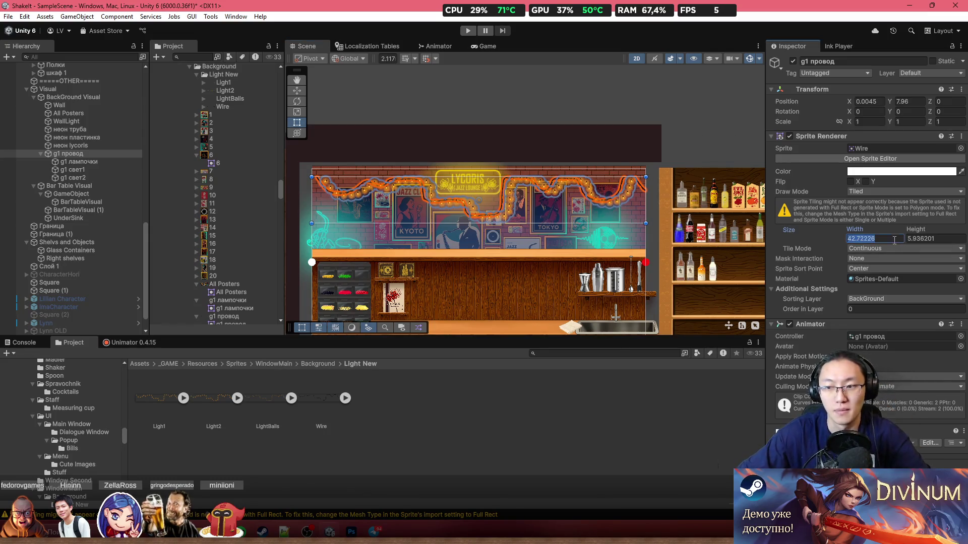
# Paste the 42.72 width into the bulbs and both glow objects
pyautogui.click(72, 177)
pyautogui.keyDown('shift'); pyautogui.click(78, 161); pyautogui.keyUp('shift')
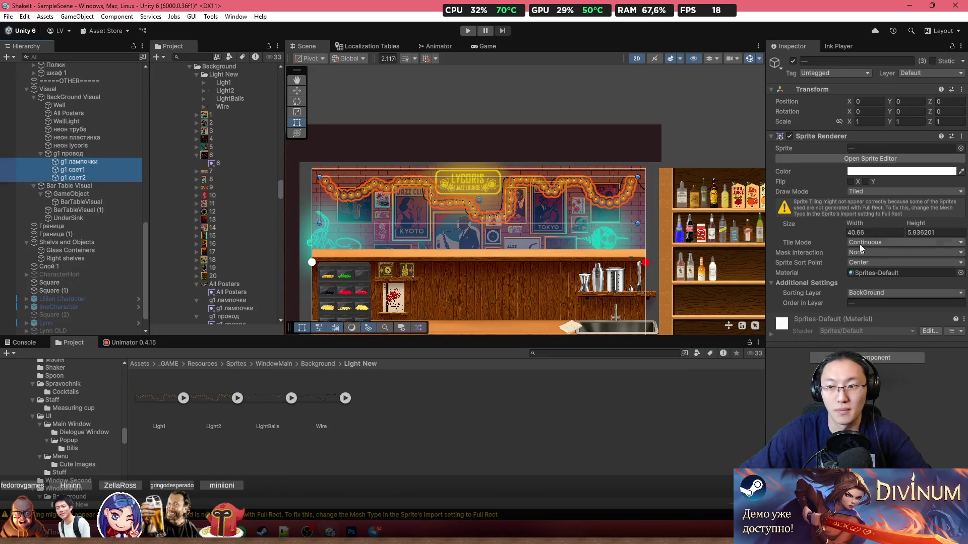
pyautogui.write('42.72226')
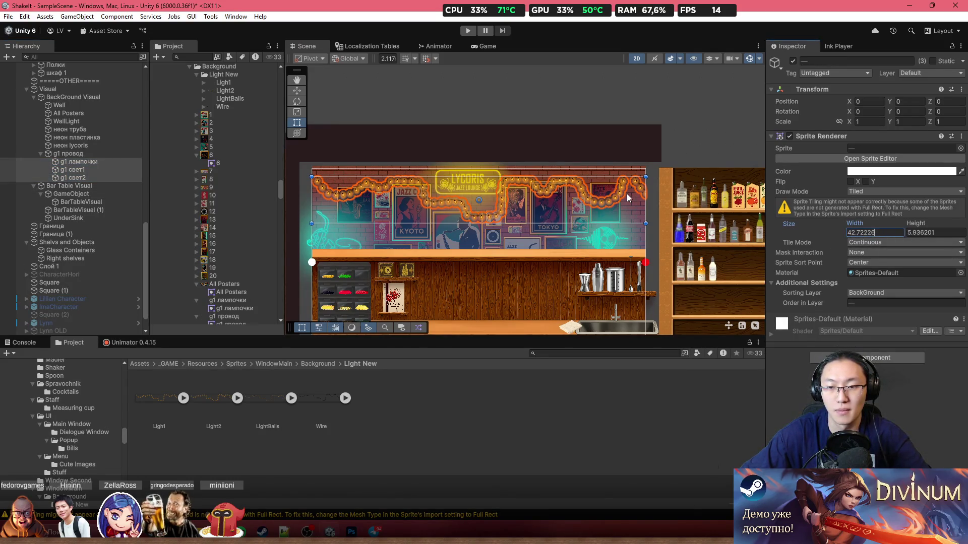
# Centre the LYCORIS neon sign by setting its Position X to 0
pyautogui.scroll(3, 488, 170)
pyautogui.moveTo(516, 195); pyautogui.dragTo(656, 184)
pyautogui.click(570, 152)
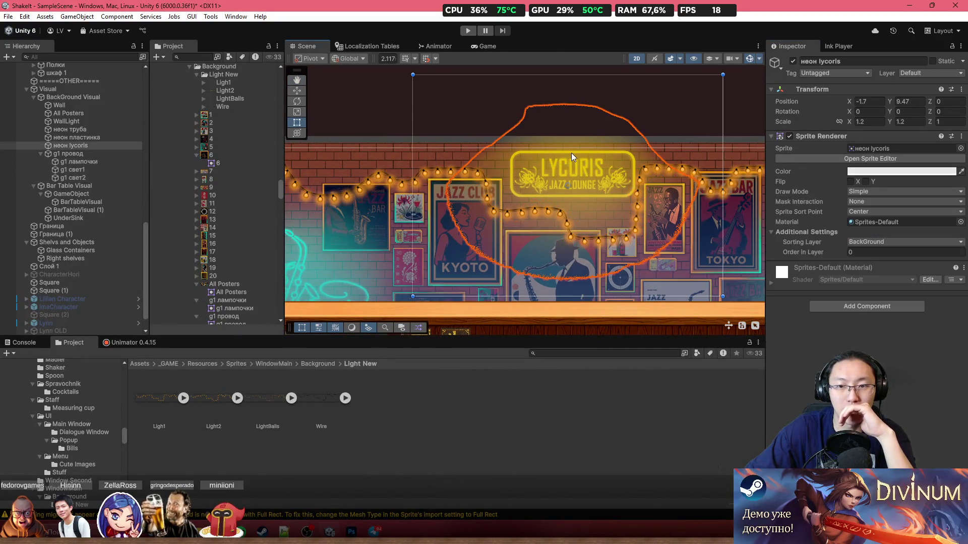
pyautogui.click(868, 101)
pyautogui.write('0')
pyautogui.click(912, 102)
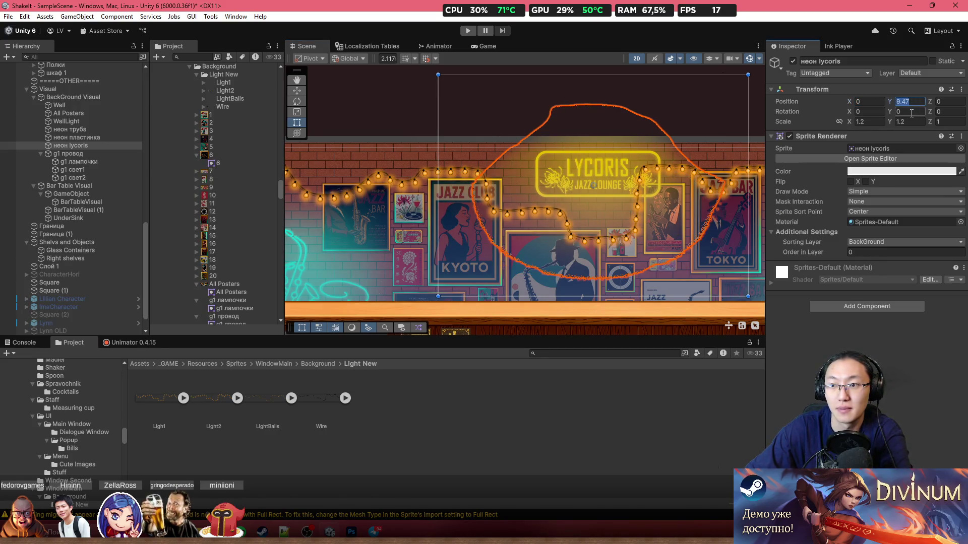
# Move the All Posters group right to X 1.72, Y 3.49
pyautogui.click(374, 206)
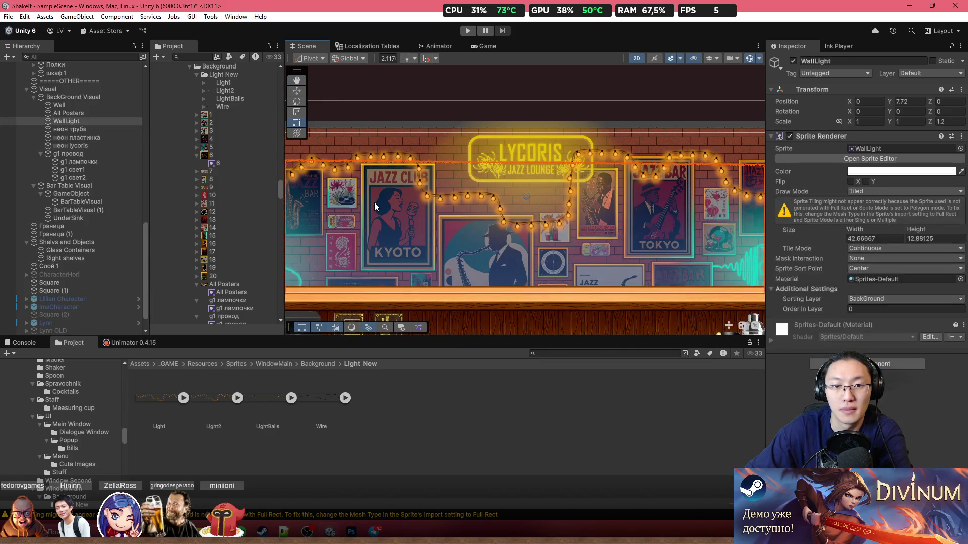
pyautogui.click(374, 201)
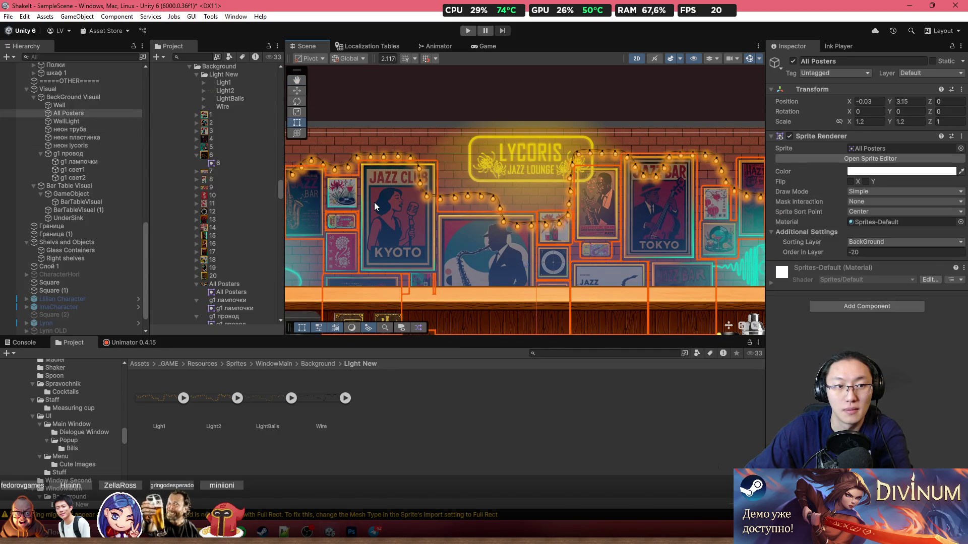
pyautogui.moveTo(608, 217)
pyautogui.mouseDown()
pyautogui.moveTo(633, 209)
pyautogui.moveTo(422, 211)
pyautogui.mouseUp()
pyautogui.scroll(-2, 465, 226)
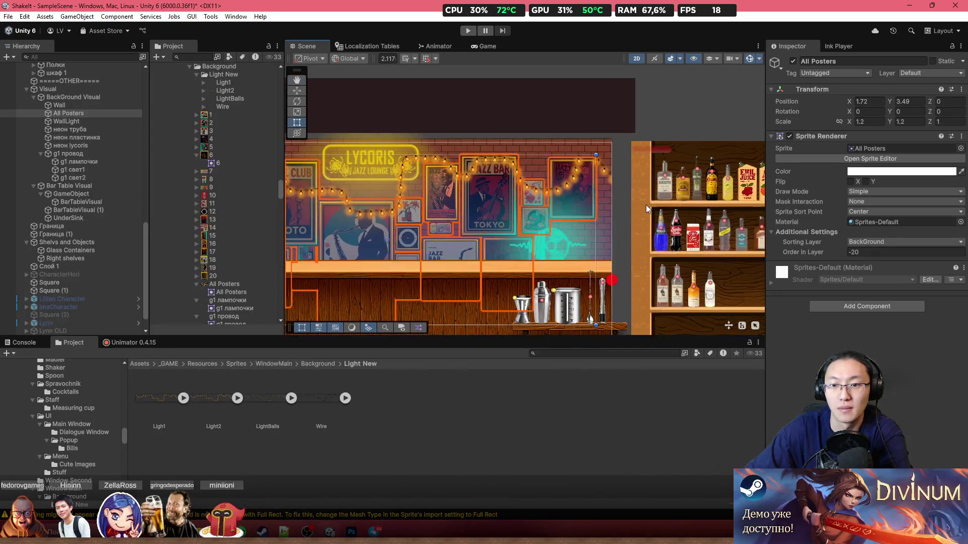
pyautogui.click(630, 219)
pyautogui.scroll(-1, 549, 227)
# Nudge the g1 провод wire to X -0.05, Y 8.02 on the bar wall
pyautogui.press('f')
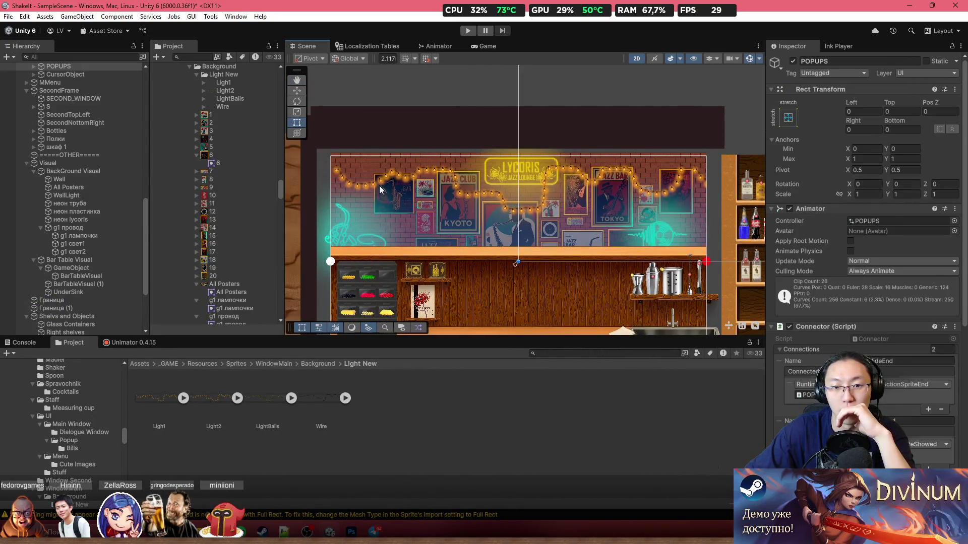
pyautogui.click(378, 185)
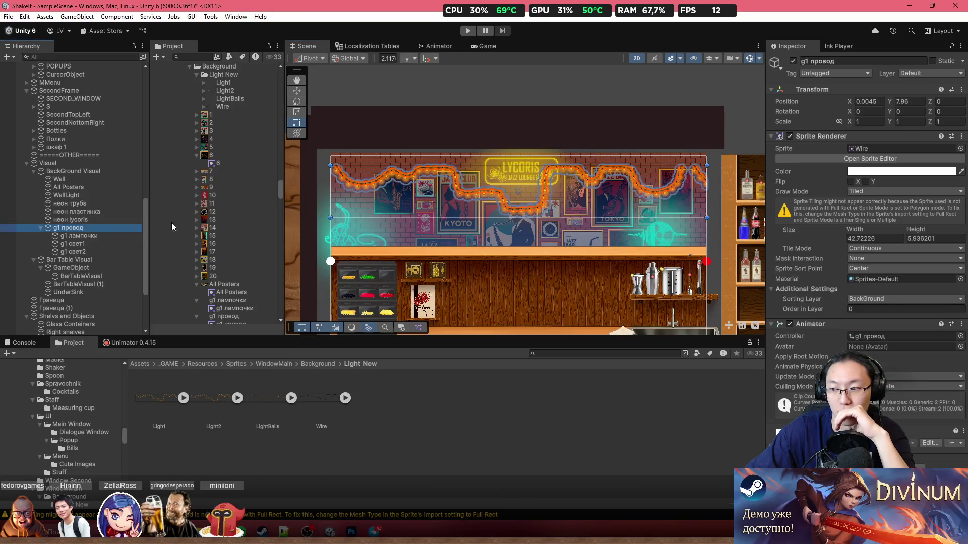
pyautogui.moveTo(456, 201); pyautogui.dragTo(455, 199)
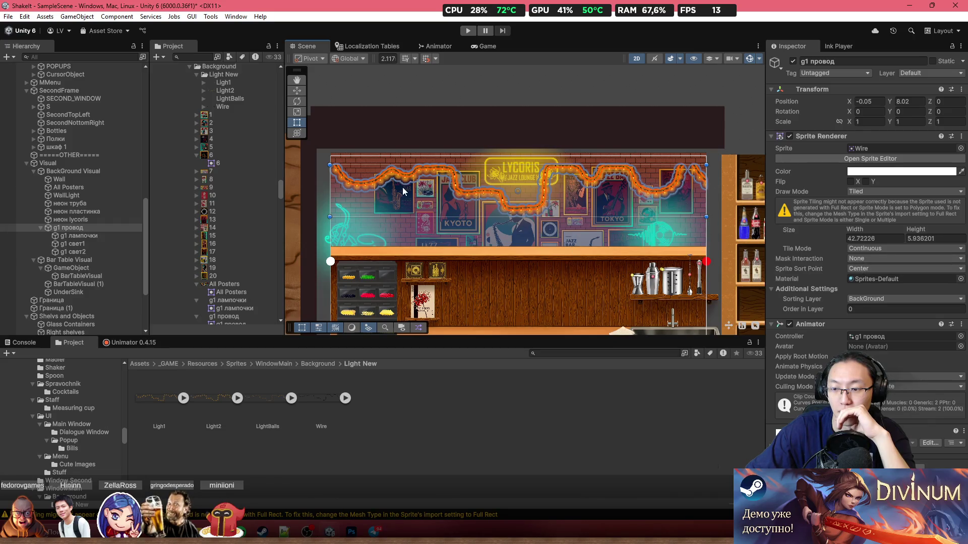
pyautogui.scroll(5, 529, 186)
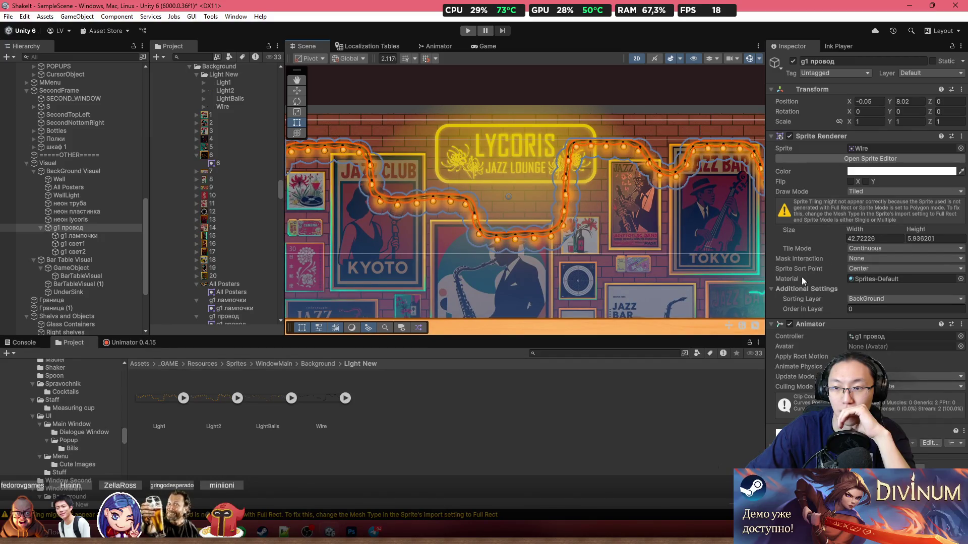
pyautogui.click(219, 532)
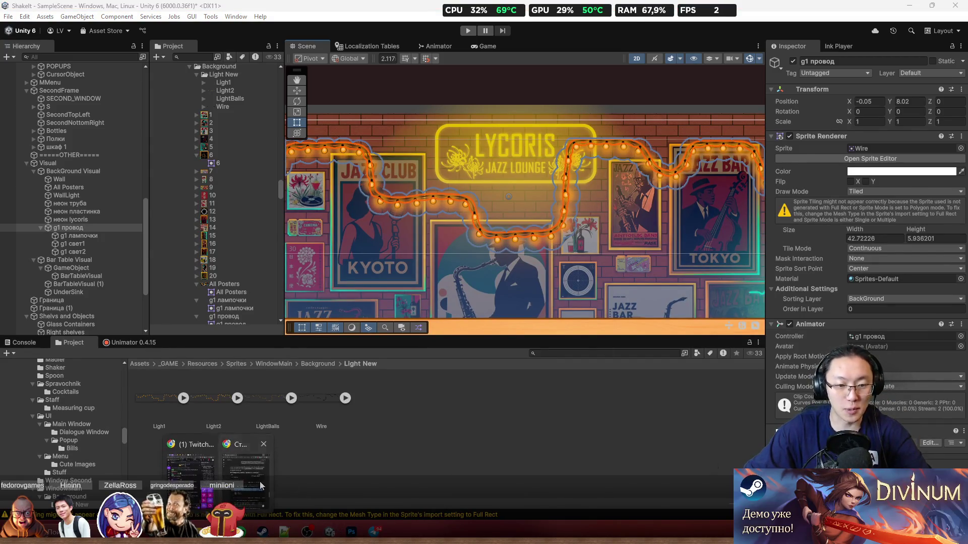
# Bring the ChatGPT browser window forward and maximize it
pyautogui.click(259, 478)
pyautogui.scroll(-5, 491, 196)
pyautogui.moveTo(428, 38); pyautogui.dragTo(433, 46)
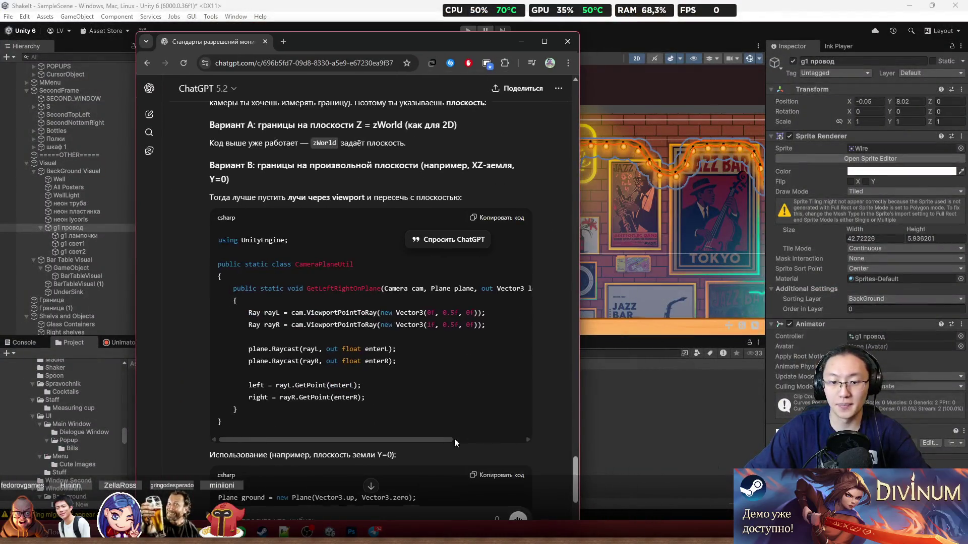
pyautogui.scroll(-8, 455, 438)
pyautogui.doubleClick(383, 47)
# Ask ChatGPT how to offset the main image of a Tiled SpriteRenderer
pyautogui.click(389, 496)
pyautogui.write('SpriteRenderer ')
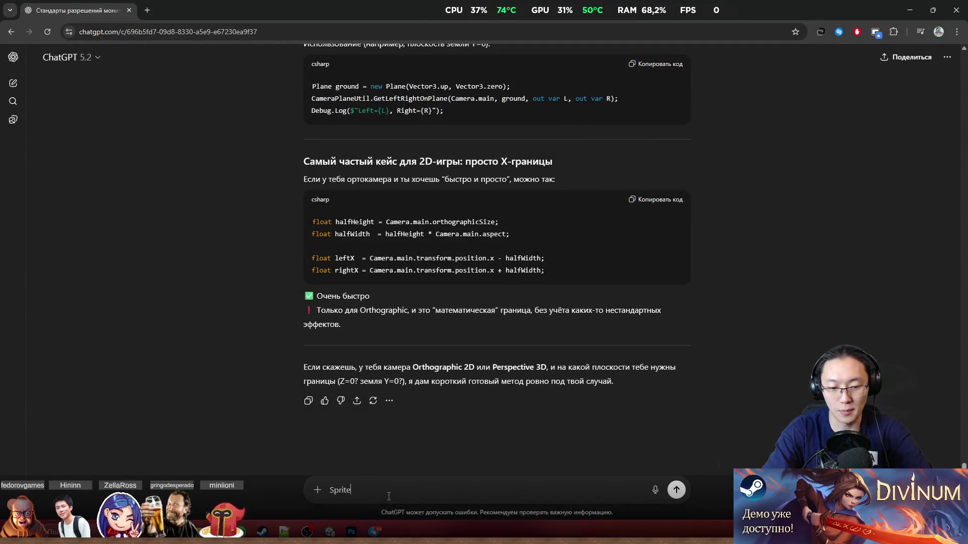
pyautogui.write('Tiled мл')
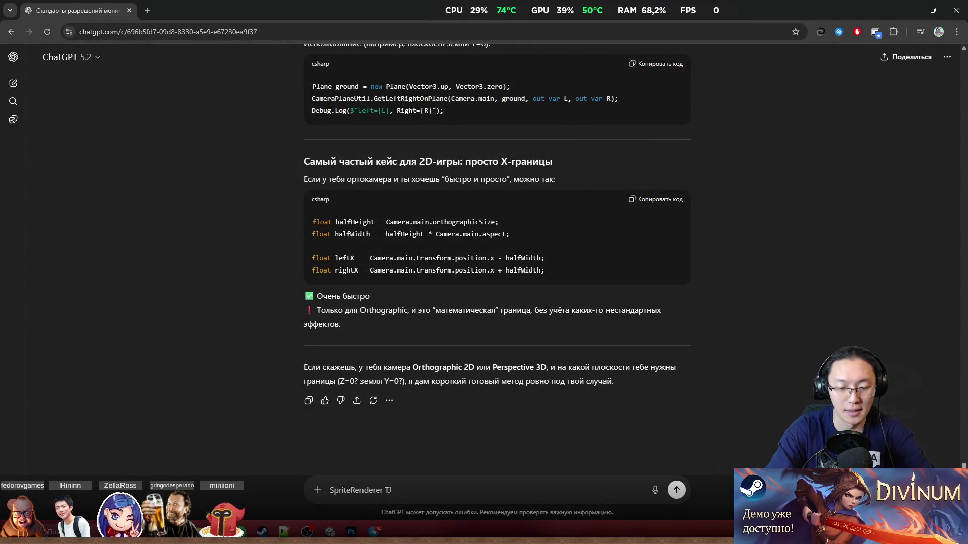
pyautogui.press('BackSpace')
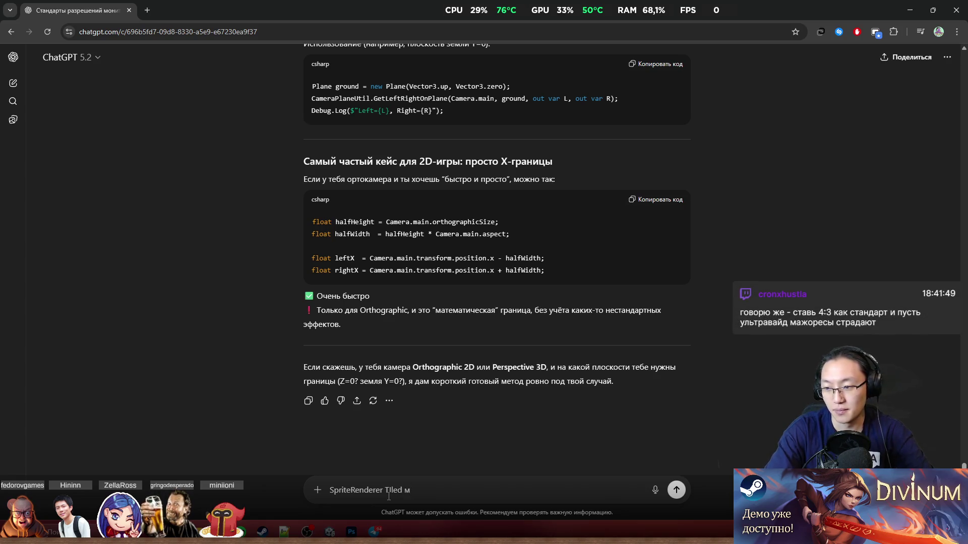
pyautogui.write('ожно ли менять ацутажфуоа')
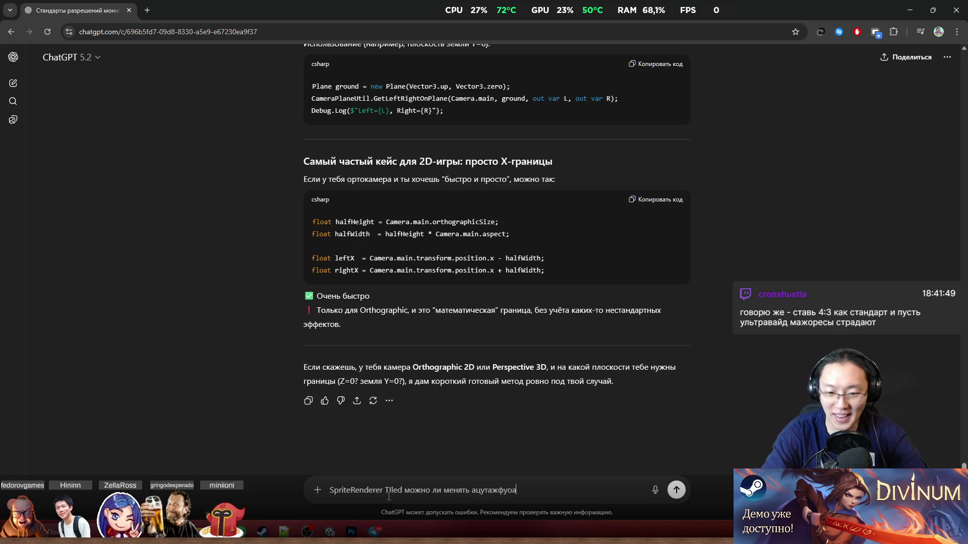
pyautogui.press('BackSpace')
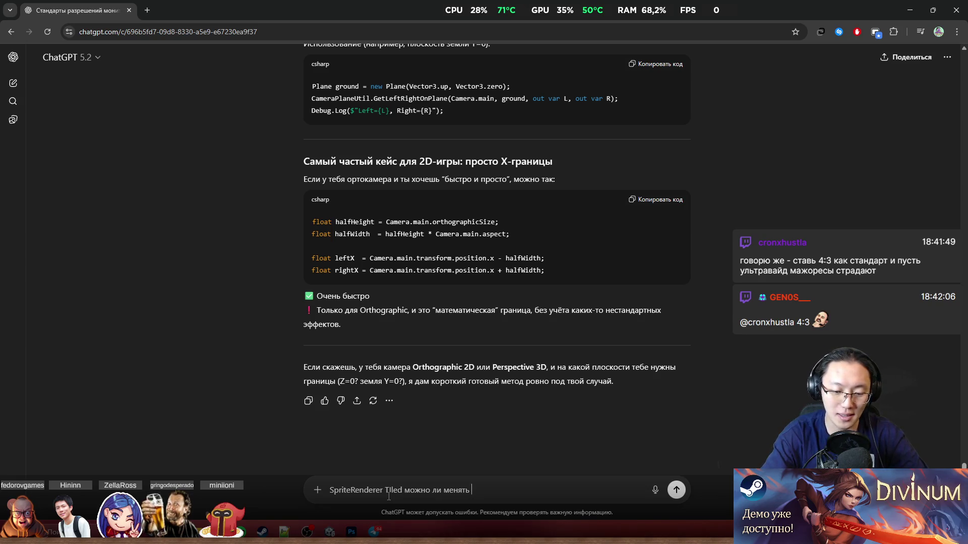
pyautogui.write('смещение картинки ')
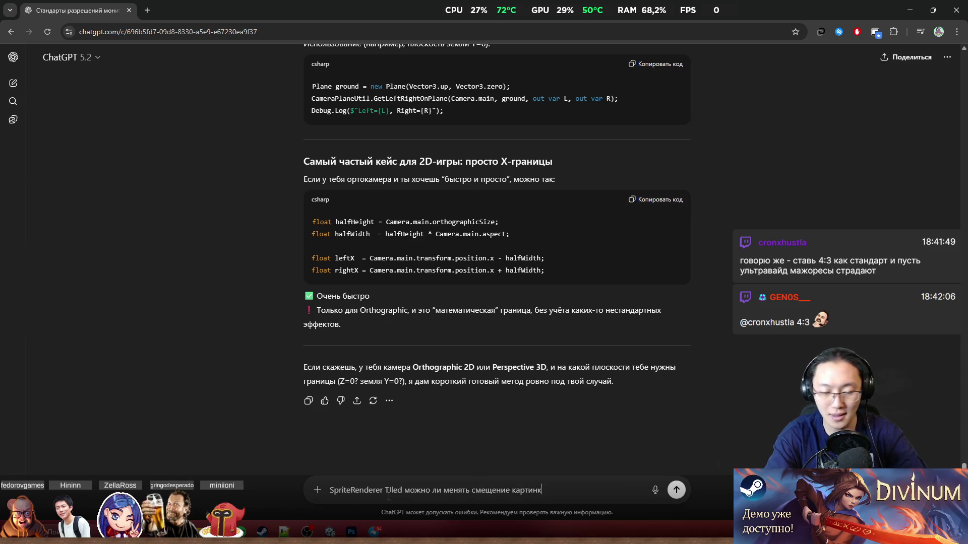
pyautogui.write('основ')
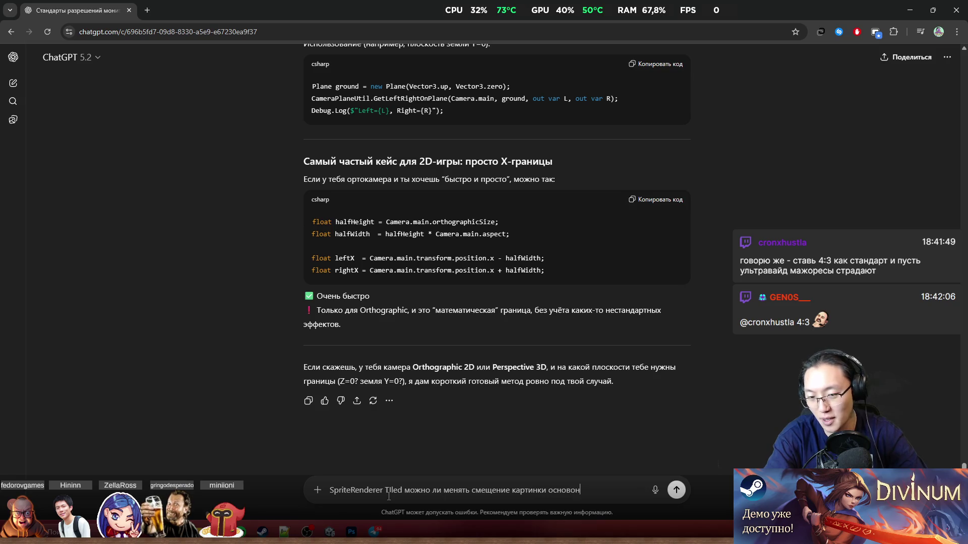
pyautogui.press('BackSpace')
pyautogui.write('н')
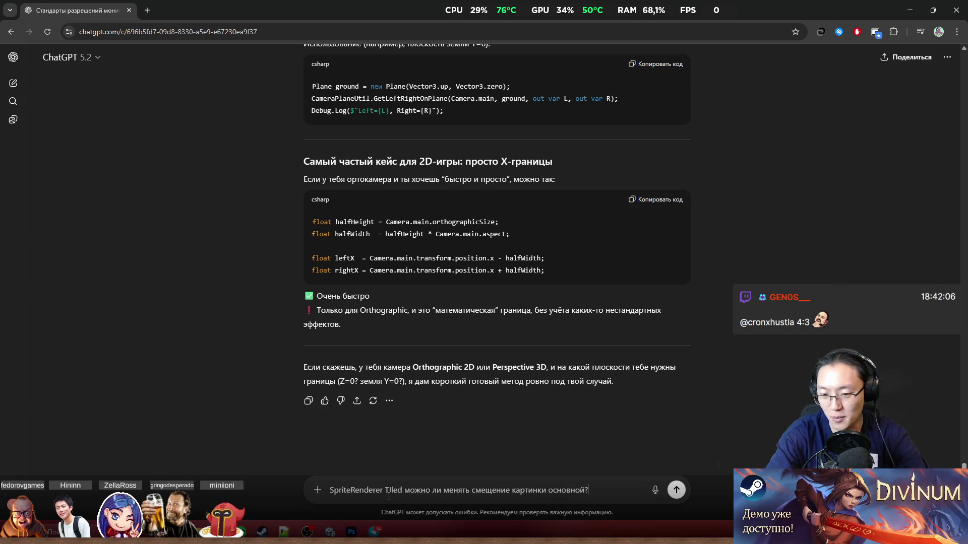
pyautogui.press('Return')
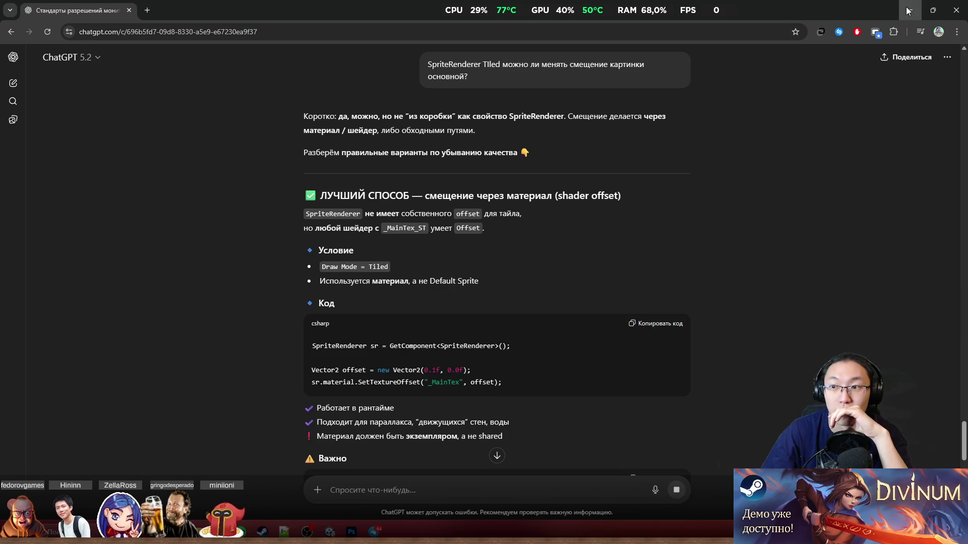
# Switch back to the Unity editor
pyautogui.hotkey('alt', 'Tab')
pyautogui.scroll(-5, 486, 213)
pyautogui.scroll(5, 487, 218)
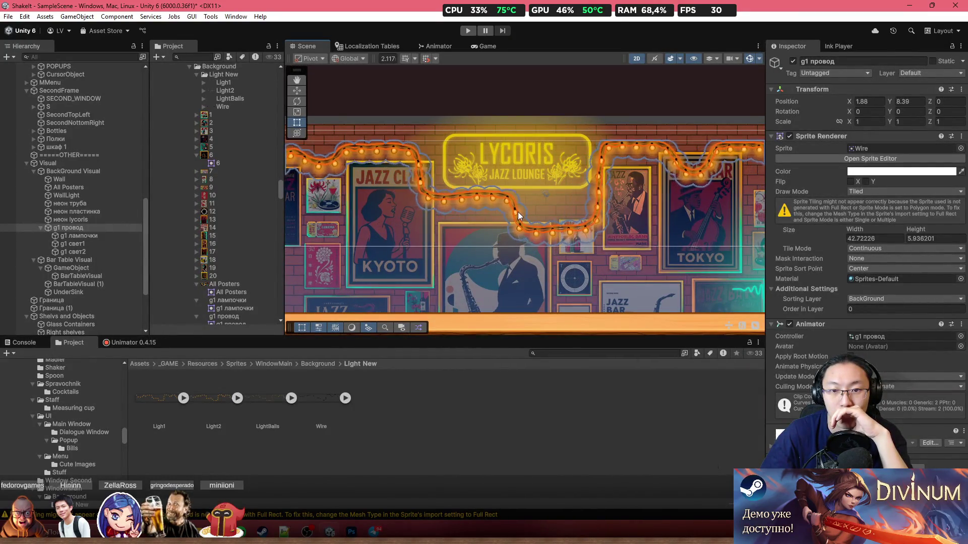
# Drag the garland wire slightly left and up in the Scene view
pyautogui.scroll(-3, 527, 211)
pyautogui.moveTo(519, 222); pyautogui.dragTo(518, 235)
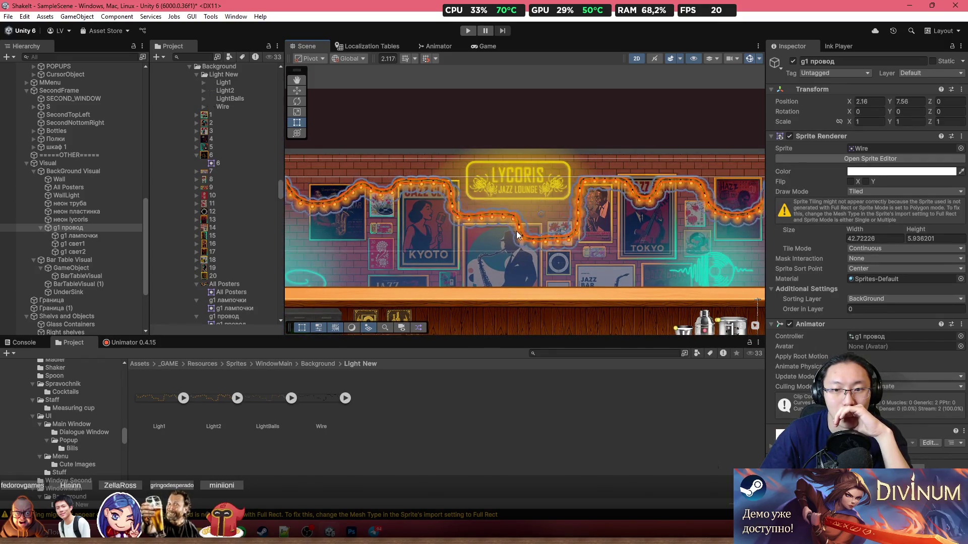
pyautogui.scroll(-2, 524, 231)
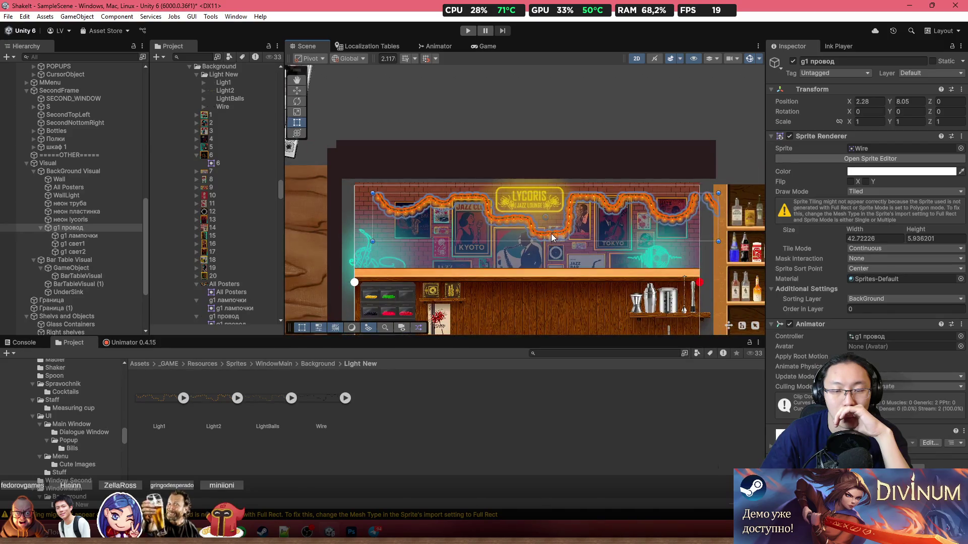
pyautogui.scroll(1, 553, 219)
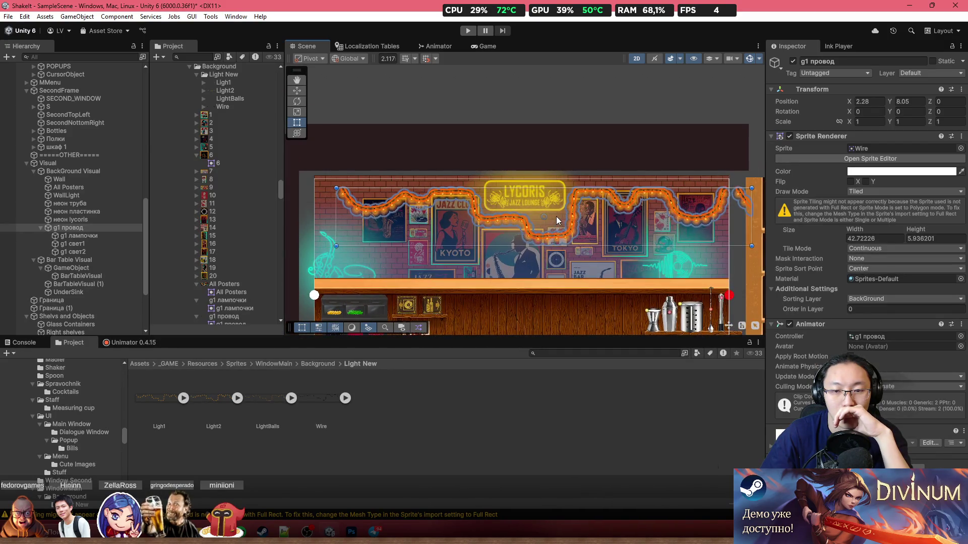
# Set the Lycoris neon sign's X scale to 1
pyautogui.click(558, 207)
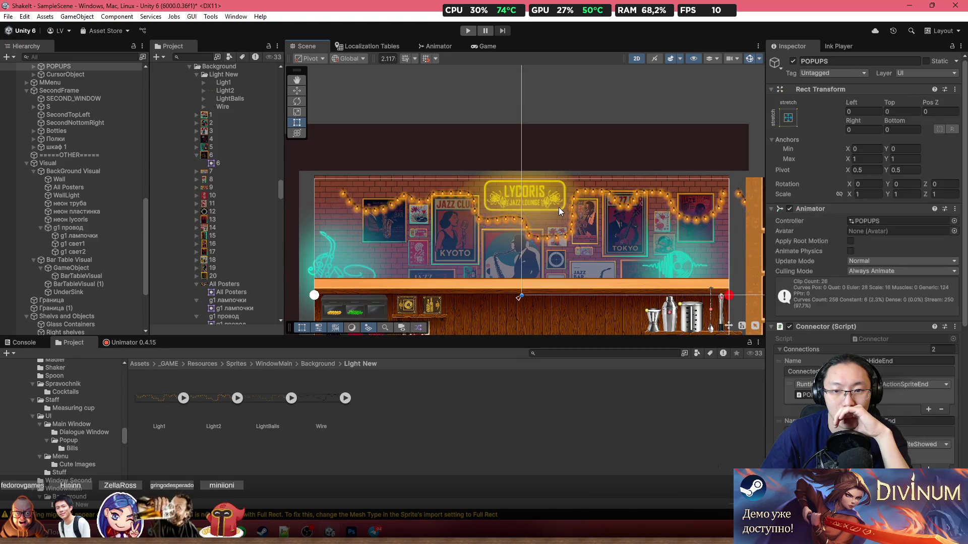
pyautogui.click(558, 207)
pyautogui.click(559, 207)
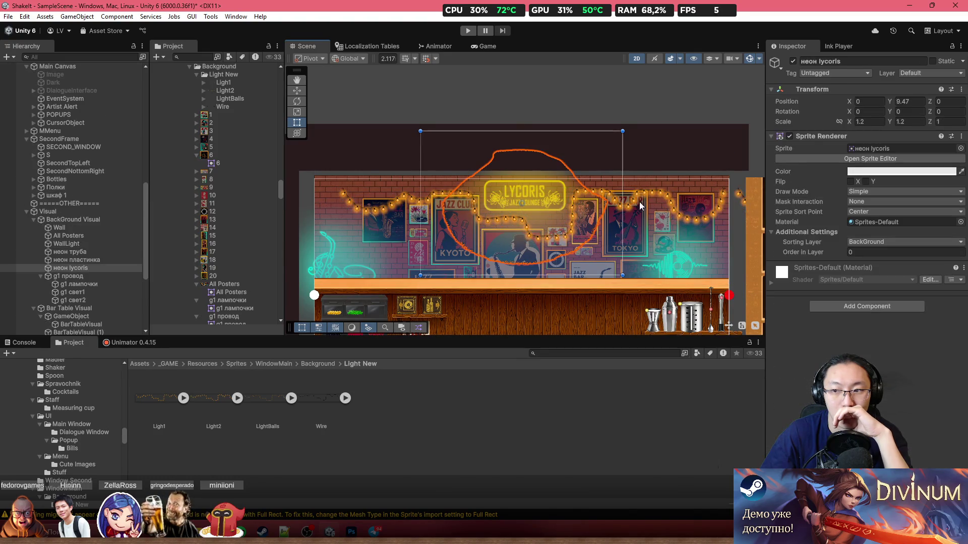
pyautogui.click(877, 122)
pyautogui.write('1')
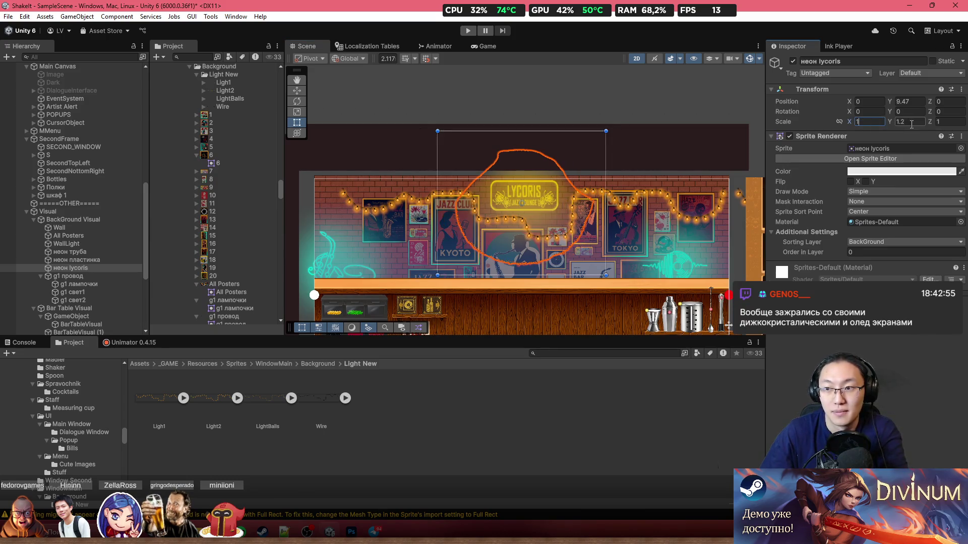
pyautogui.write('1')
pyautogui.scroll(2, 550, 204)
# Select the All Posters group and set its X scale to 1
pyautogui.click(641, 161)
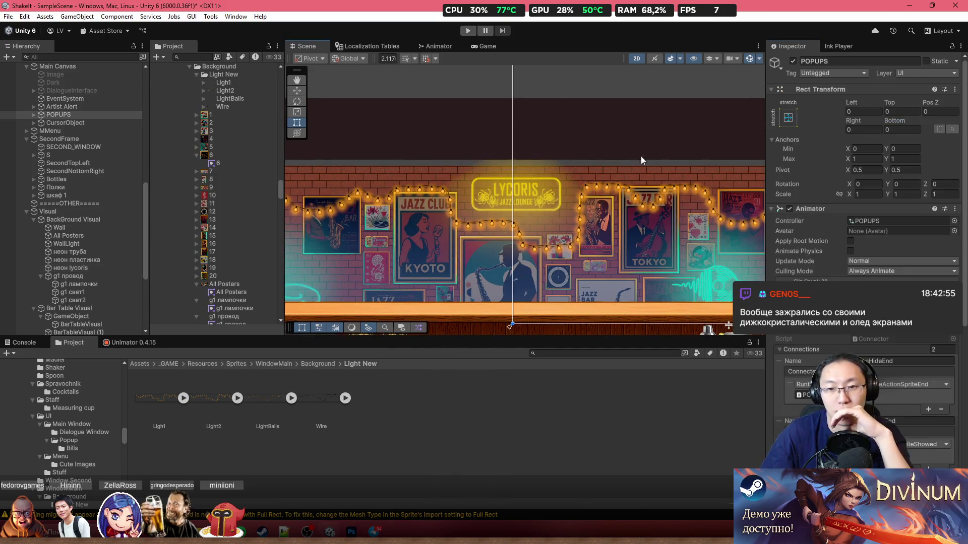
pyautogui.click(581, 203)
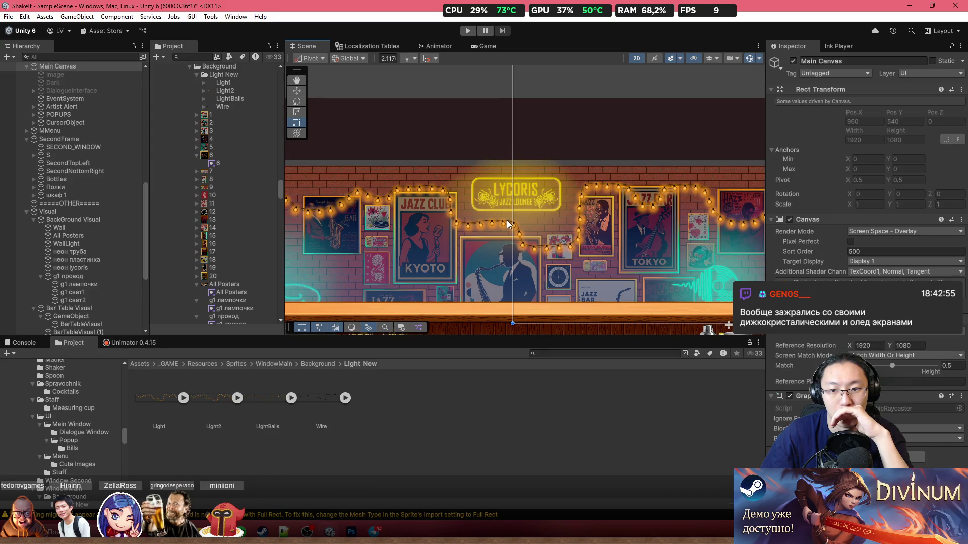
pyautogui.scroll(-1, 590, 300)
pyautogui.click(531, 275)
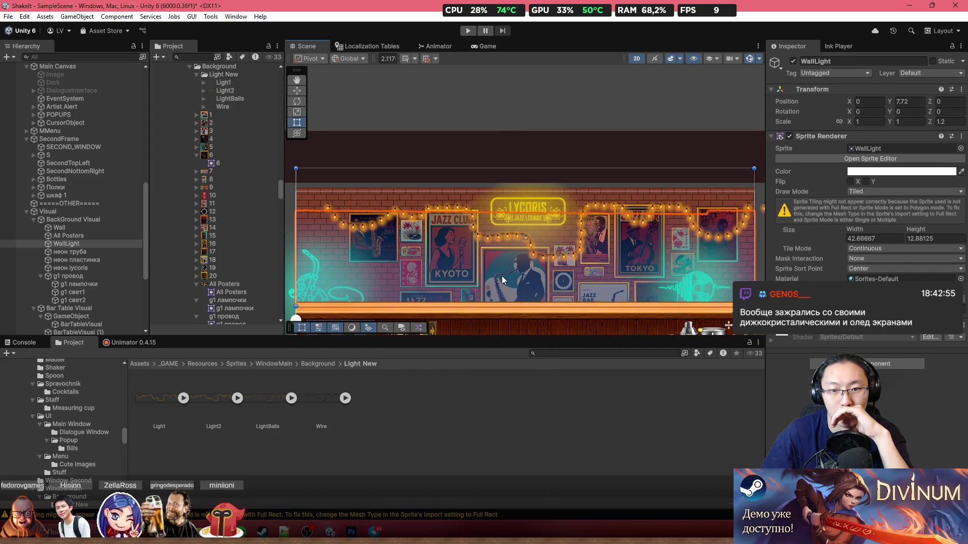
pyautogui.click(80, 236)
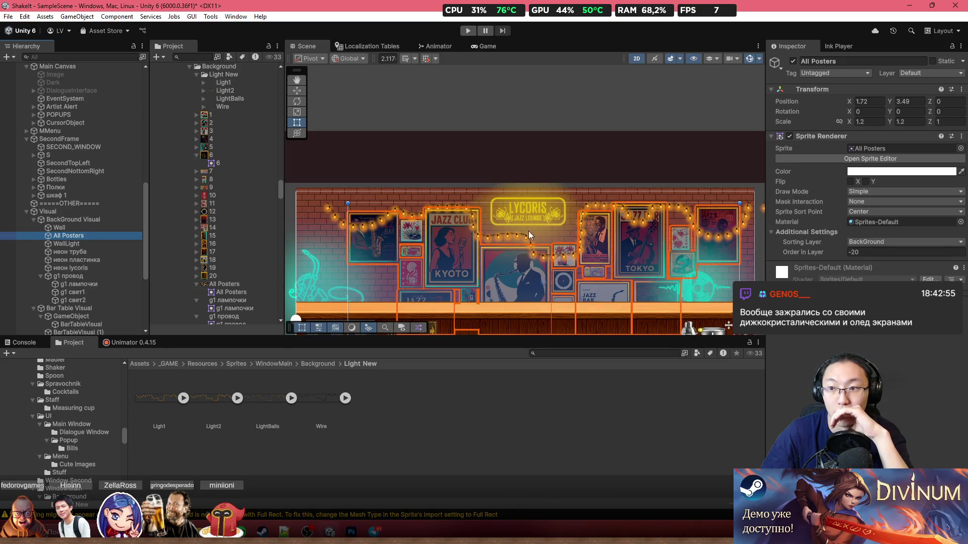
pyautogui.click(867, 121)
pyautogui.write('1')
pyautogui.press('Tab')
pyautogui.write('1')
# Slide All Posters left beneath the garland, then trial-resize the g1 провод wire and undo it
pyautogui.moveTo(463, 269)
pyautogui.mouseDown()
pyautogui.moveTo(449, 282)
pyautogui.moveTo(459, 265)
pyautogui.moveTo(512, 298)
pyautogui.moveTo(480, 259)
pyautogui.moveTo(468, 256)
pyautogui.moveTo(467, 267)
pyautogui.moveTo(493, 270)
pyautogui.moveTo(438, 278)
pyautogui.moveTo(442, 268)
pyautogui.mouseUp()
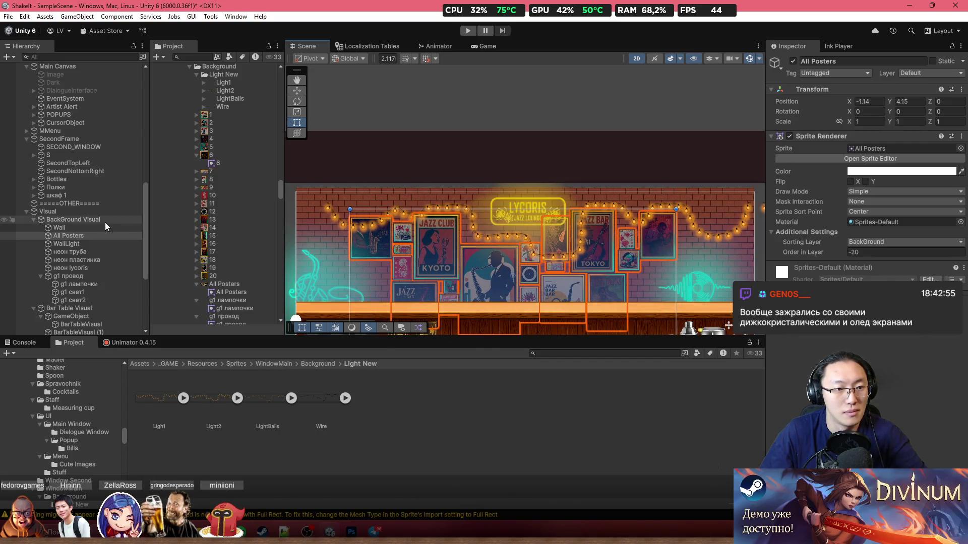
pyautogui.click(92, 278)
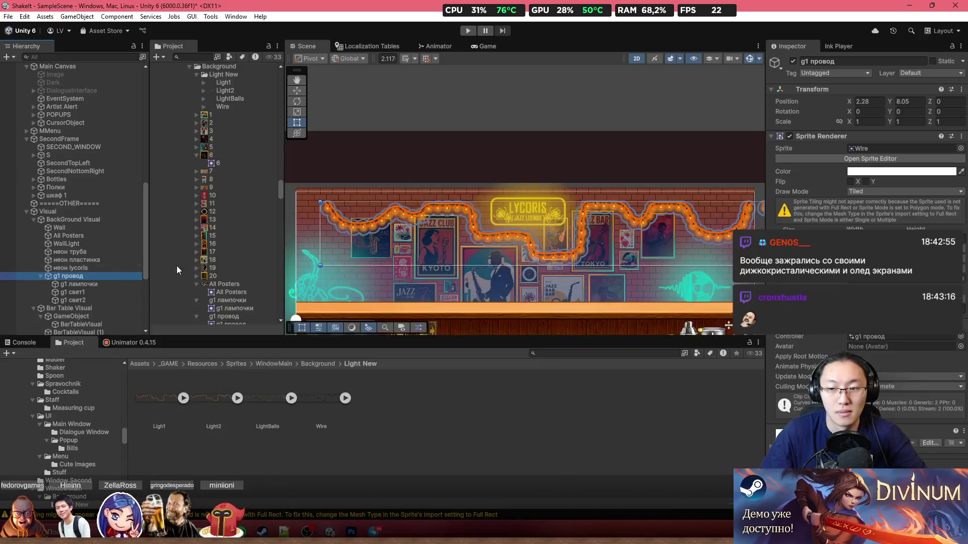
pyautogui.scroll(-3, 494, 239)
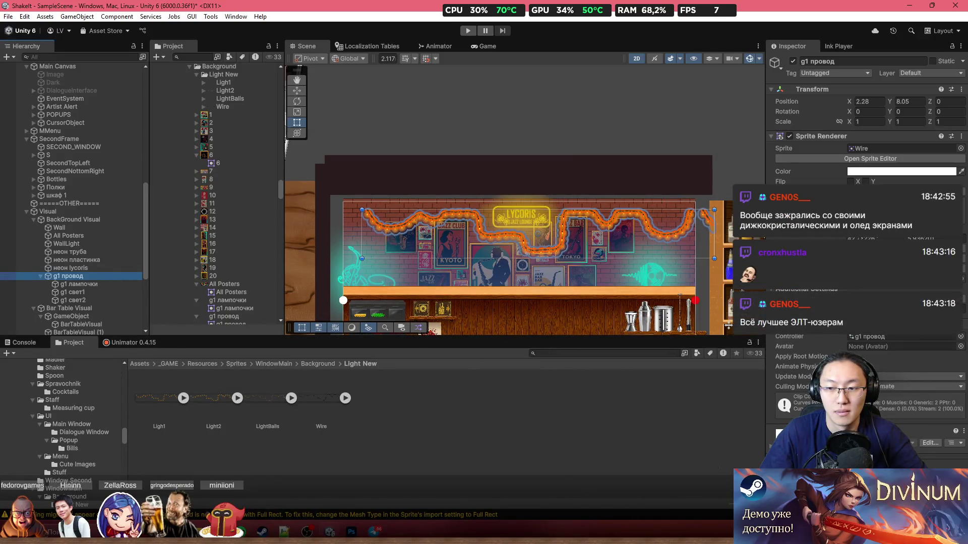
pyautogui.moveTo(714, 236); pyautogui.dragTo(701, 235)
pyautogui.hotkey('ctrl', 'z')
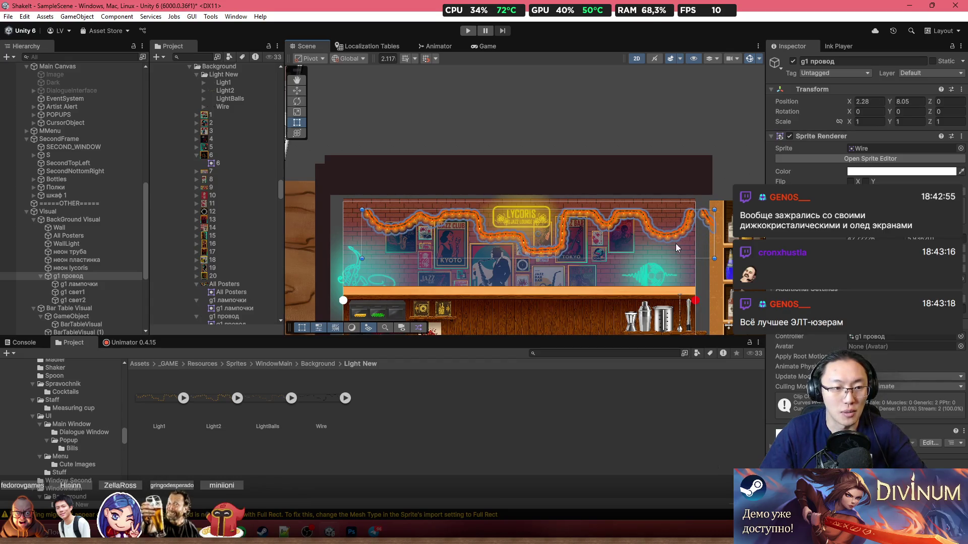
pyautogui.scroll(2, 689, 241)
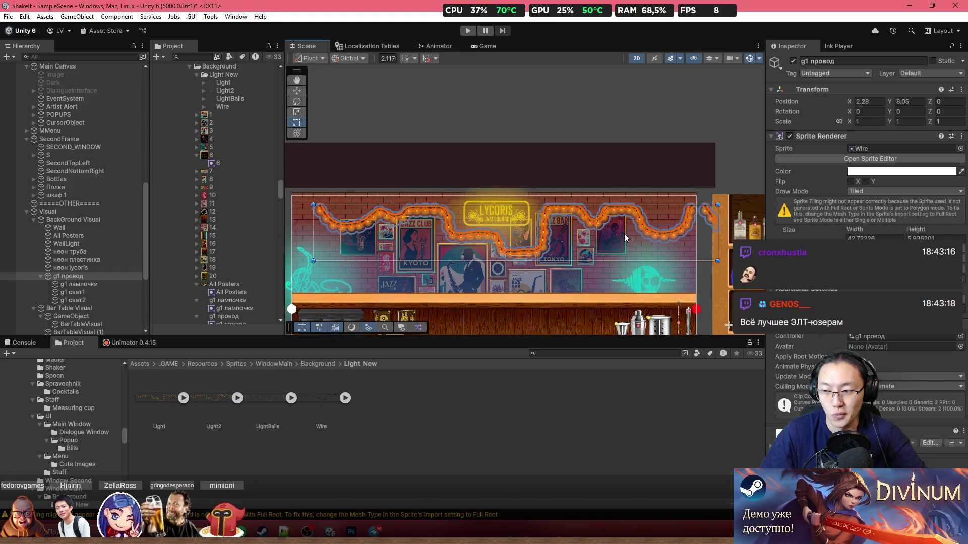
pyautogui.scroll(2, 624, 234)
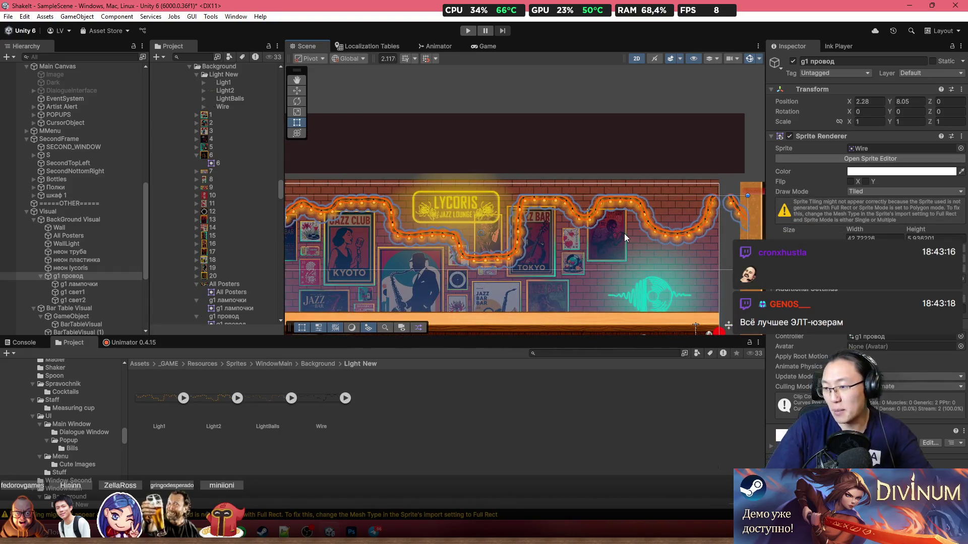
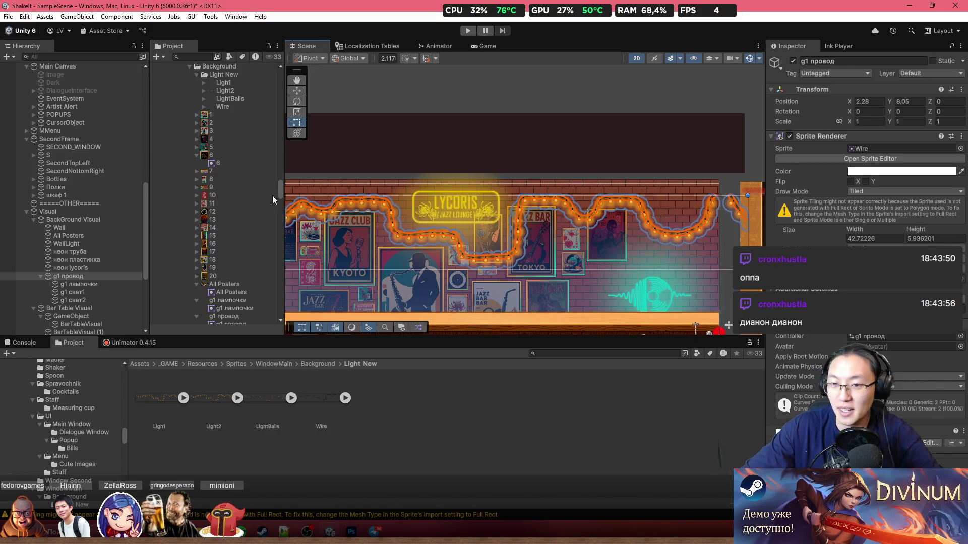
# Shift the poster group right and down on the bar wall
pyautogui.moveTo(730, 206)
pyautogui.mouseDown()
pyautogui.moveTo(655, 222)
pyautogui.moveTo(625, 185)
pyautogui.moveTo(443, 183)
pyautogui.mouseUp()
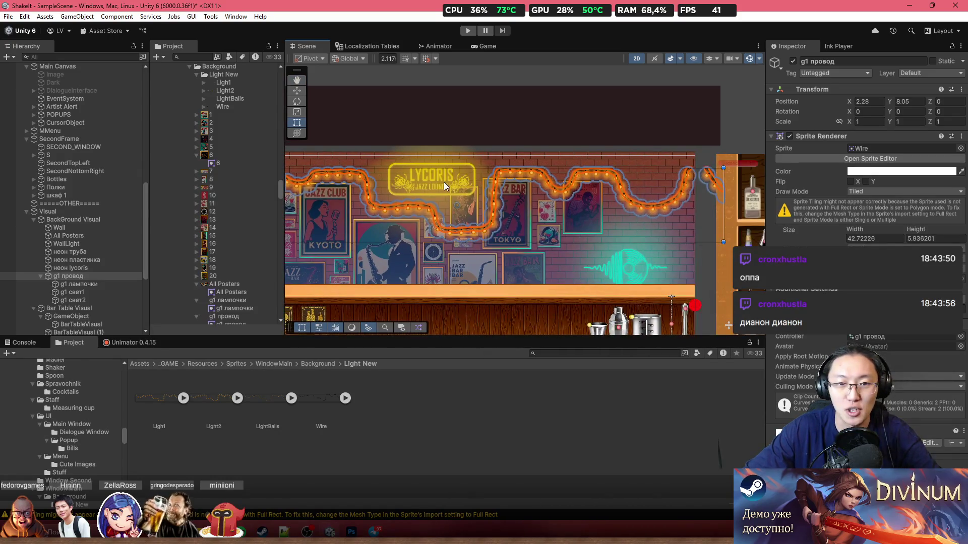
pyautogui.scroll(1, 453, 228)
pyautogui.click(452, 227)
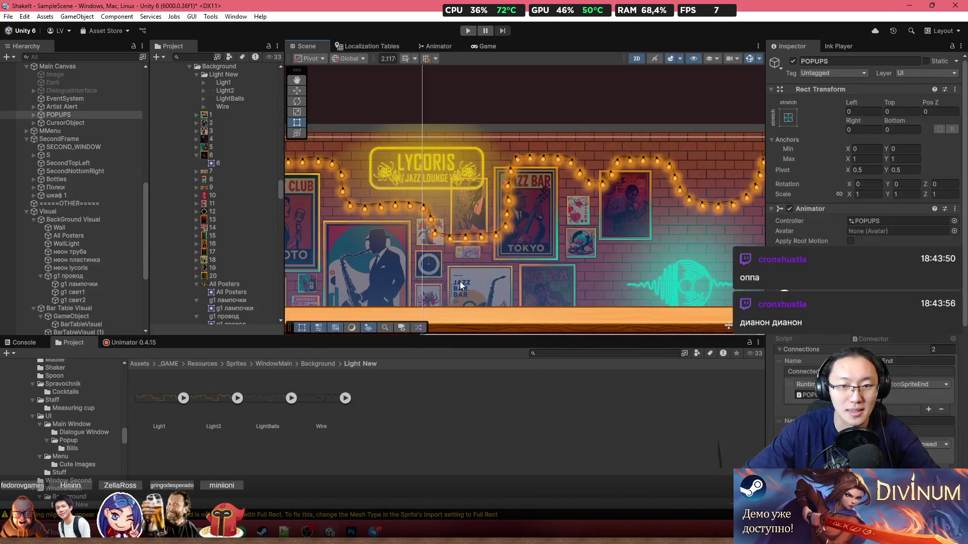
pyautogui.moveTo(362, 256)
pyautogui.mouseDown()
pyautogui.moveTo(352, 249)
pyautogui.moveTo(401, 272)
pyautogui.moveTo(378, 279)
pyautogui.moveTo(434, 277)
pyautogui.moveTo(367, 252)
pyautogui.moveTo(418, 255)
pyautogui.moveTo(437, 273)
pyautogui.moveTo(494, 256)
pyautogui.mouseUp()
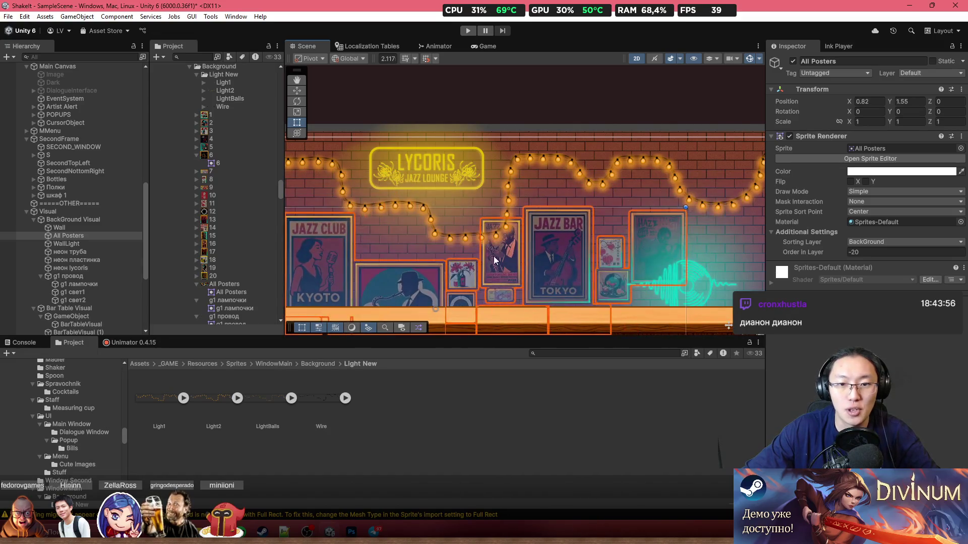
pyautogui.click(510, 168)
pyautogui.click(512, 171)
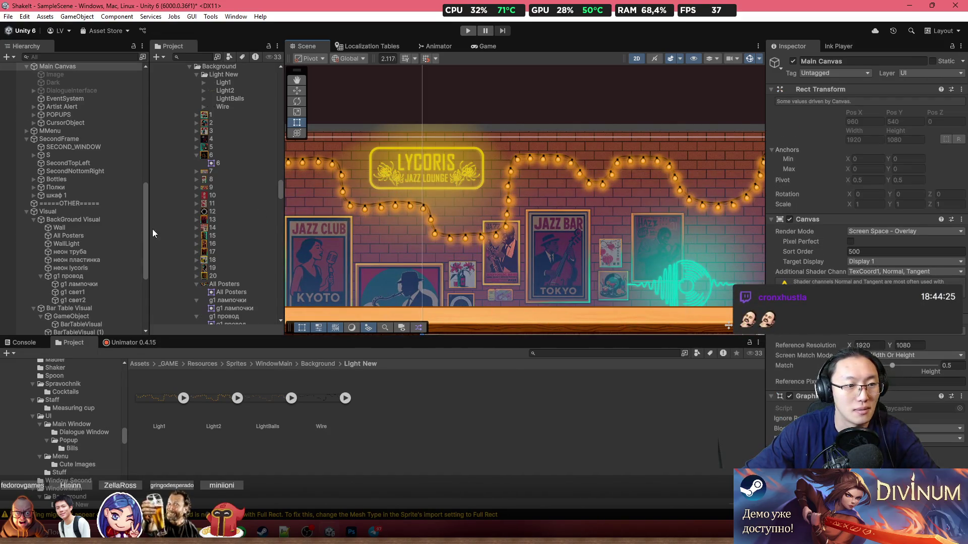
# Select the wavy garland wire object in the Hierarchy
pyautogui.click(89, 276)
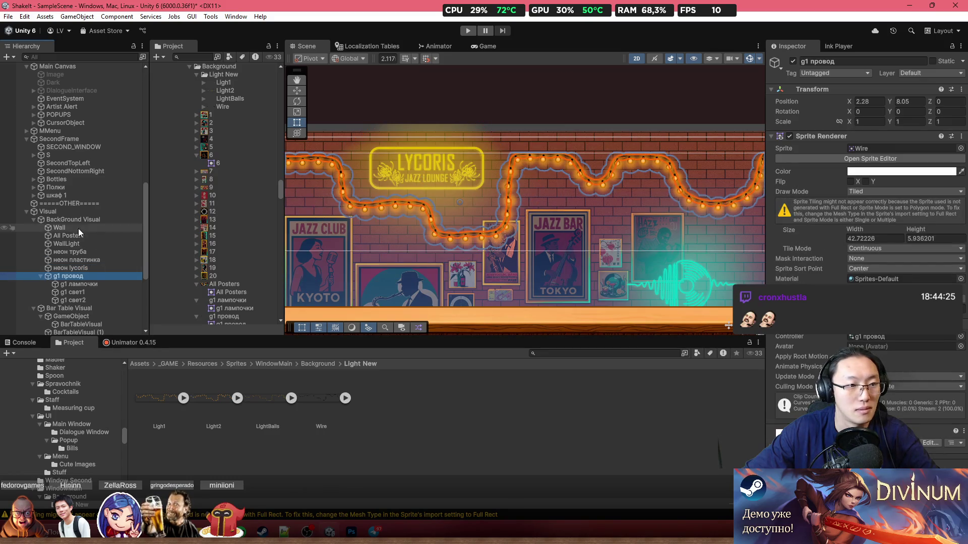
pyautogui.click(77, 220)
pyautogui.click(76, 276)
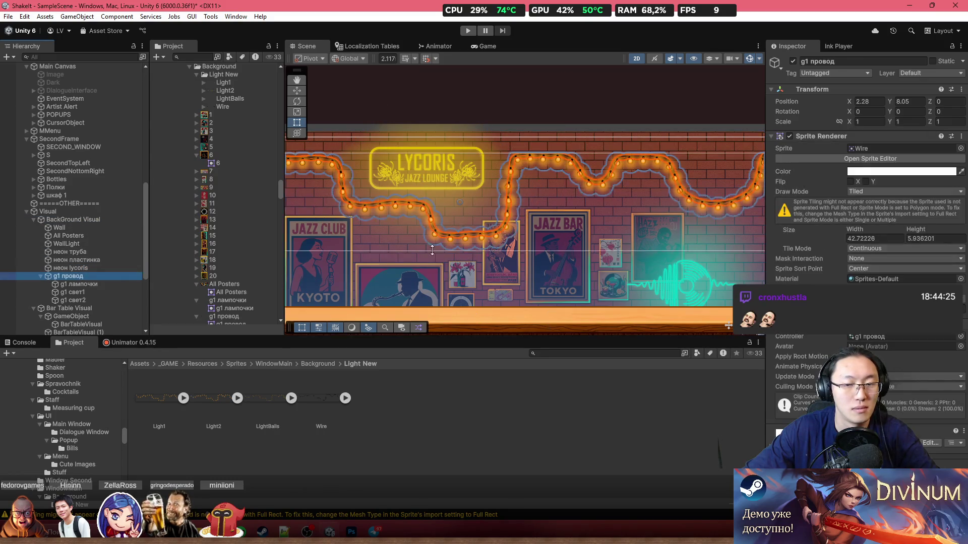
pyautogui.scroll(-5, 432, 250)
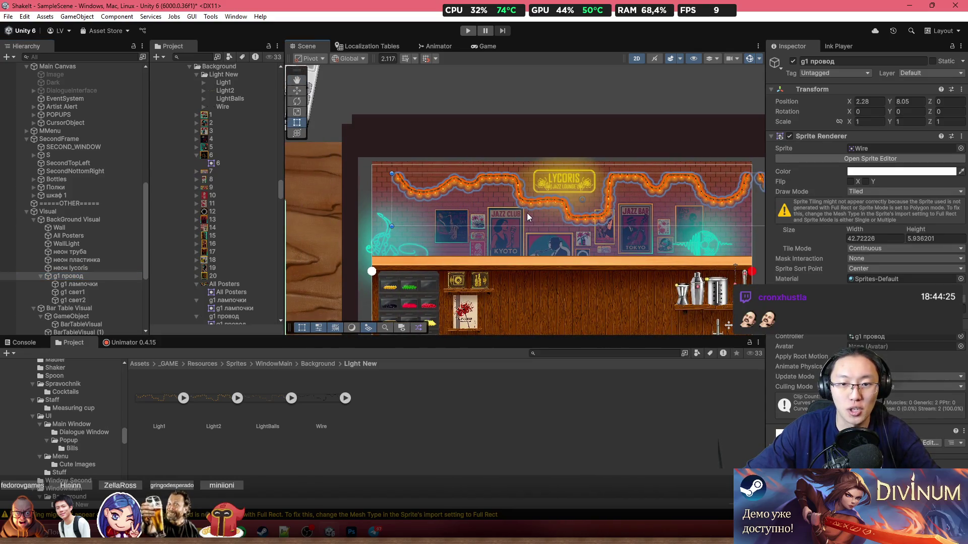
pyautogui.scroll(3, 532, 202)
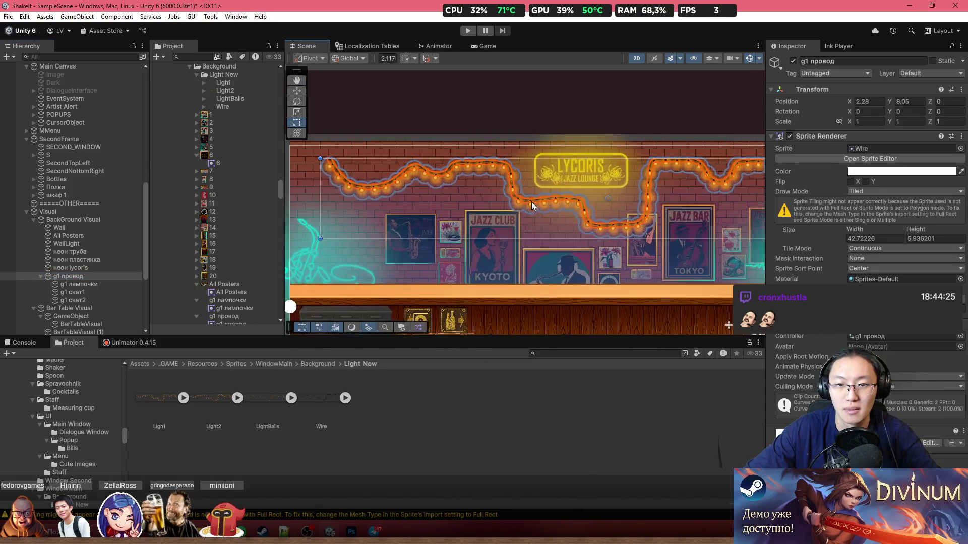
# Move the poster group up-left to X -0.5041, Y 3.3756 and scale it to 1.2012
pyautogui.click(480, 246)
pyautogui.moveTo(480, 246)
pyautogui.mouseDown()
pyautogui.moveTo(481, 222)
pyautogui.moveTo(433, 226)
pyautogui.moveTo(452, 206)
pyautogui.mouseUp()
pyautogui.press('f')
pyautogui.moveTo(577, 267)
pyautogui.mouseDown()
pyautogui.moveTo(618, 302)
pyautogui.moveTo(707, 330)
pyautogui.moveTo(656, 285)
pyautogui.moveTo(693, 298)
pyautogui.moveTo(650, 284)
pyautogui.mouseUp()
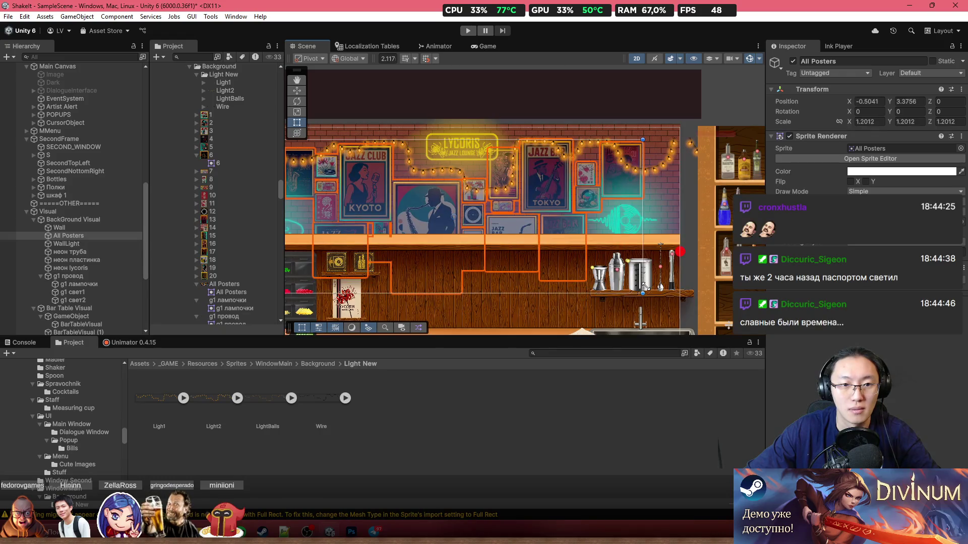
pyautogui.scroll(-5, 578, 232)
pyautogui.scroll(-5, 580, 230)
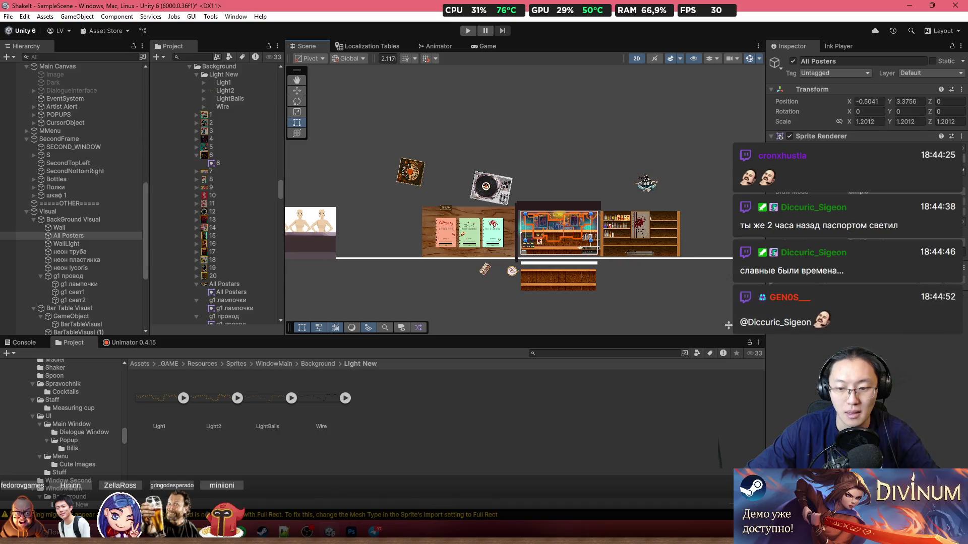
pyautogui.scroll(3, 519, 276)
# Glance at the Photoshop wire document, return to Unity, and bring up the Start menu
pyautogui.click(351, 531)
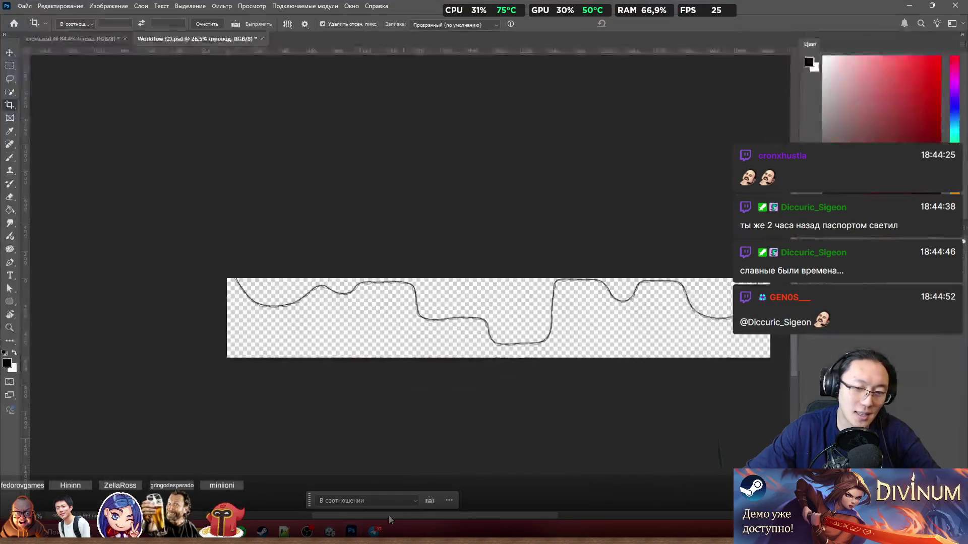
pyautogui.hotkey('alt', 'Tab')
pyautogui.hotkey('alt', 'Tab')
pyautogui.hotkey('alt', 'Tab')
pyautogui.press('super')
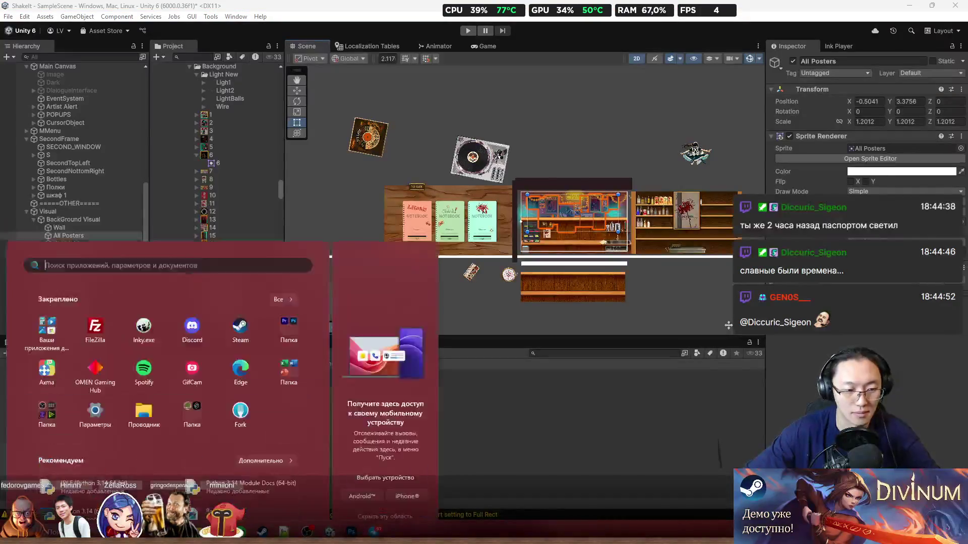
# Launch Paint maximized, paste the 1095x561 game-view screenshot from Clipdiary, then minimize Paint
pyautogui.write('paint')
pyautogui.press('Return')
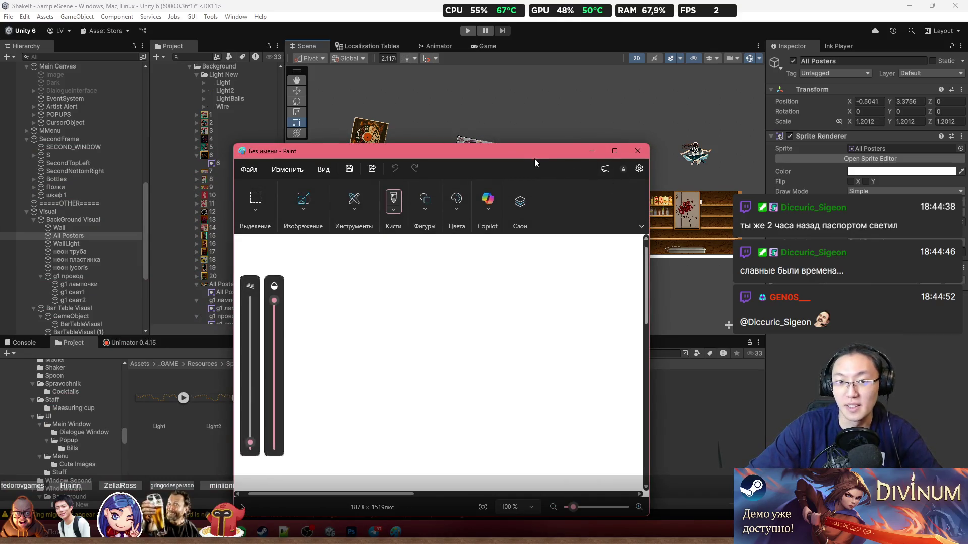
pyautogui.doubleClick(534, 157)
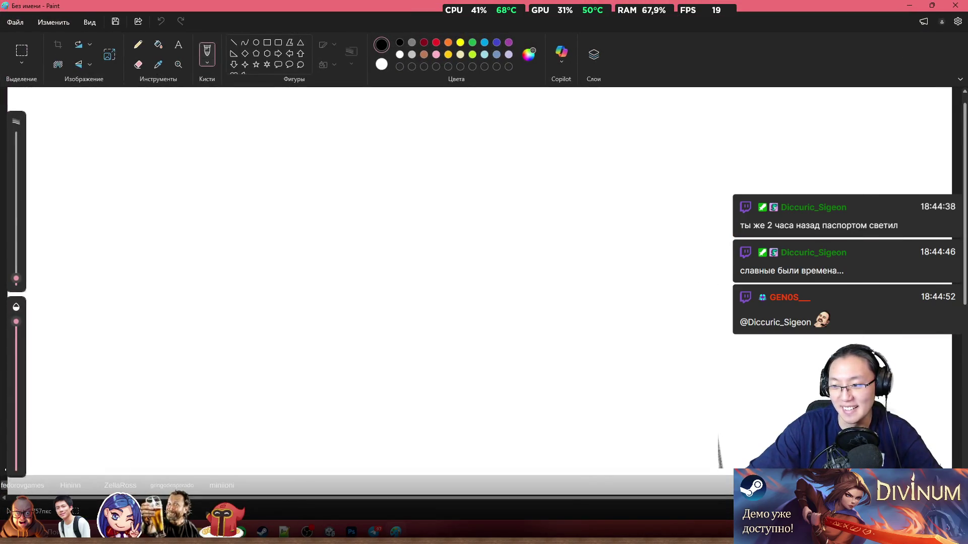
pyautogui.hotkey('ctrl', 'd')
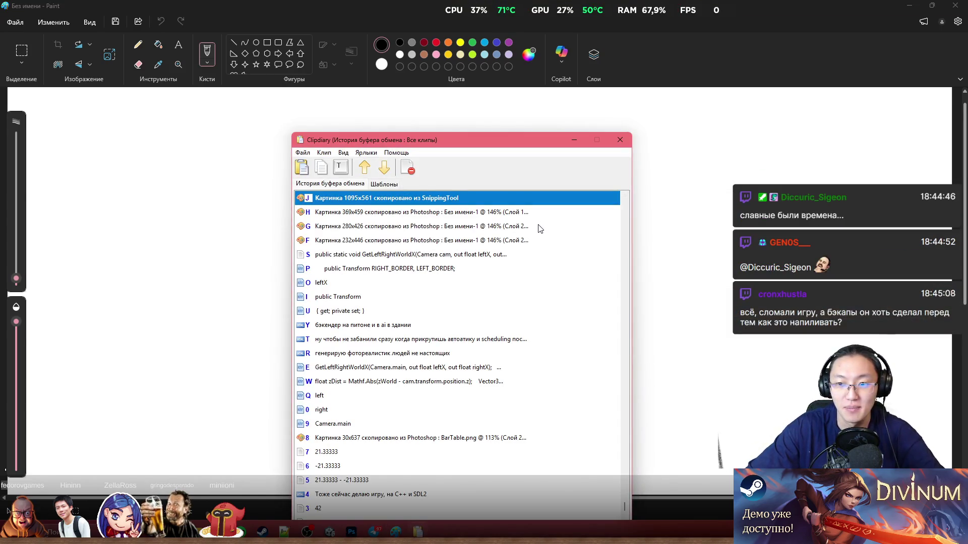
pyautogui.press('Return')
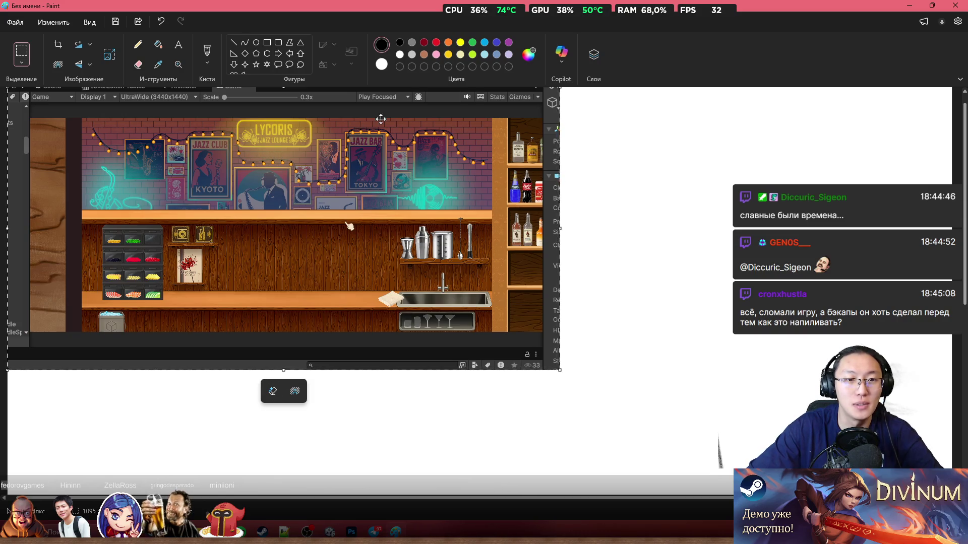
pyautogui.click(908, 6)
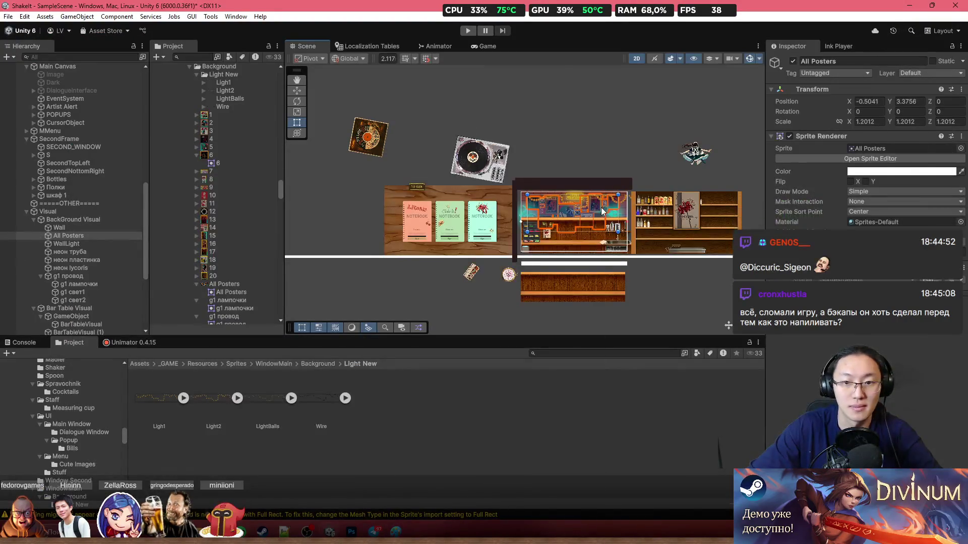
pyautogui.scroll(5, 580, 209)
pyautogui.scroll(3, 550, 211)
pyautogui.click(579, 213)
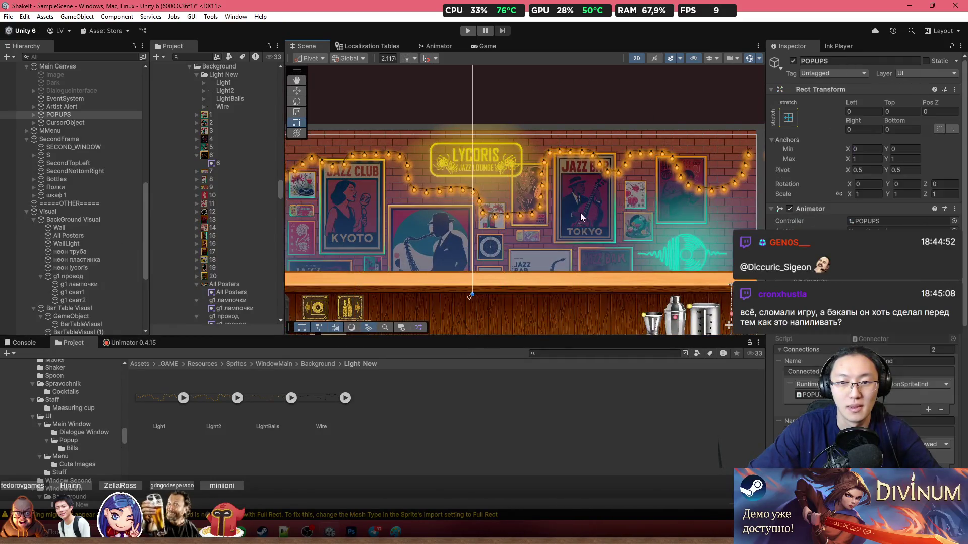
pyautogui.click(585, 213)
pyautogui.moveTo(582, 215)
pyautogui.mouseDown()
pyautogui.moveTo(586, 249)
pyautogui.moveTo(576, 193)
pyautogui.moveTo(595, 204)
pyautogui.mouseUp()
pyautogui.click(874, 122)
pyautogui.write('1')
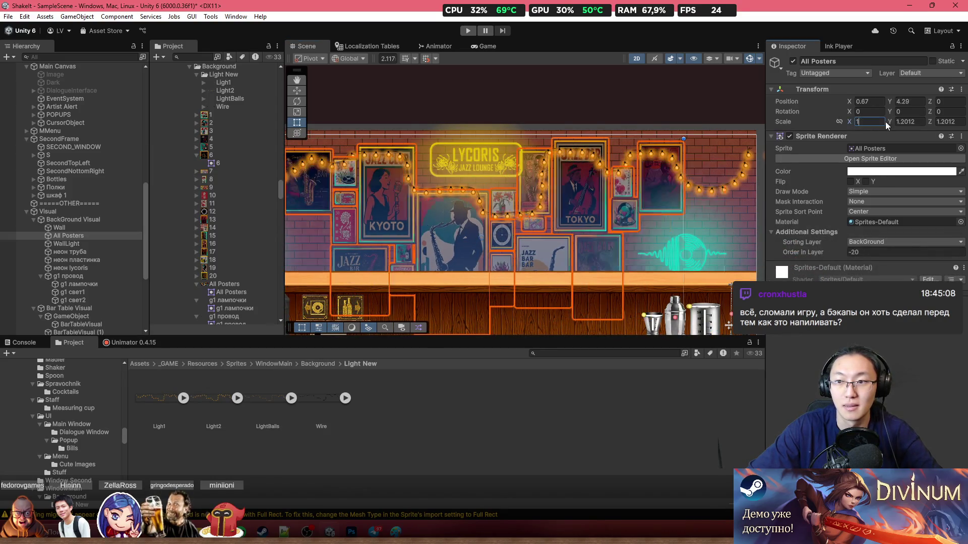
pyautogui.click(903, 123)
pyautogui.write('1')
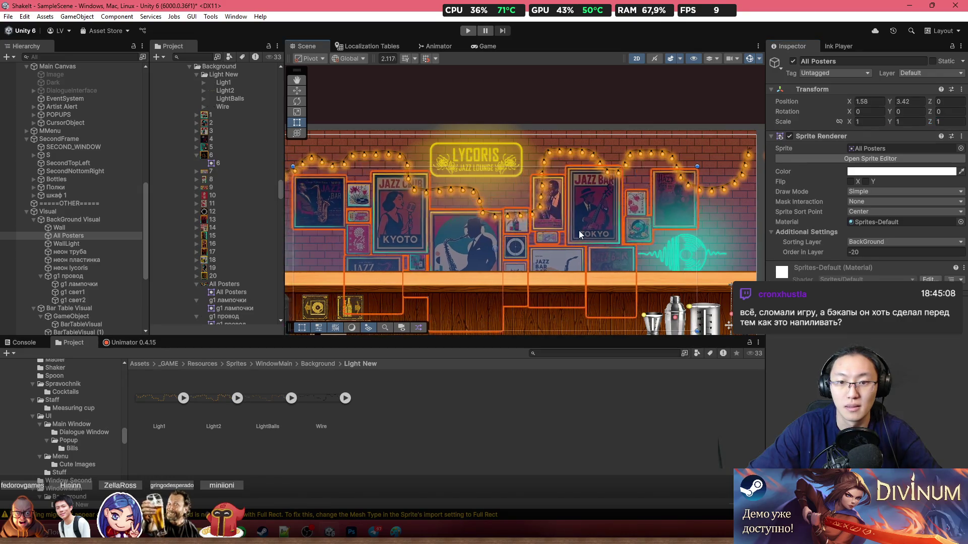
pyautogui.moveTo(585, 225)
pyautogui.mouseDown()
pyautogui.moveTo(557, 228)
pyautogui.moveTo(553, 210)
pyautogui.mouseUp()
pyautogui.scroll(-3, 536, 228)
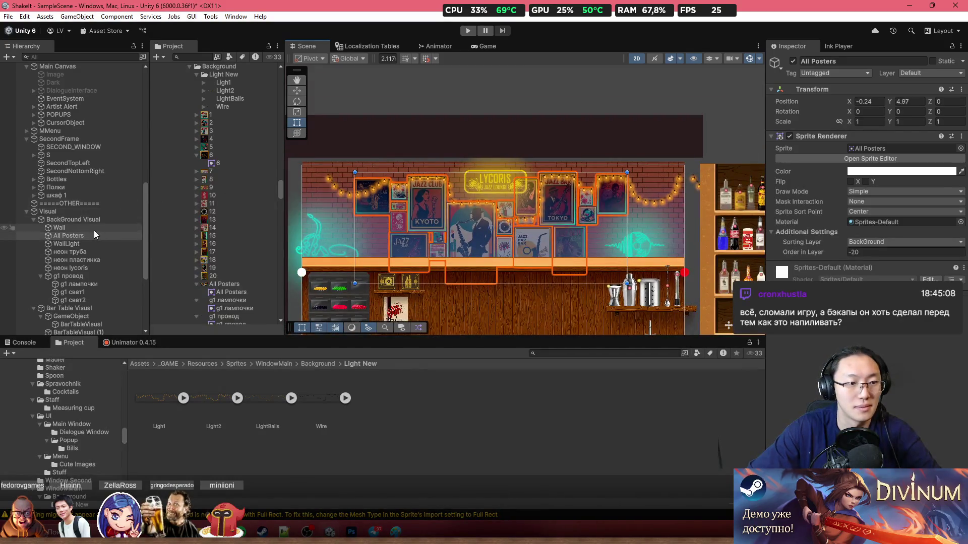
pyautogui.keyDown('ctrl'); pyautogui.click(74, 277); pyautogui.keyUp('ctrl')
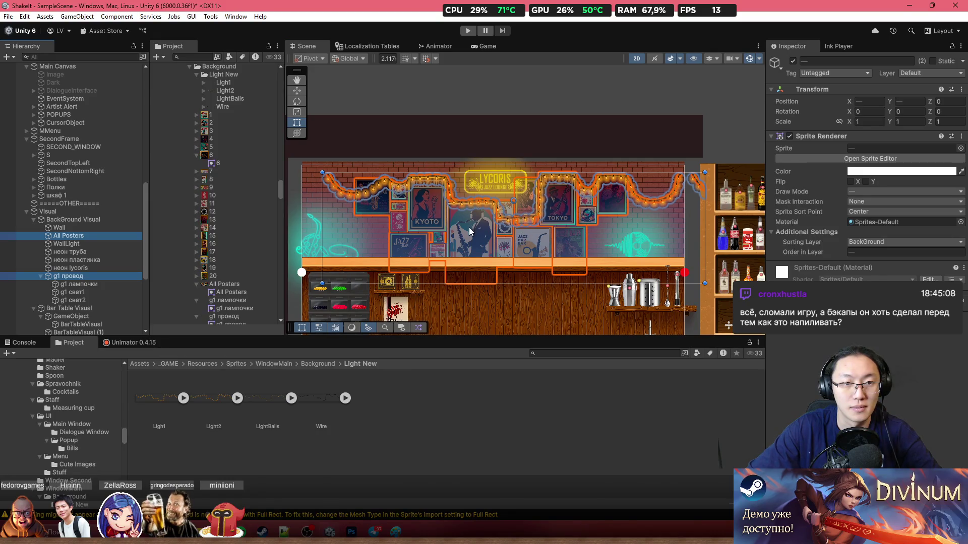
pyautogui.scroll(2, 486, 218)
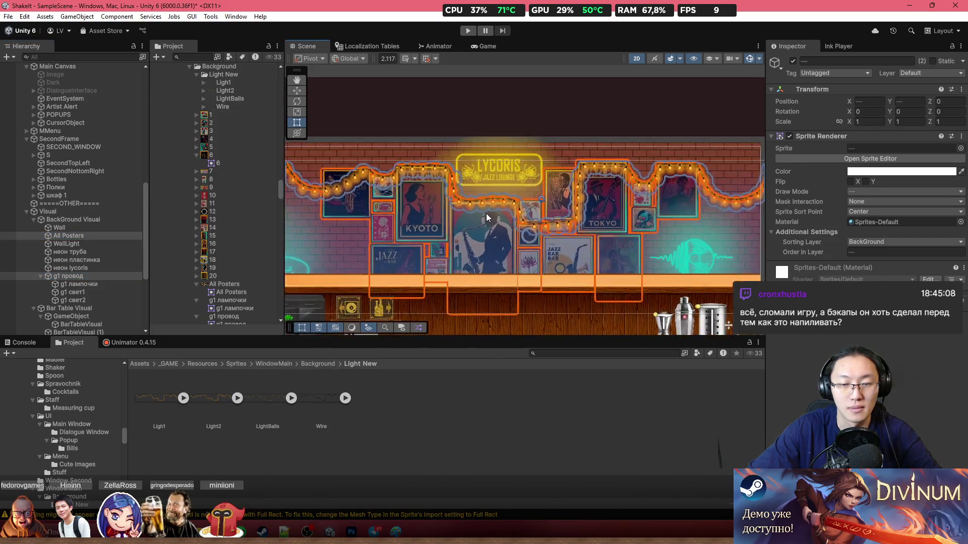
pyautogui.scroll(3, 487, 222)
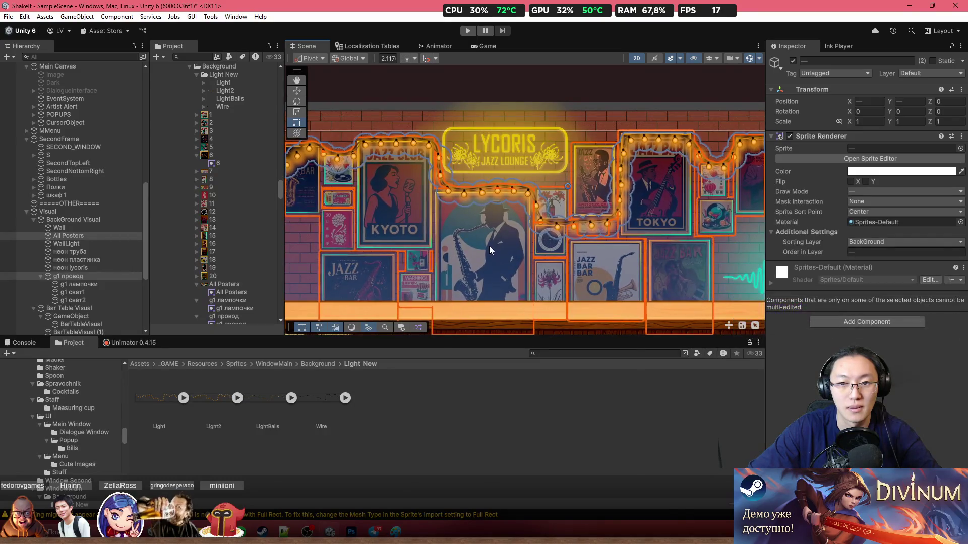
pyautogui.hotkey('alt', 'Tab')
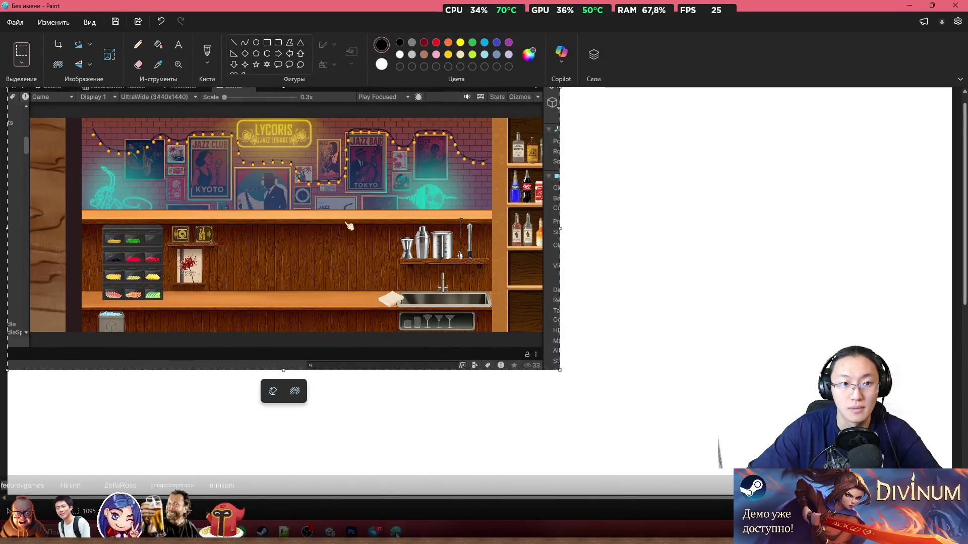
pyautogui.hotkey('alt', 'Tab')
pyautogui.scroll(-5, 491, 275)
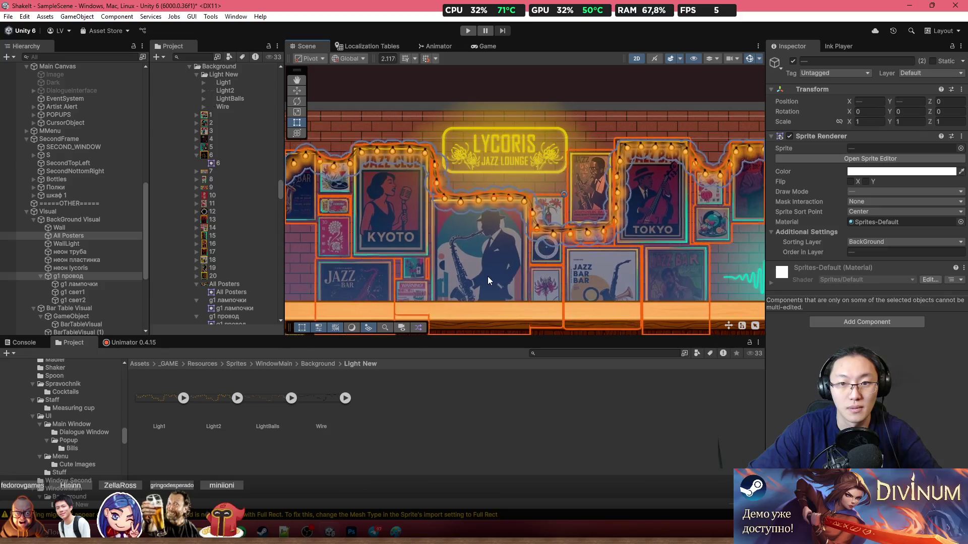
pyautogui.scroll(-1, 516, 224)
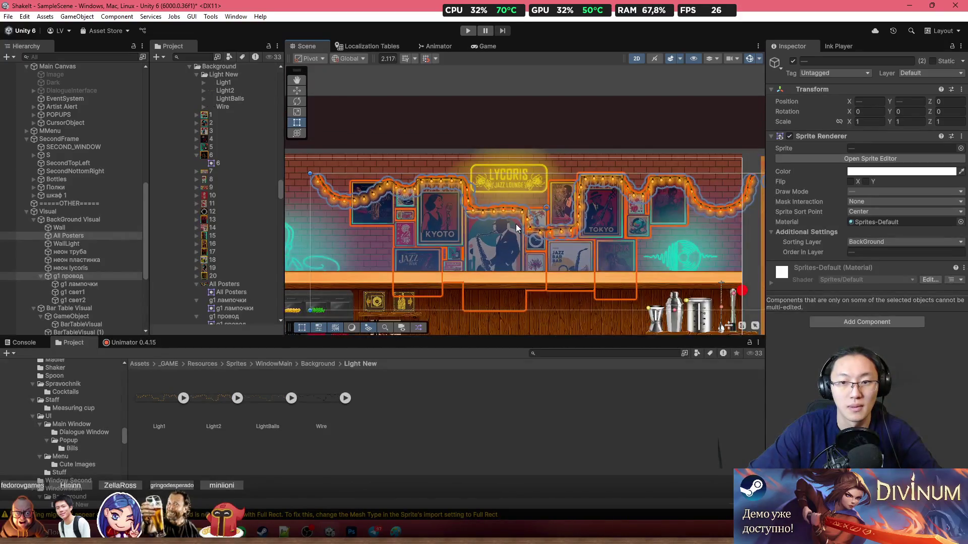
pyautogui.scroll(-2, 510, 219)
pyautogui.scroll(2, 510, 219)
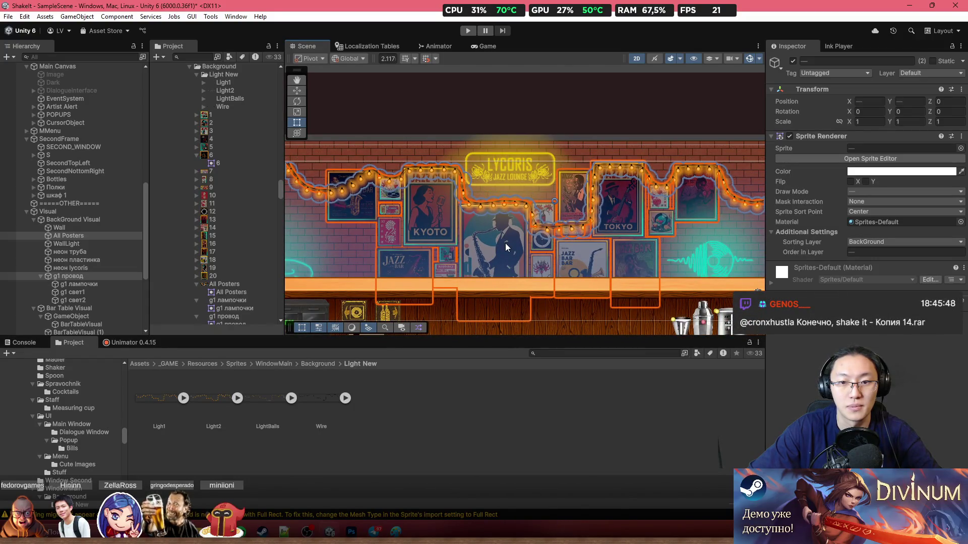
pyautogui.scroll(-3, 505, 243)
pyautogui.click(558, 129)
pyautogui.scroll(3, 481, 202)
pyautogui.press('f')
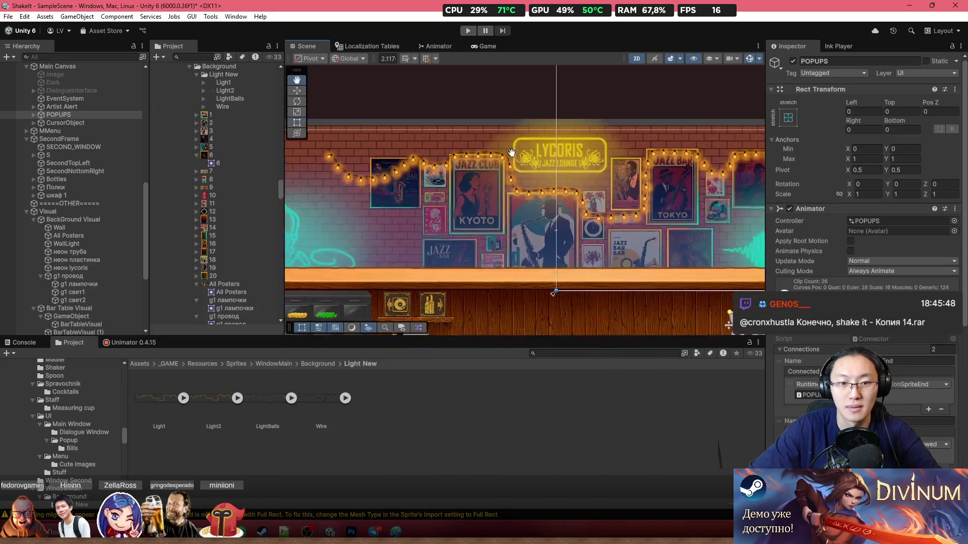
pyautogui.click(420, 166)
pyautogui.scroll(-2, 498, 188)
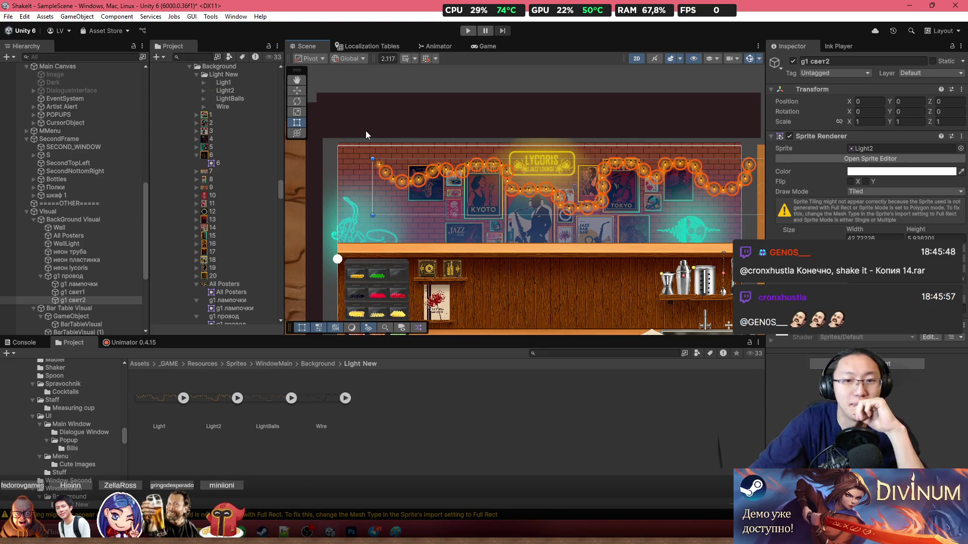
pyautogui.scroll(5, 428, 135)
# Pan and zoom the Scene view to bring the bar wall into view
pyautogui.moveTo(595, 162); pyautogui.dragTo(369, 159)
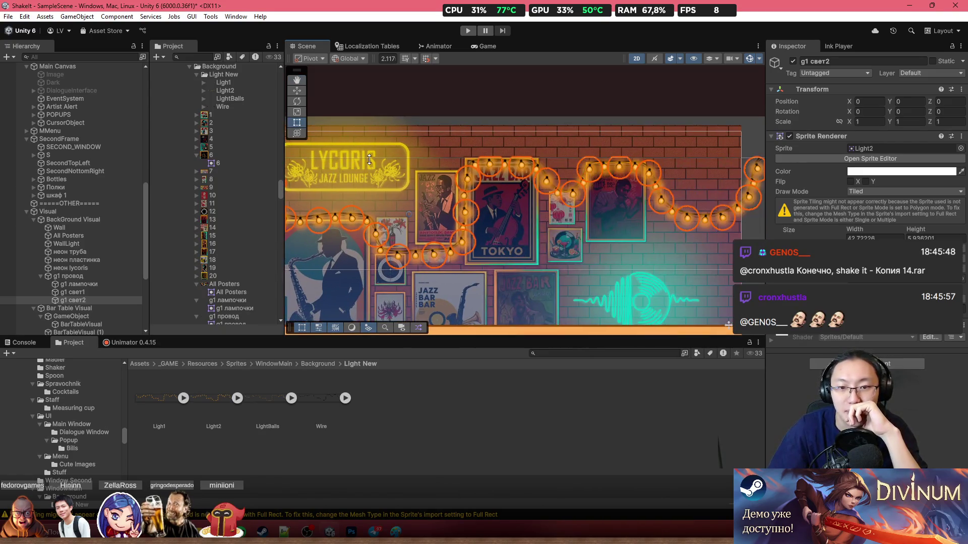
pyautogui.click(545, 114)
pyautogui.moveTo(488, 125); pyautogui.dragTo(663, 128)
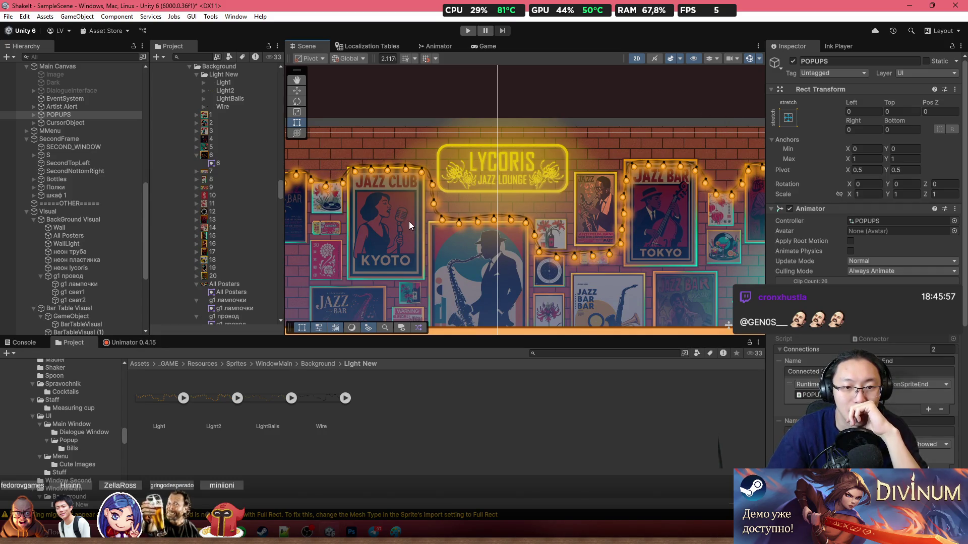
pyautogui.scroll(-5, 407, 223)
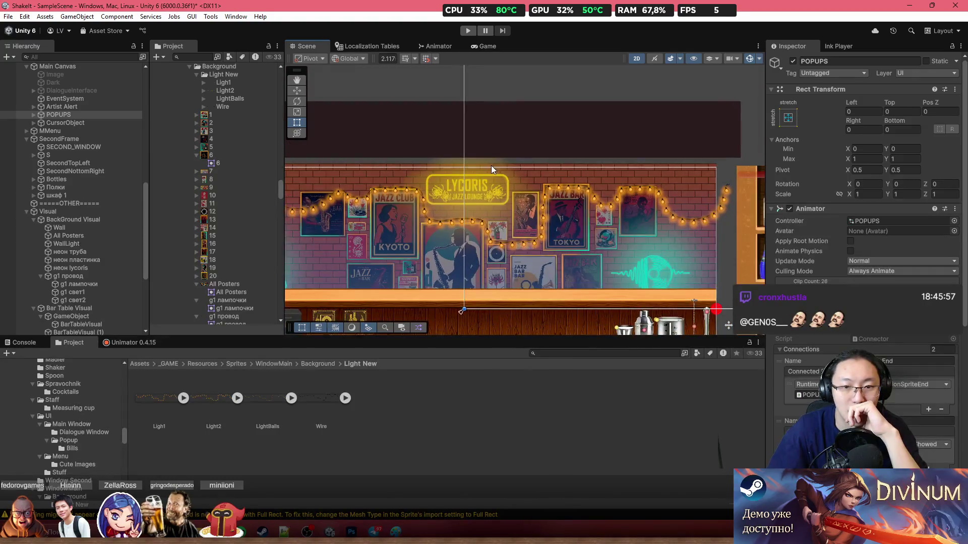
pyautogui.scroll(-2, 491, 166)
pyautogui.hscroll(-5, 504, 151)
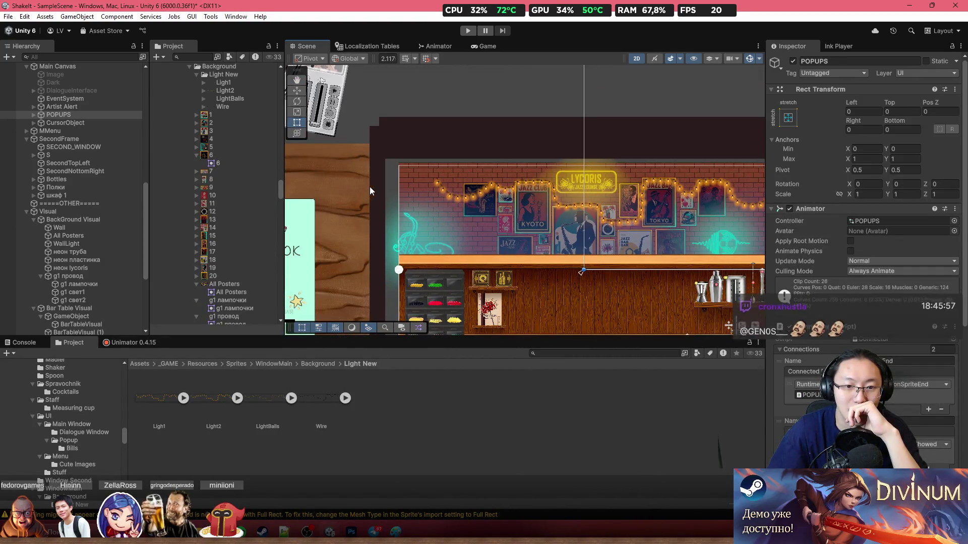
pyautogui.scroll(-2, 370, 186)
pyautogui.moveTo(406, 210); pyautogui.dragTo(402, 121)
pyautogui.scroll(6, 647, 212)
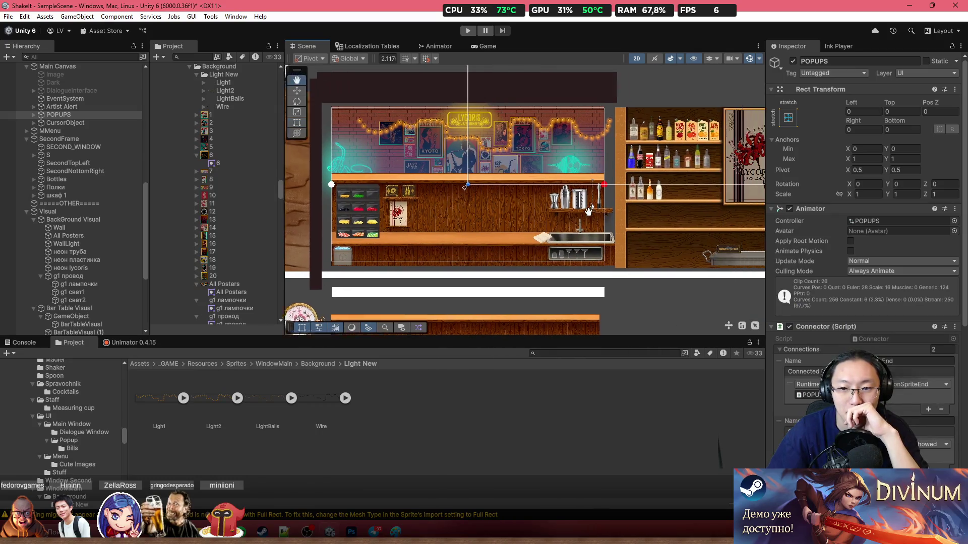
pyautogui.scroll(-4, 579, 246)
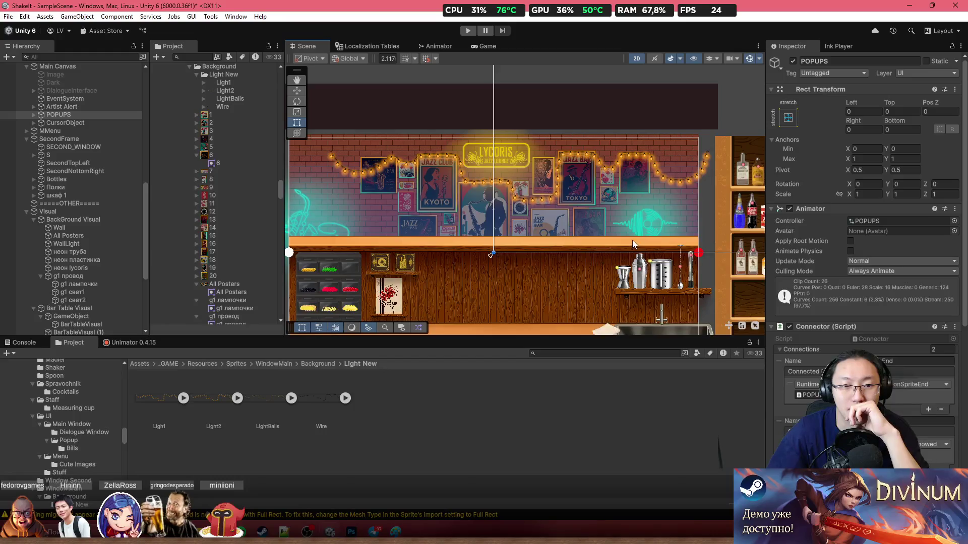
# Try stretching the g1 свет2 light string's left end further left, then undo it
pyautogui.click(368, 178)
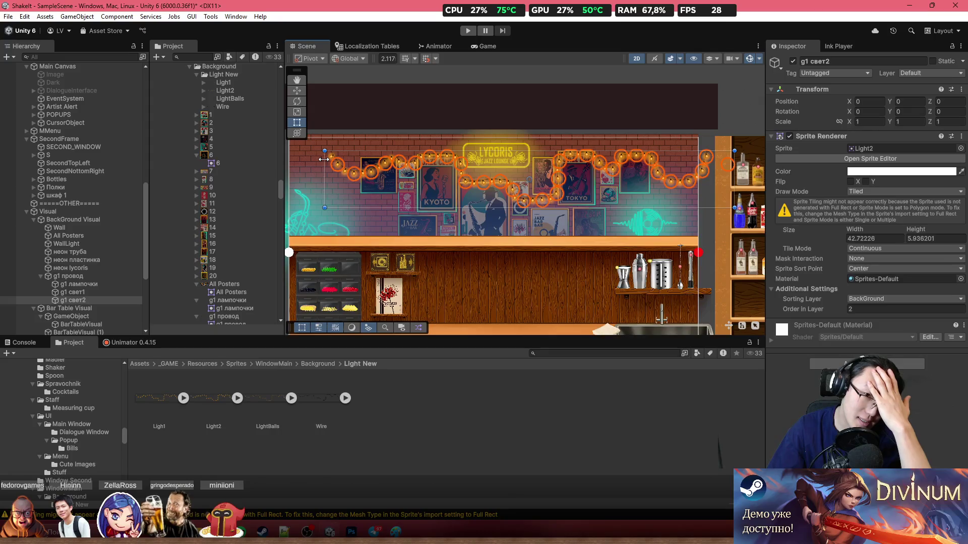
pyautogui.scroll(3, 324, 160)
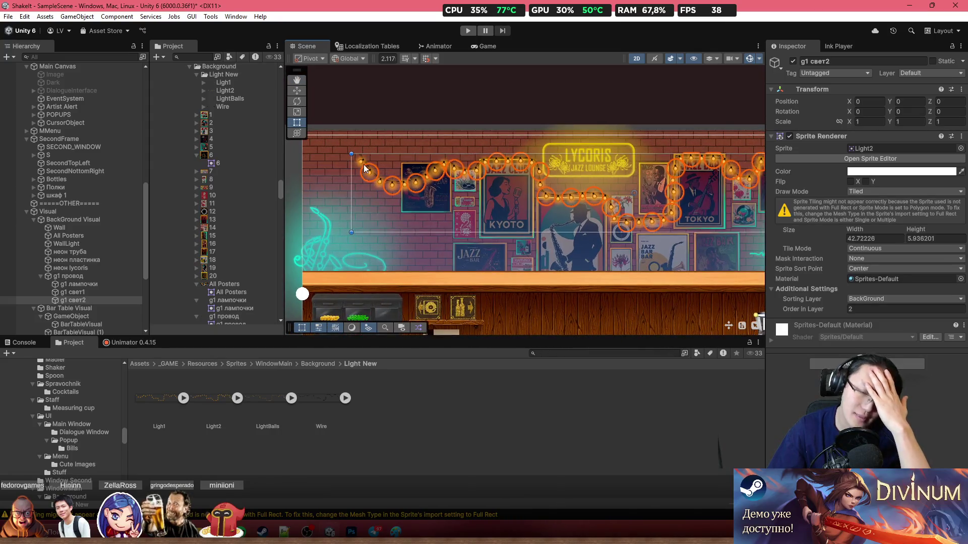
pyautogui.press('Left')
pyautogui.press('Down')
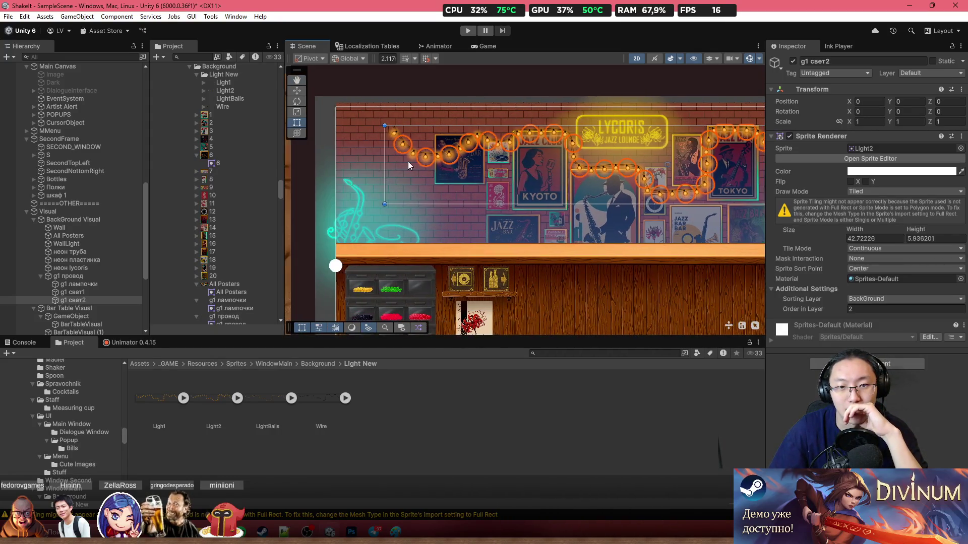
pyautogui.scroll(-2, 408, 165)
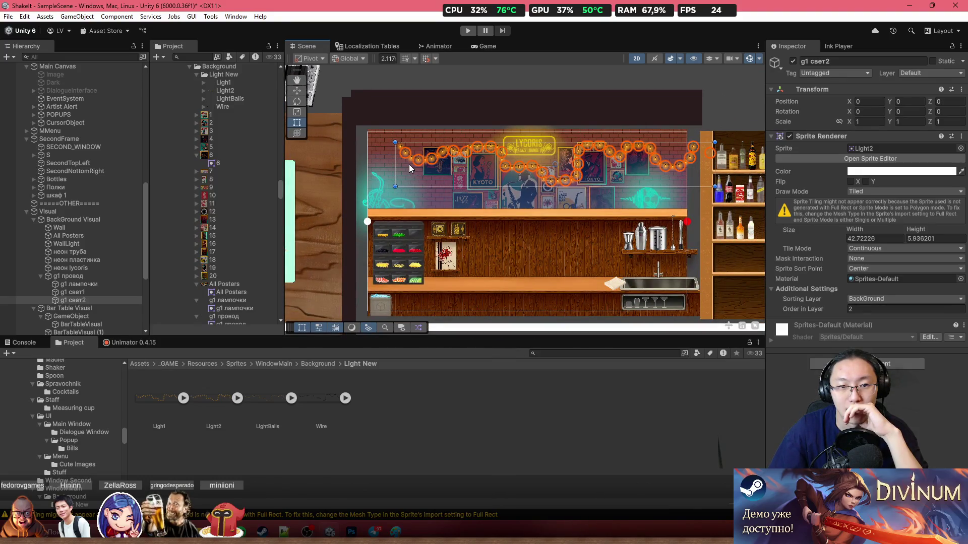
pyautogui.moveTo(395, 167); pyautogui.dragTo(343, 167)
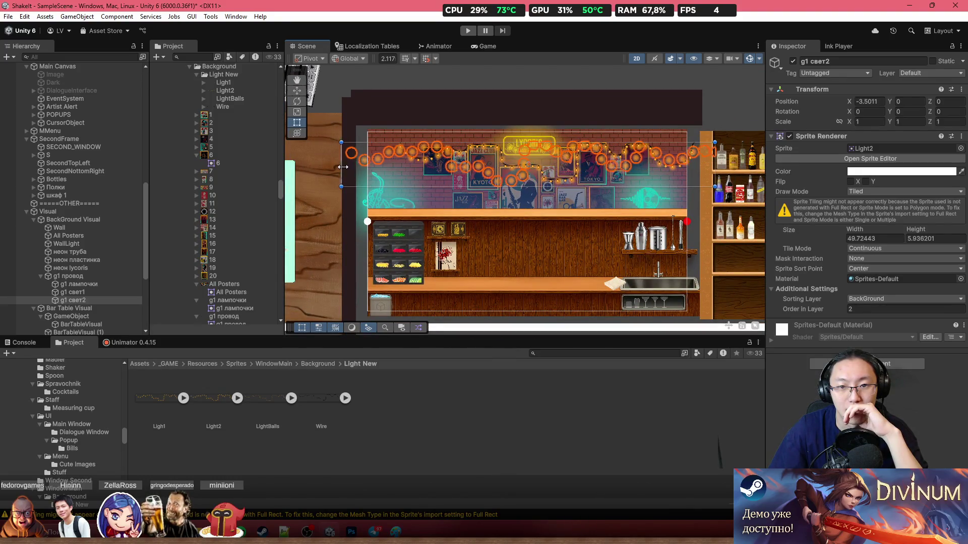
pyautogui.hotkey('ctrl', 'z')
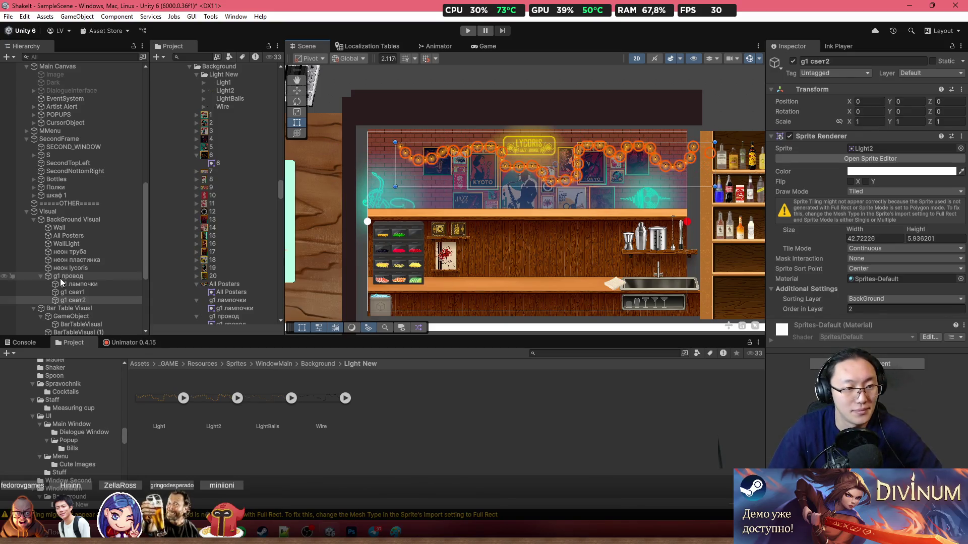
# Move the g1 провод wire up and left to about X 0.22, Y 8.02
pyautogui.click(61, 278)
pyautogui.scroll(-2, 528, 158)
pyautogui.moveTo(626, 164); pyautogui.dragTo(604, 156)
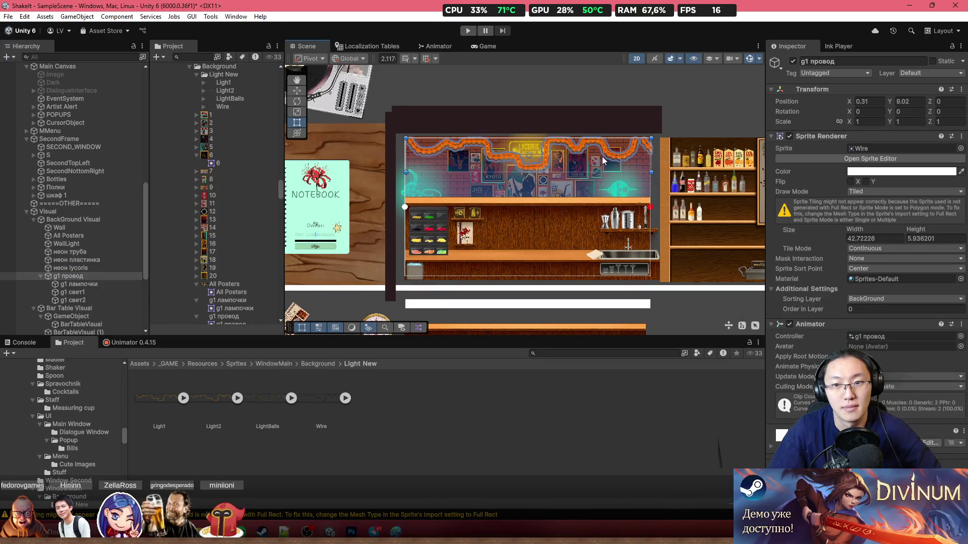
pyautogui.scroll(5, 601, 156)
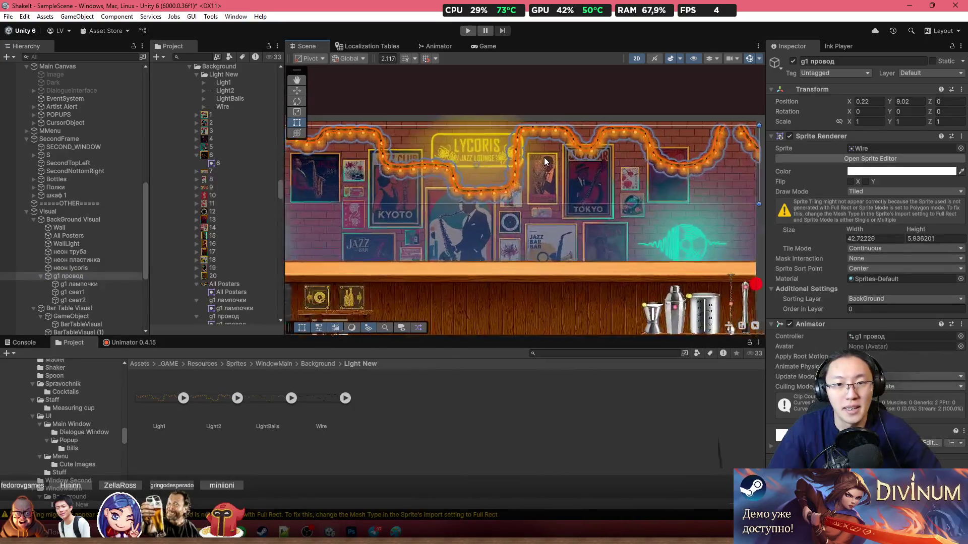
pyautogui.scroll(-2, 543, 157)
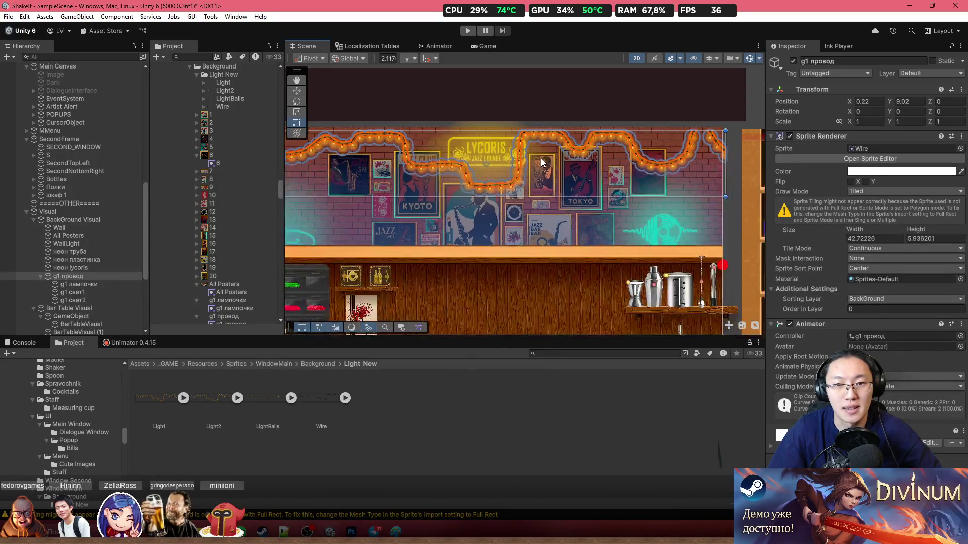
pyautogui.scroll(-3, 547, 166)
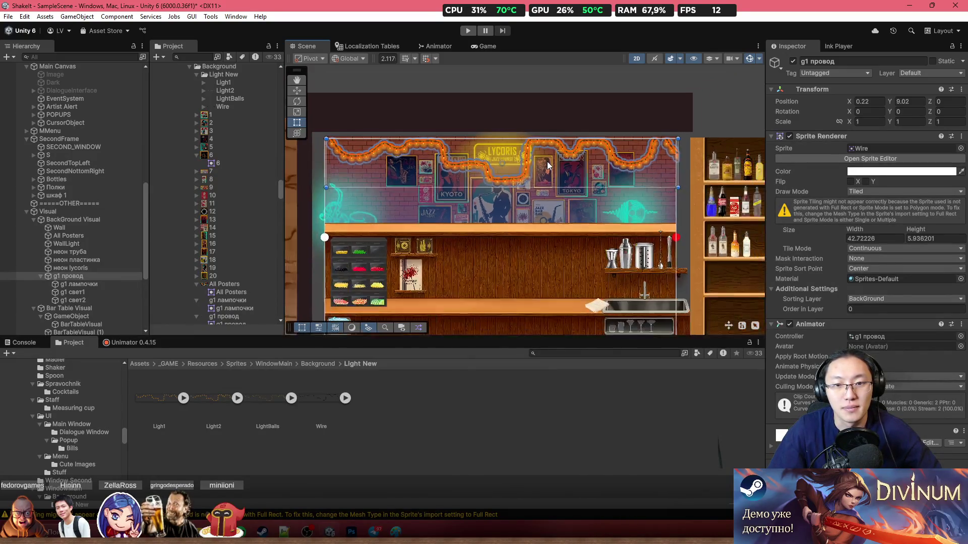